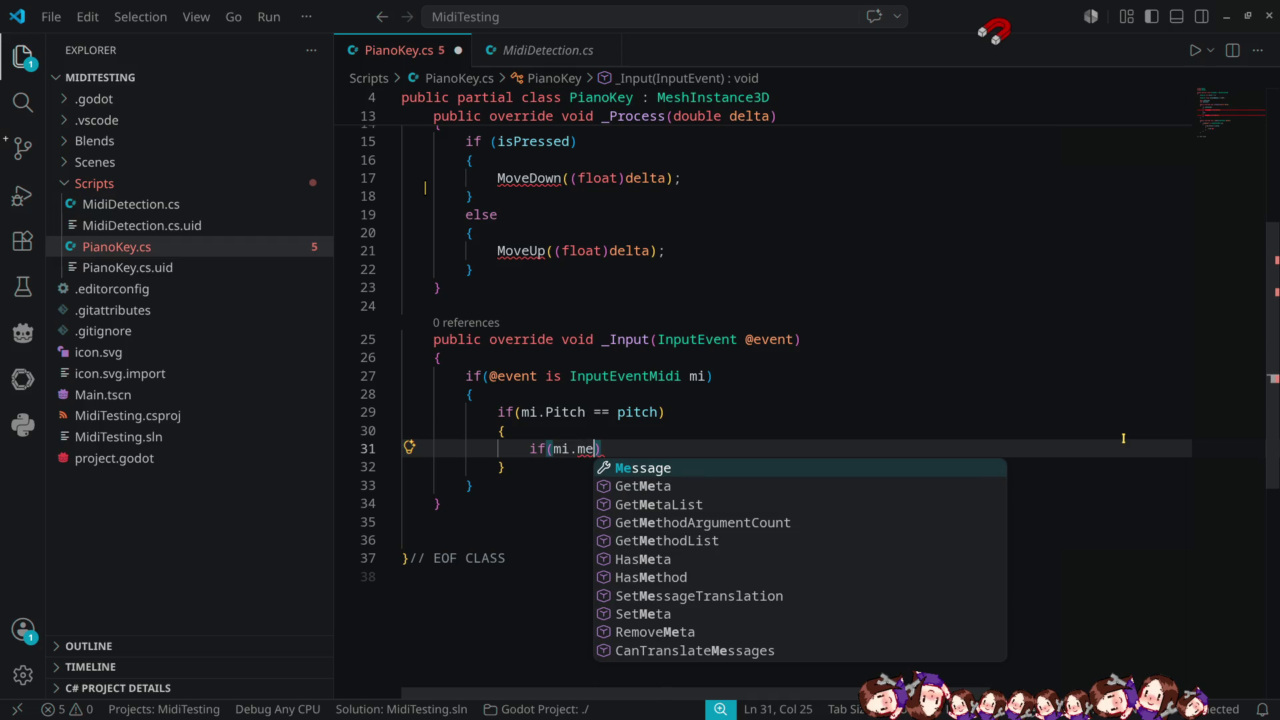
# Complete the line 31 comparison as mi.Message == MidiMessage.NoteOn using IntelliSense suggestions.
pyautogui.press('Tab')
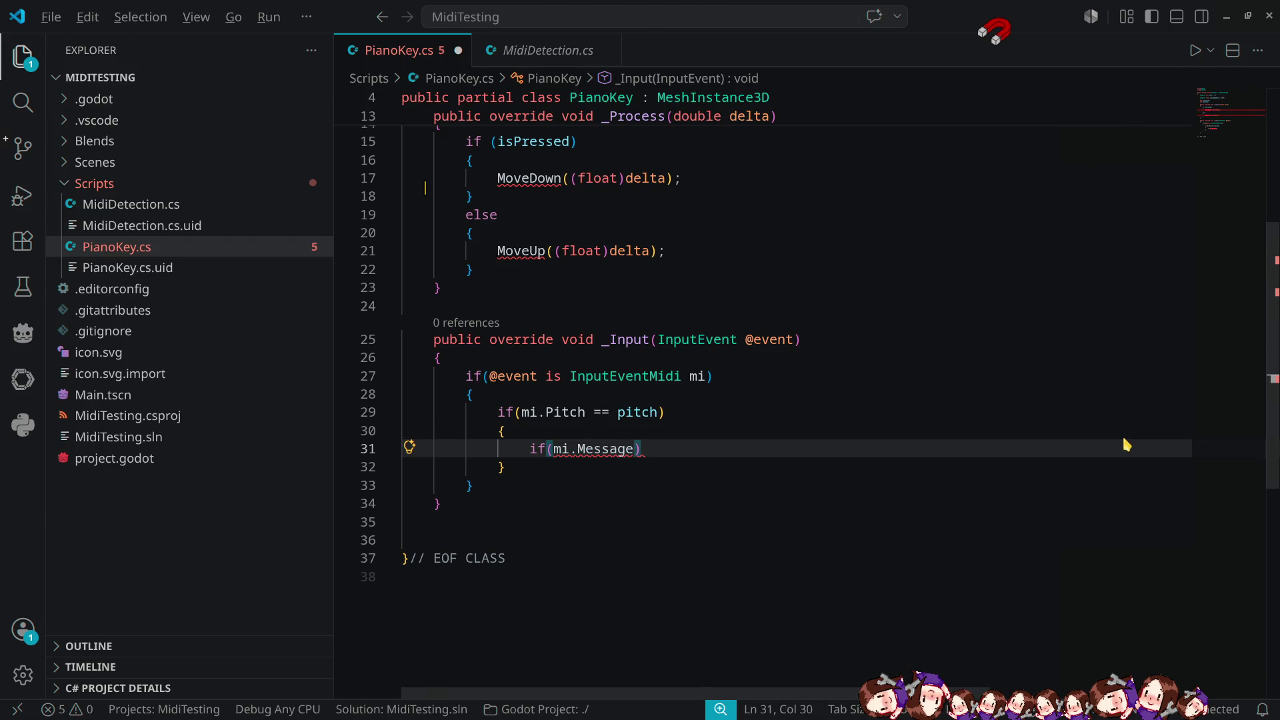
pyautogui.hotkey('alt', 'Tab')
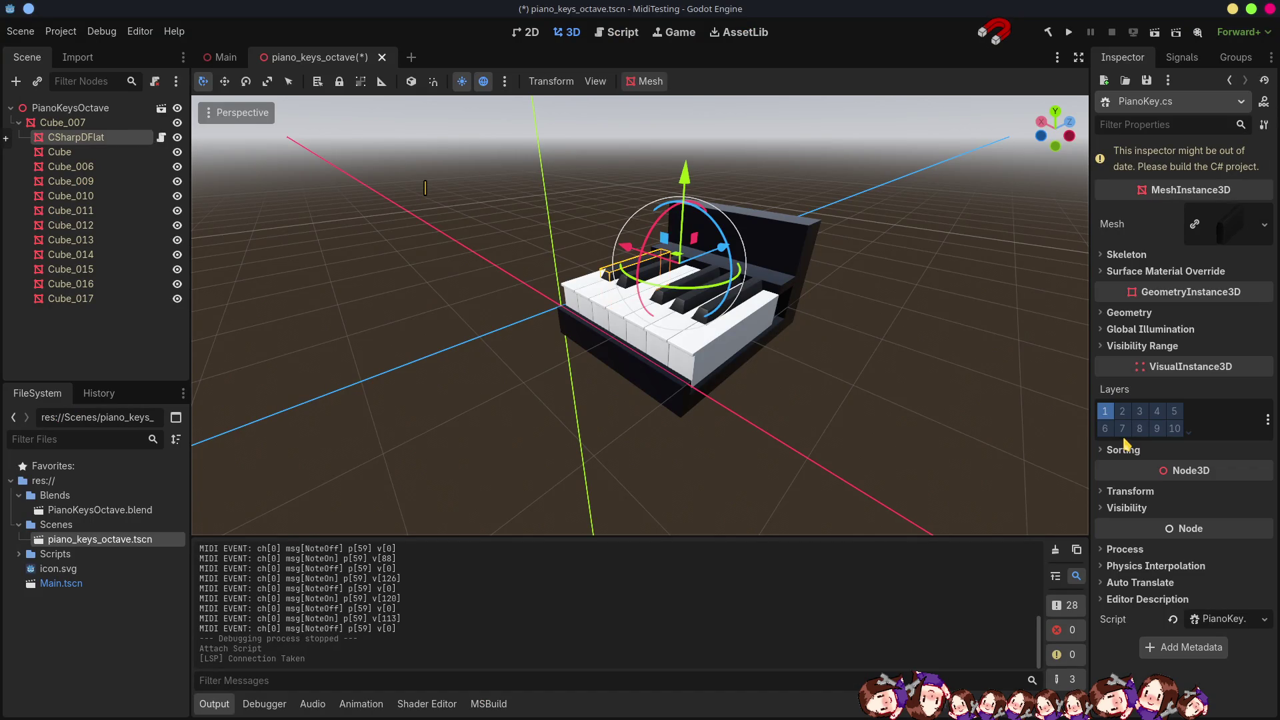
pyautogui.hotkey('alt', 'Tab')
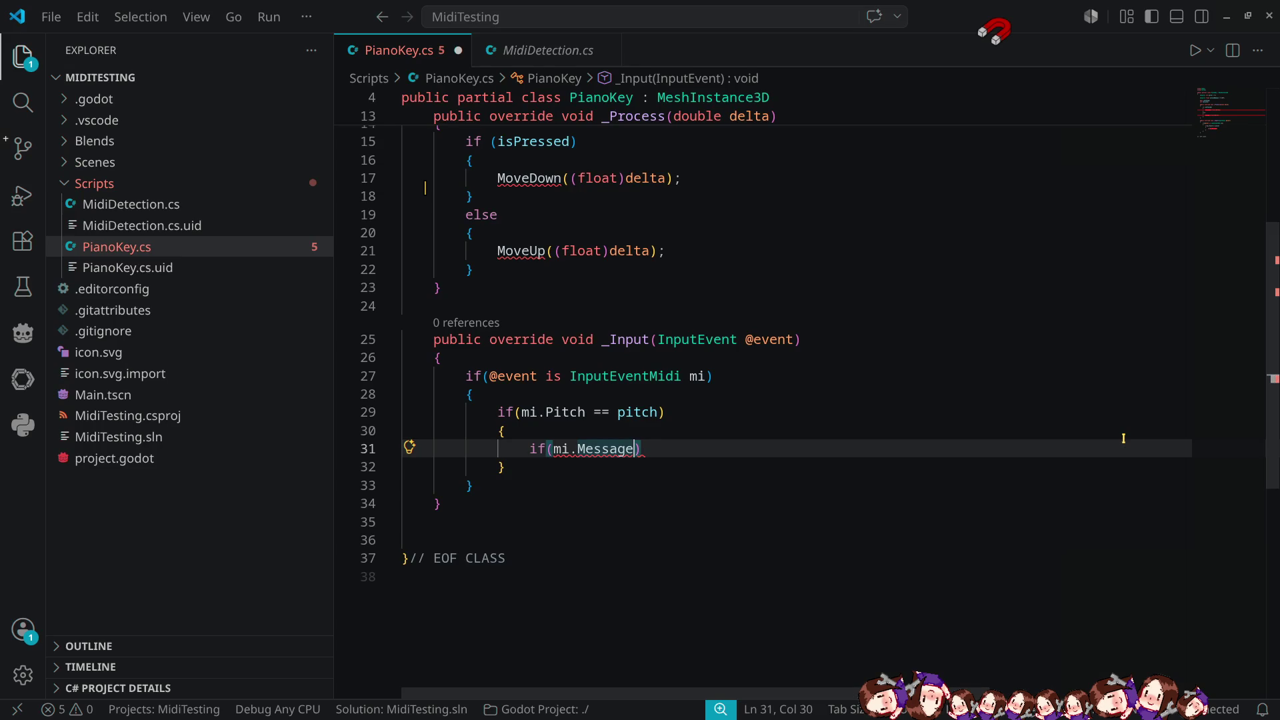
pyautogui.write('==')
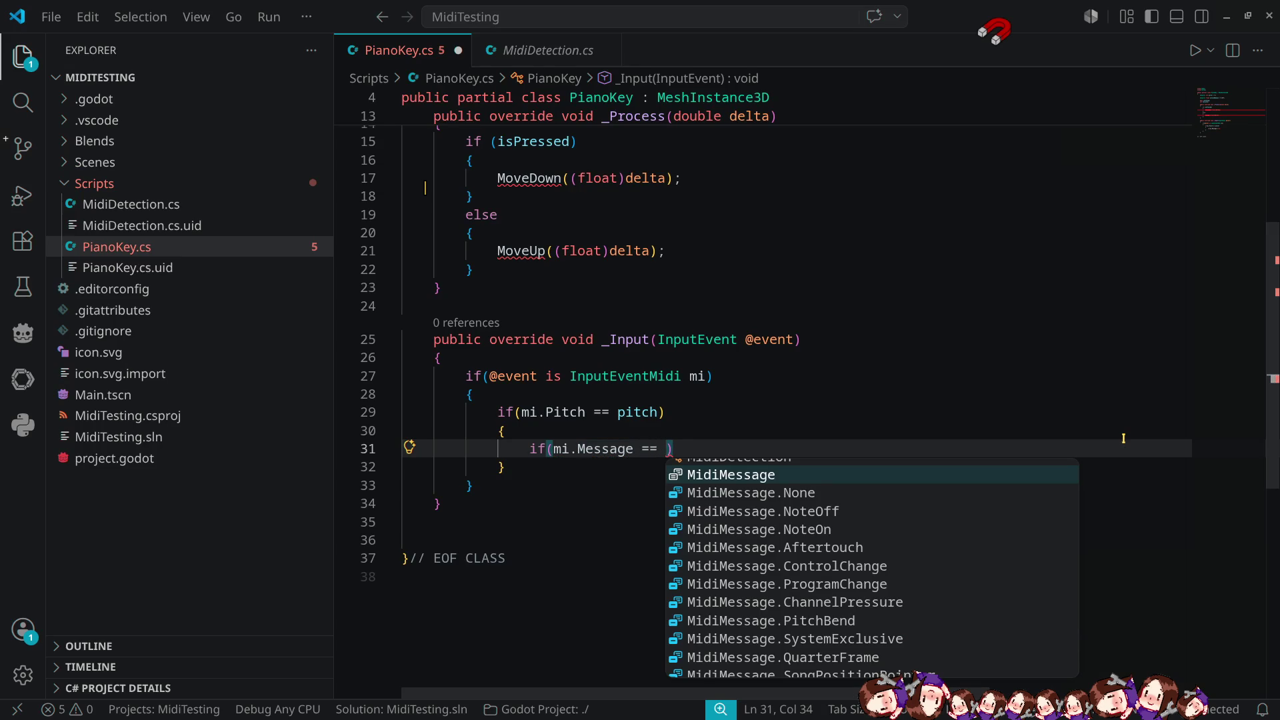
pyautogui.press('Down')
pyautogui.press('Down')
pyautogui.press('Down')
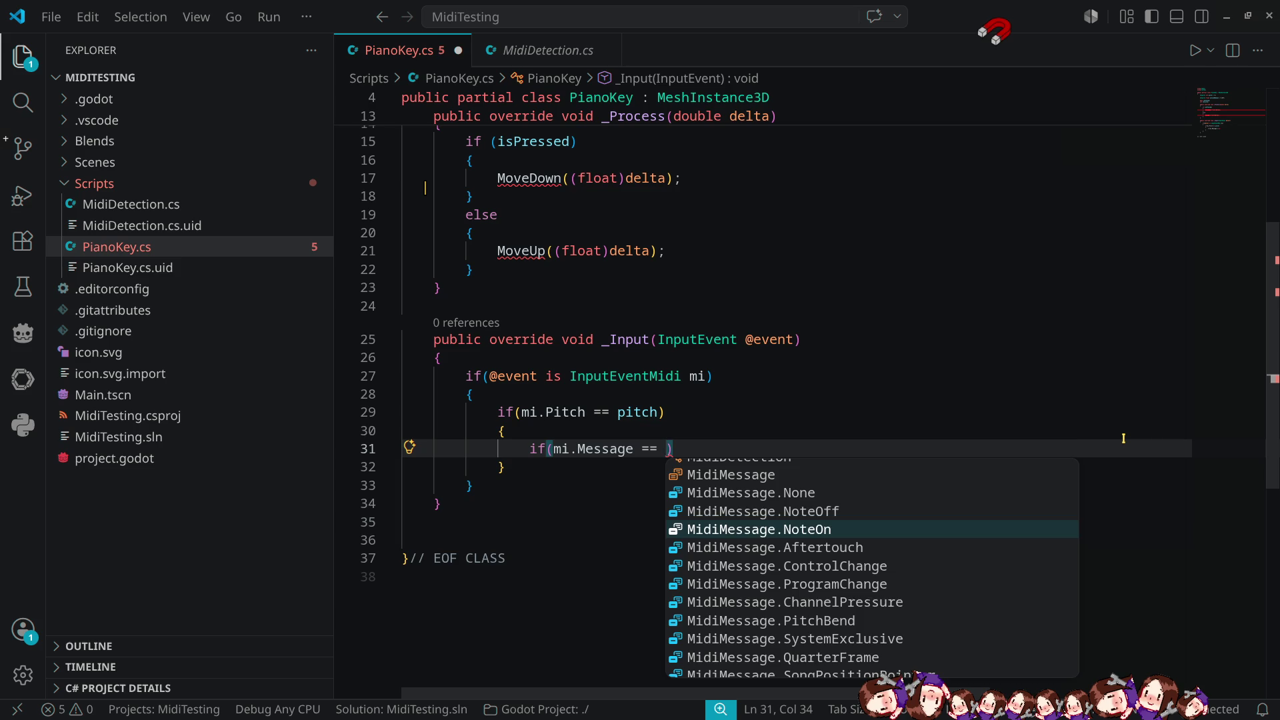
pyautogui.press('Return')
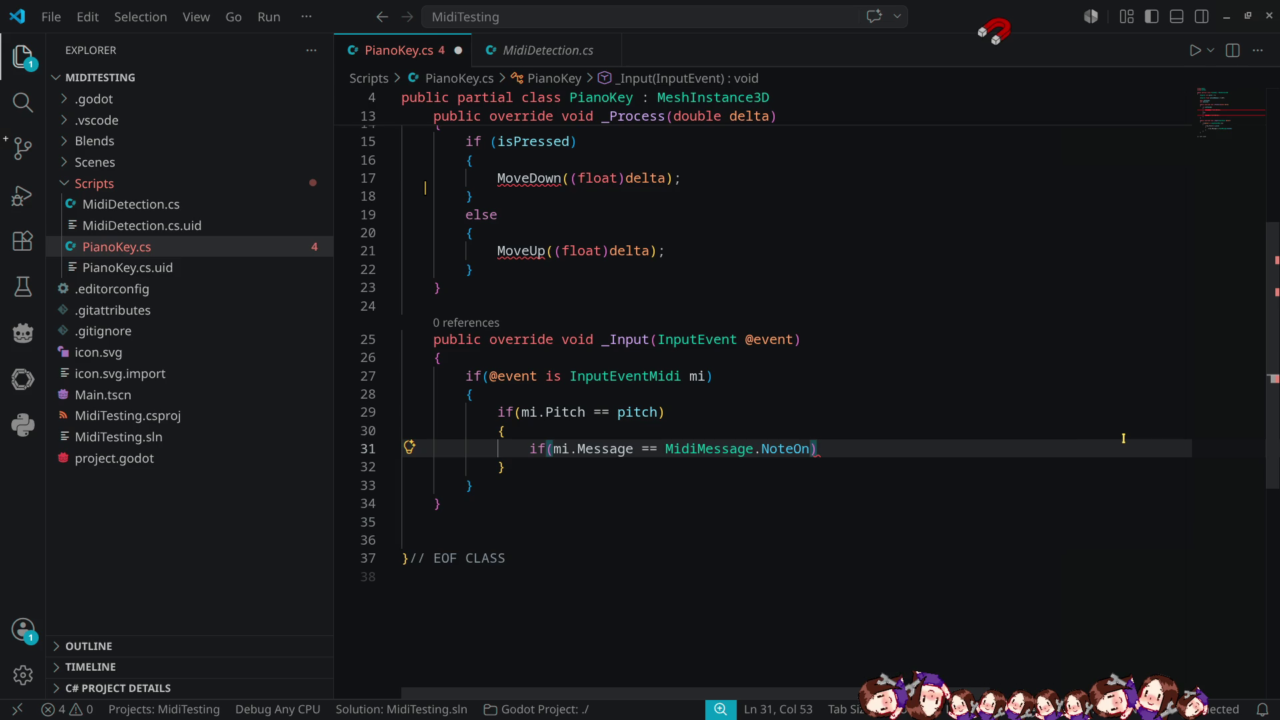
# Replace the leading if( with isPressed = and remove the stray closing parenthesis after NoteOn.
pyautogui.press('Home')
pyautogui.press('Delete')
pyautogui.press('Delete')
pyautogui.press('Delete')
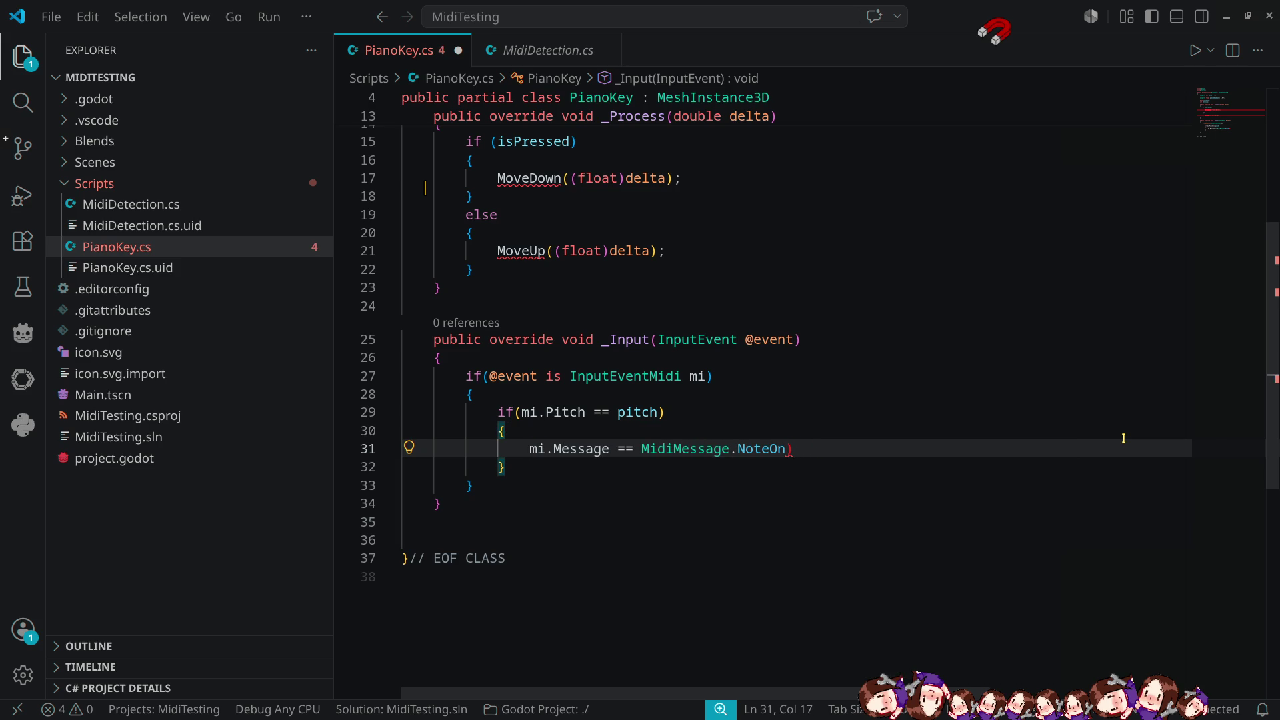
pyautogui.write('ispre')
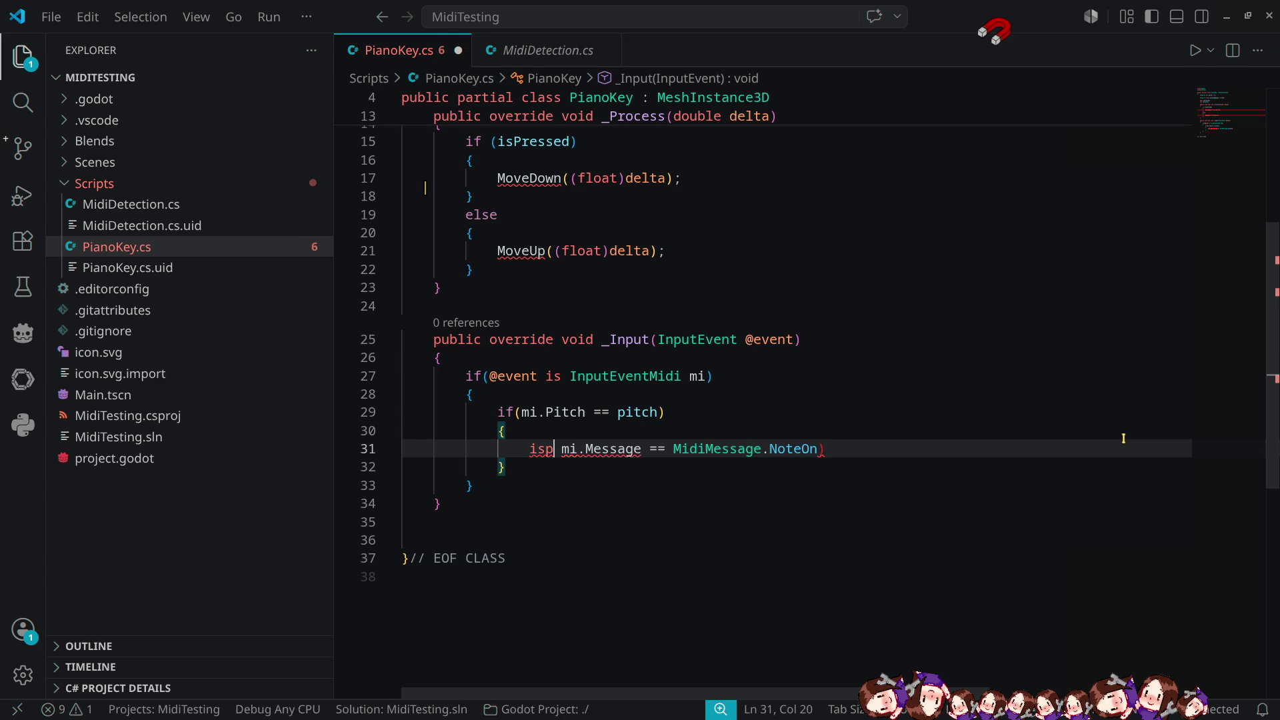
pyautogui.press('Tab')
pyautogui.write('=')
pyautogui.press('Right')
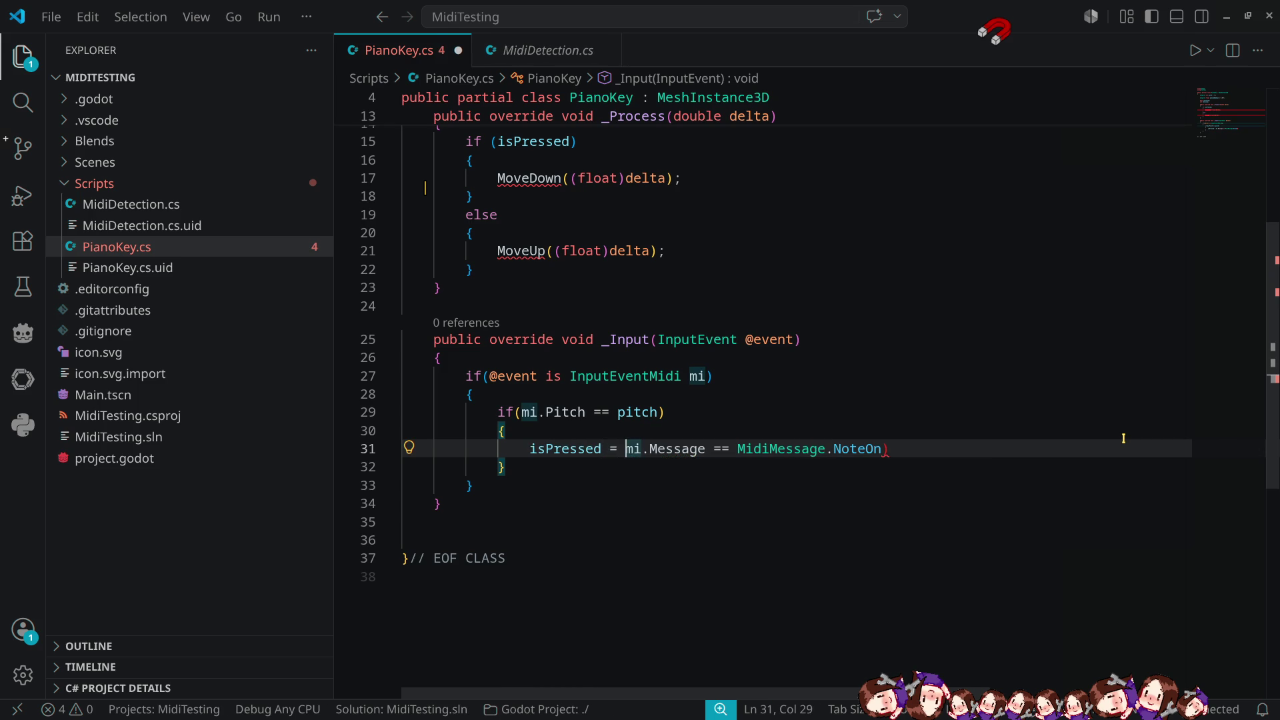
pyautogui.press('End')
pyautogui.press('BackSpace')
pyautogui.write(';')
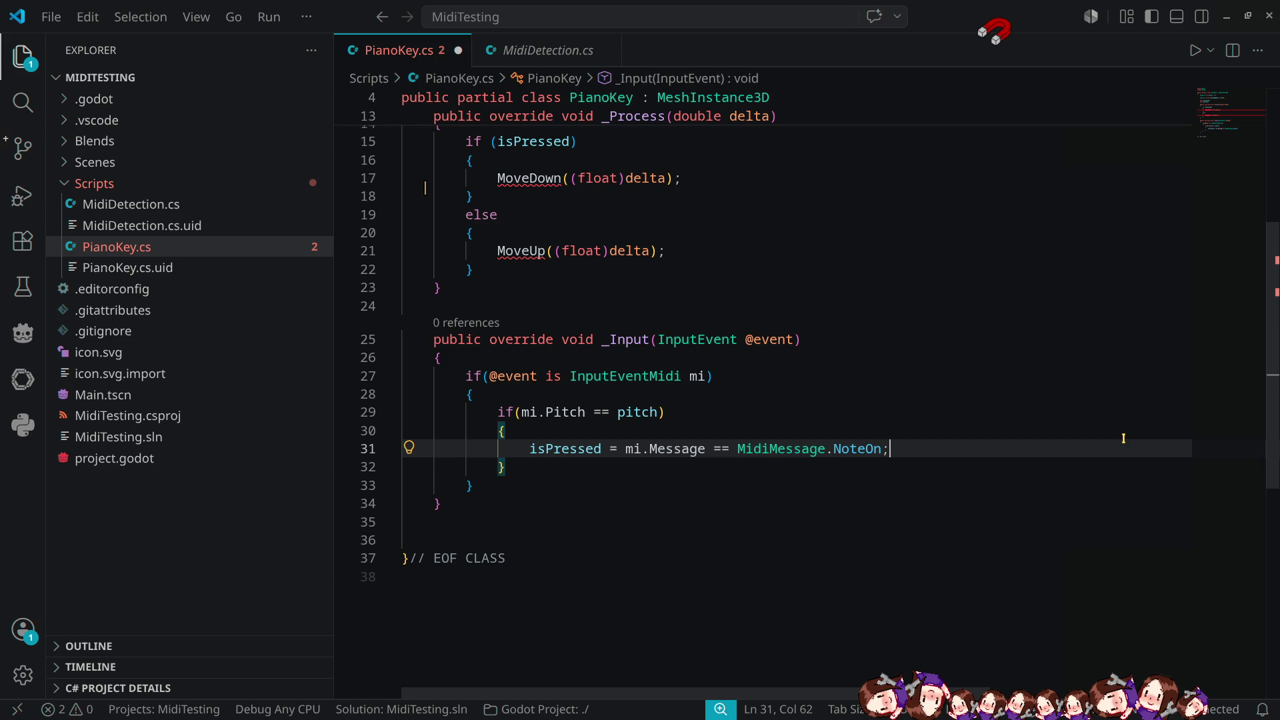
pyautogui.press('Return')
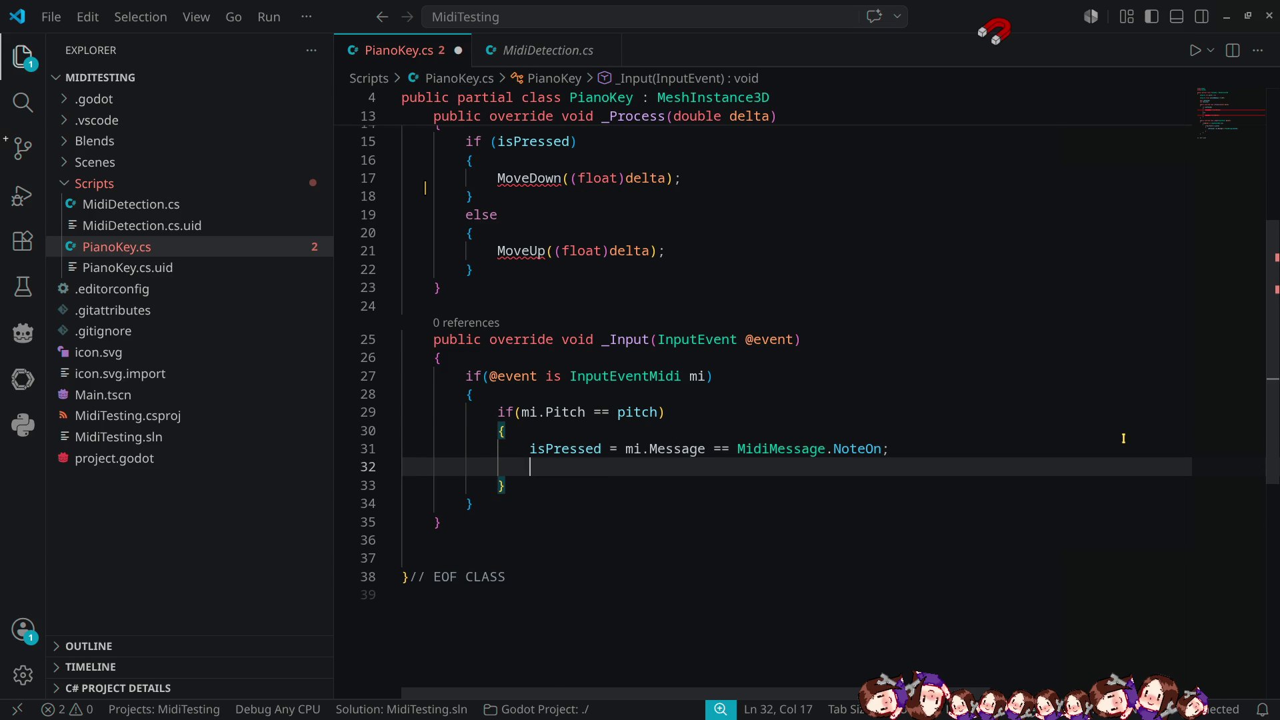
# Add velocity = mi.Velocity; below the isPressed line and save PianoKey.cs.
pyautogui.write('ve')
pyautogui.press('Tab')
pyautogui.write('= m')
pyautogui.write('i.ve')
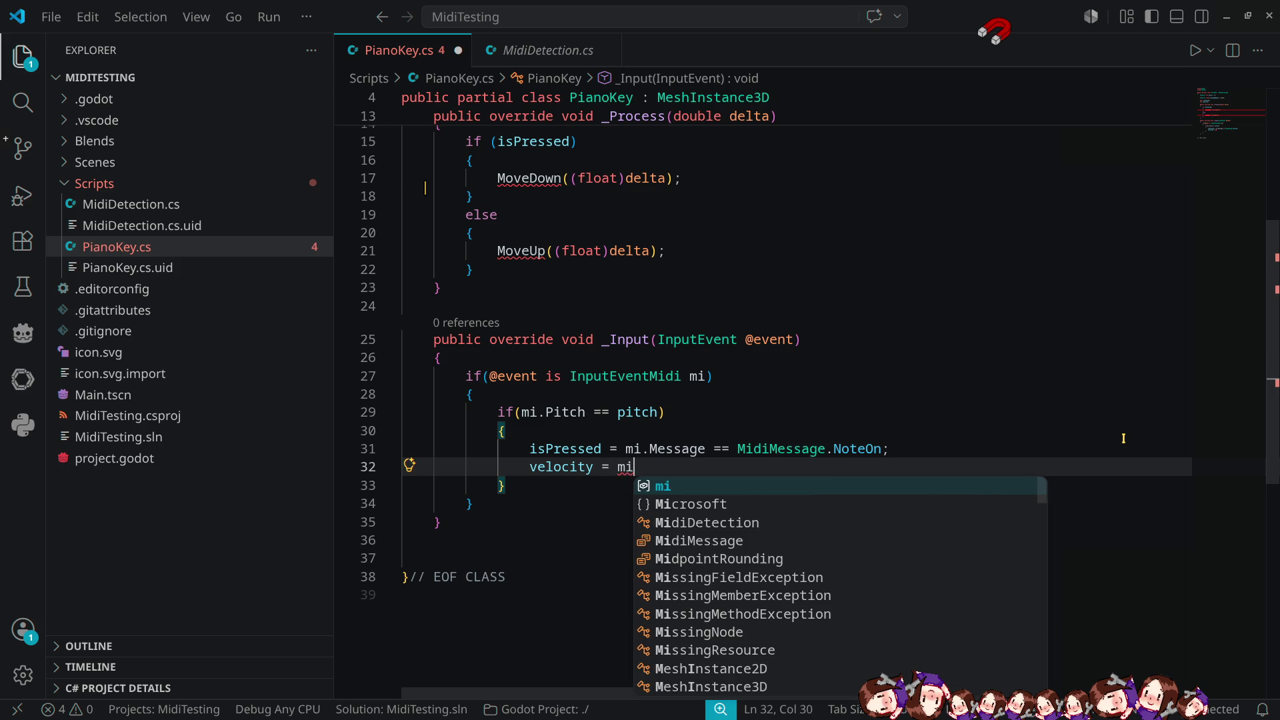
pyautogui.press('Tab')
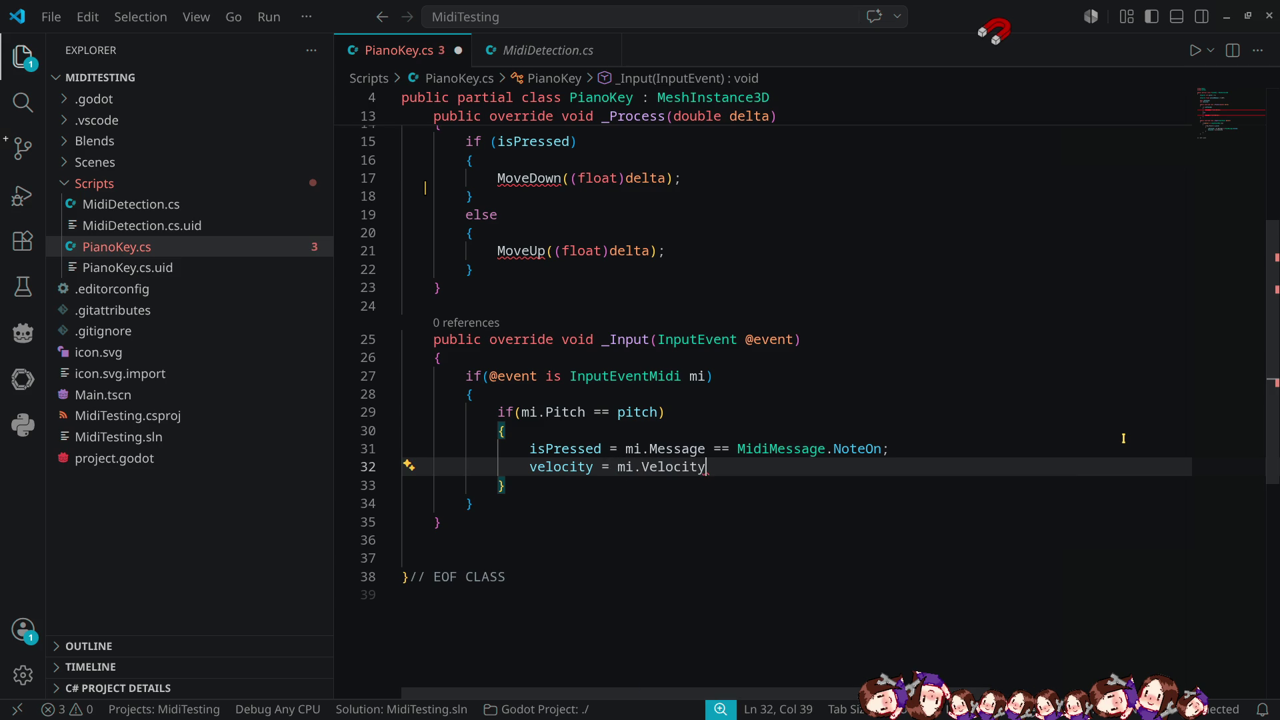
pyautogui.write(';')
pyautogui.hotkey('ctrl', 's')
# Generate the missing MoveDown and MoveUp method stubs from their calls in _Process.
pyautogui.press('Up')
pyautogui.press('Up')
pyautogui.press('Up')
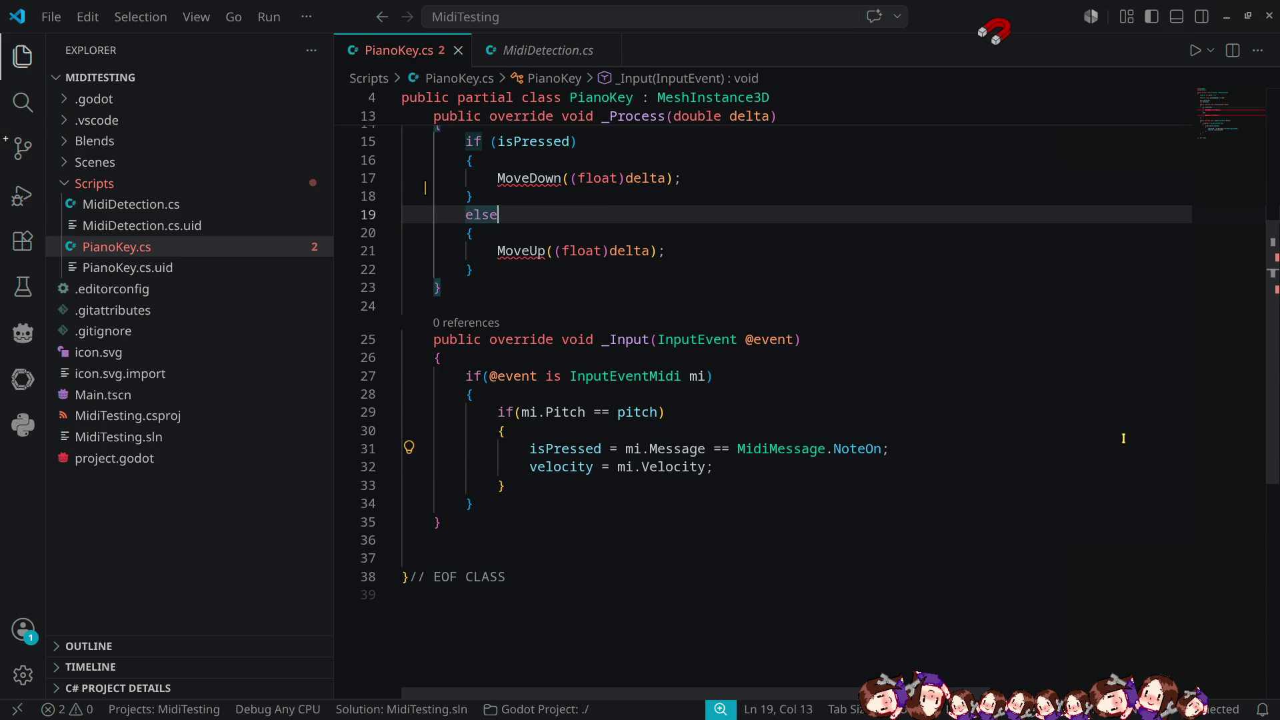
pyautogui.press('Left')
pyautogui.press('Left')
pyautogui.press('Left')
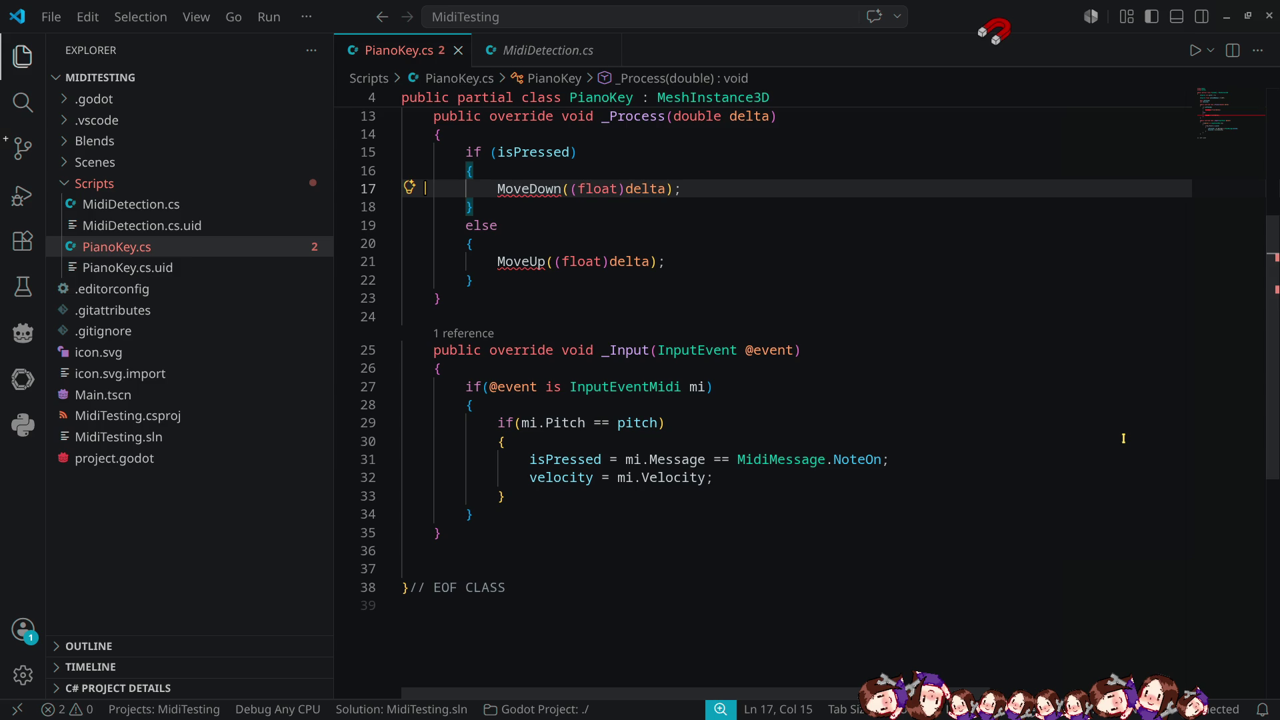
pyautogui.hotkey('ctrl', '.')
pyautogui.press('Return')
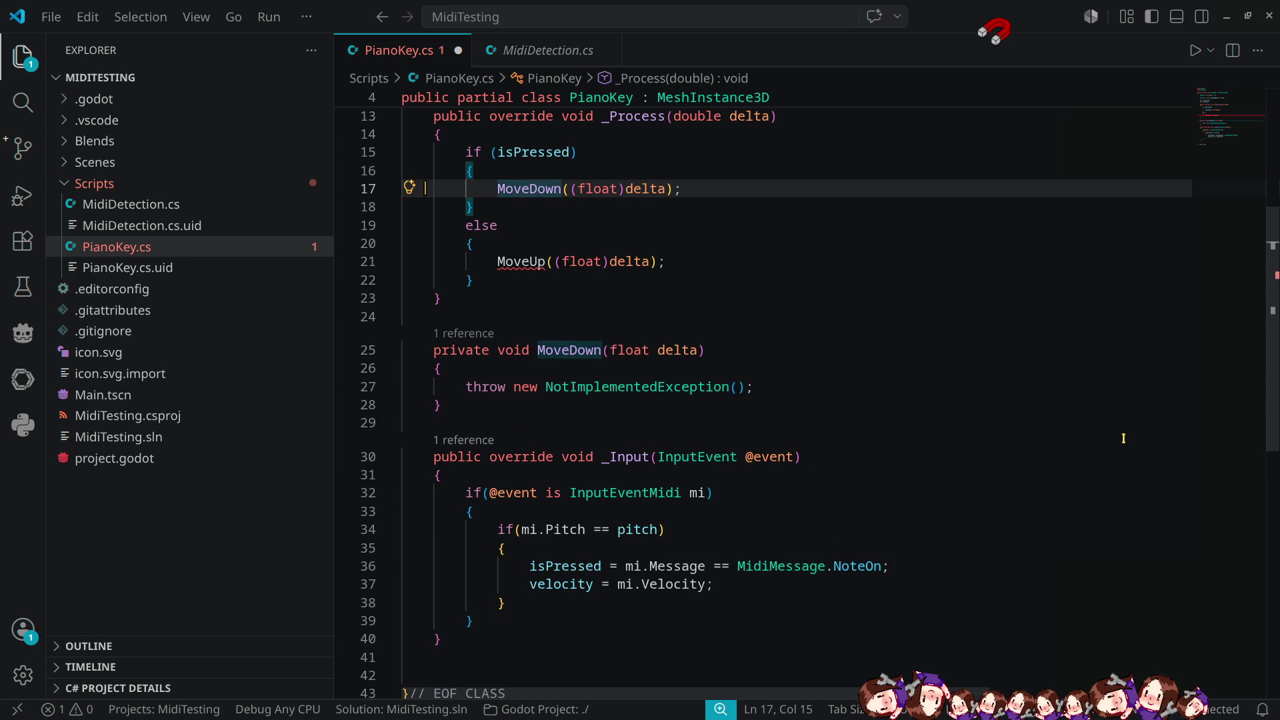
pyautogui.press('Down')
pyautogui.press('Down')
pyautogui.press('Down')
pyautogui.hotkey('ctrl', '.')
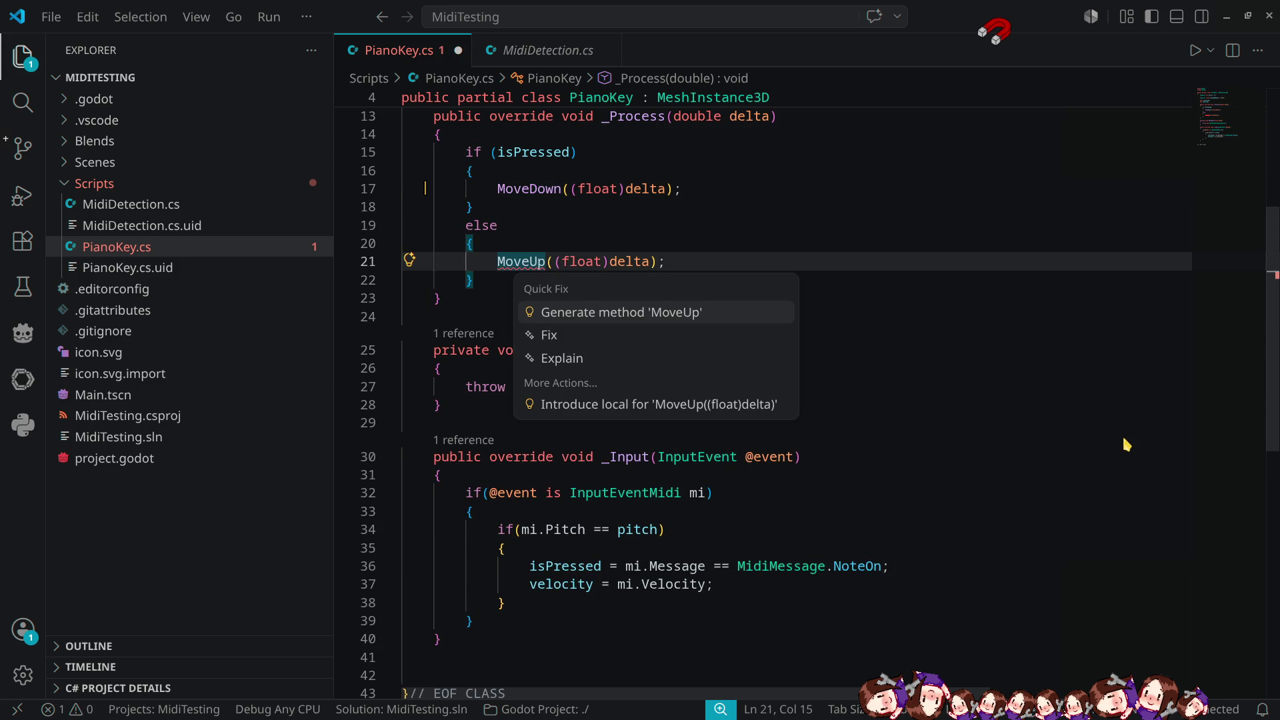
pyautogui.press('Return')
pyautogui.press('Down')
pyautogui.press('Down')
pyautogui.press('Down')
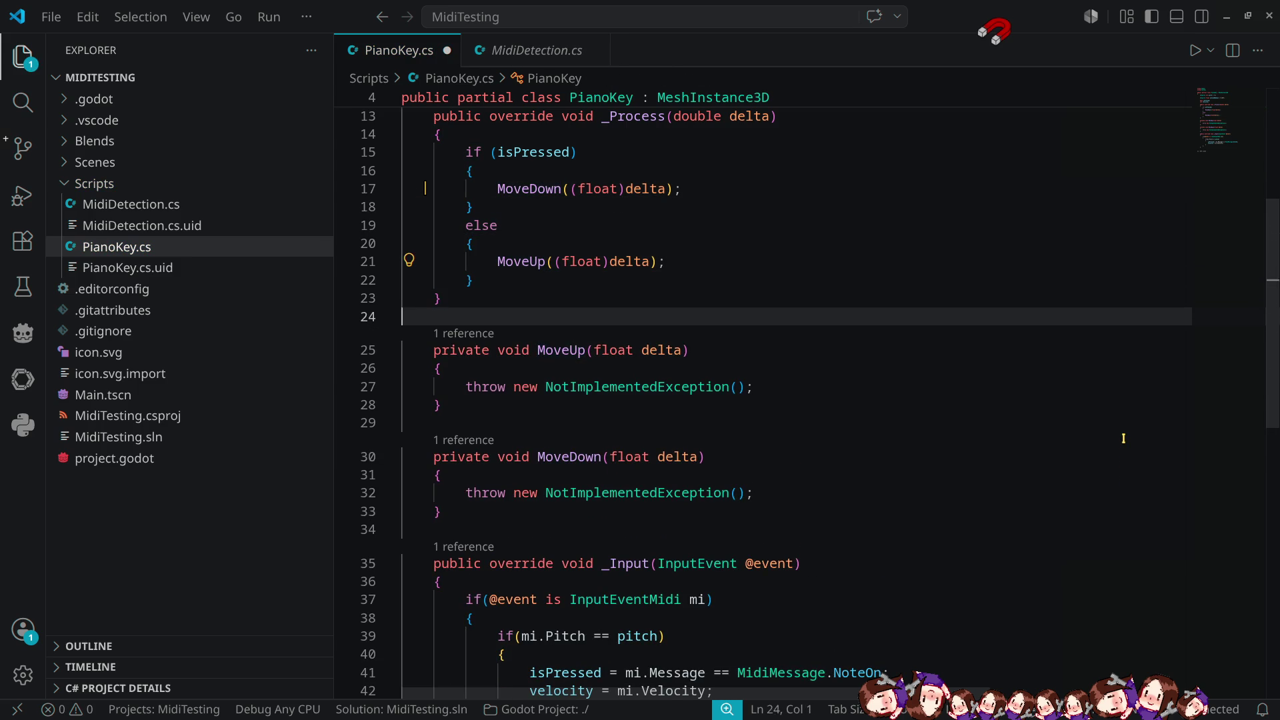
pyautogui.press('Down')
pyautogui.press('Down')
pyautogui.press('Down')
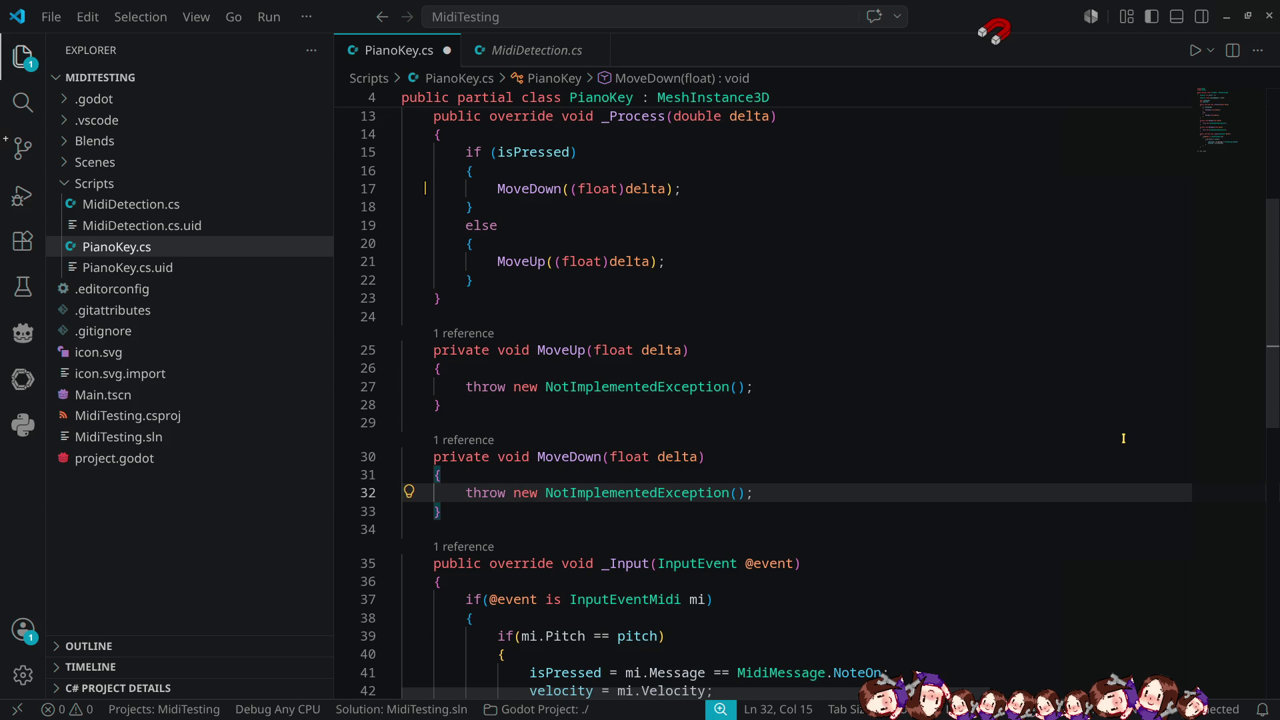
pyautogui.hotkey('alt', 'Tab')
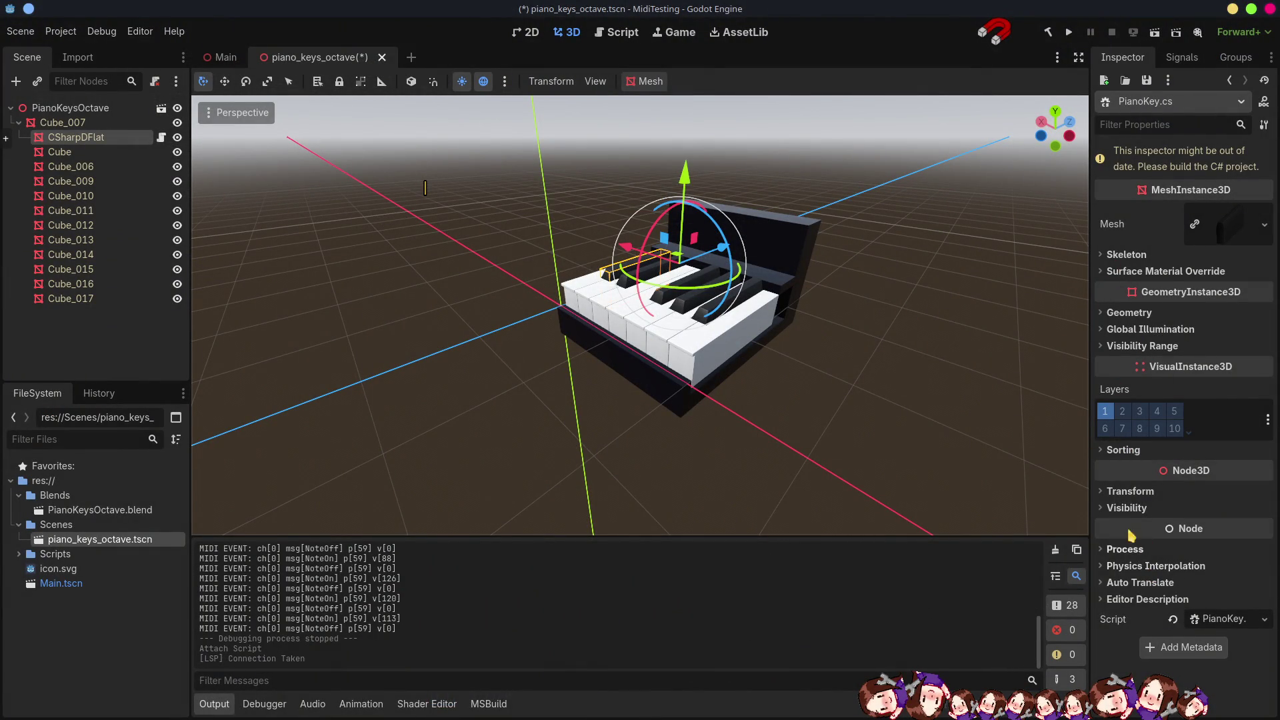
# Try the CSharpDFlat key's Rotation X at 5° and -6.5°, then undo back to 0°.
pyautogui.click(1102, 496)
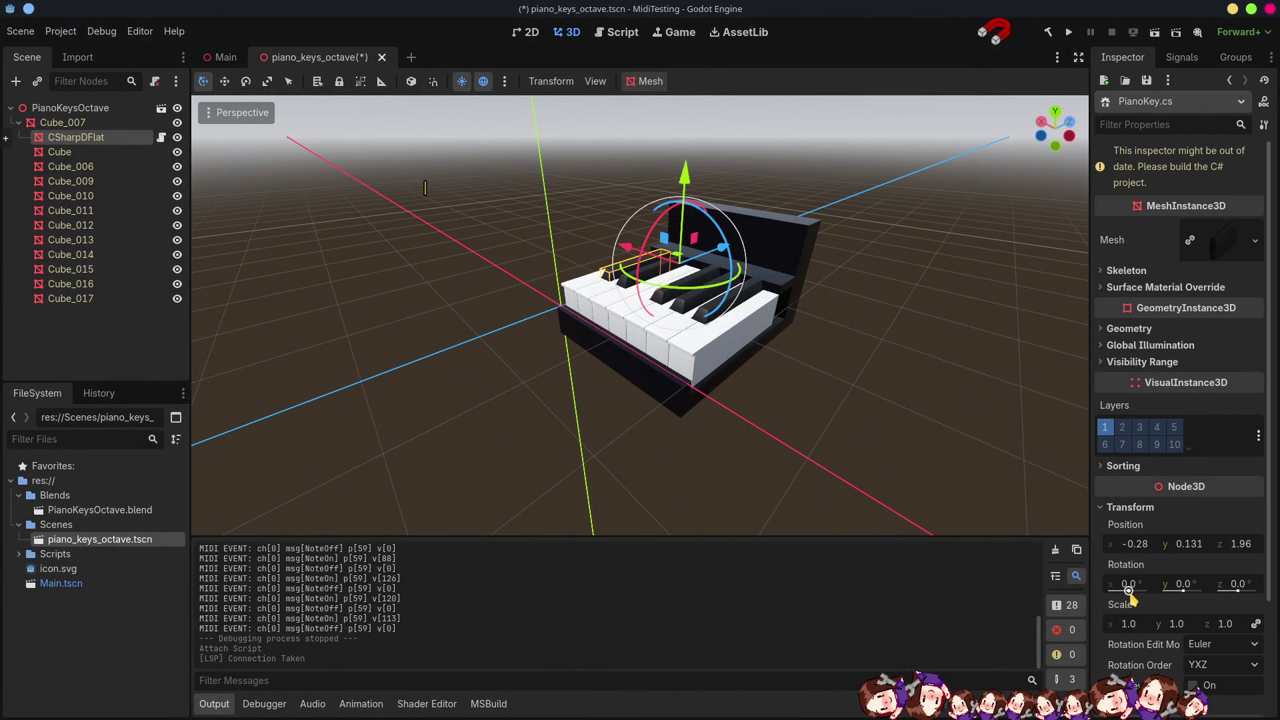
pyautogui.scroll(-2, 1141, 562)
pyautogui.click(1128, 442)
pyautogui.write('5')
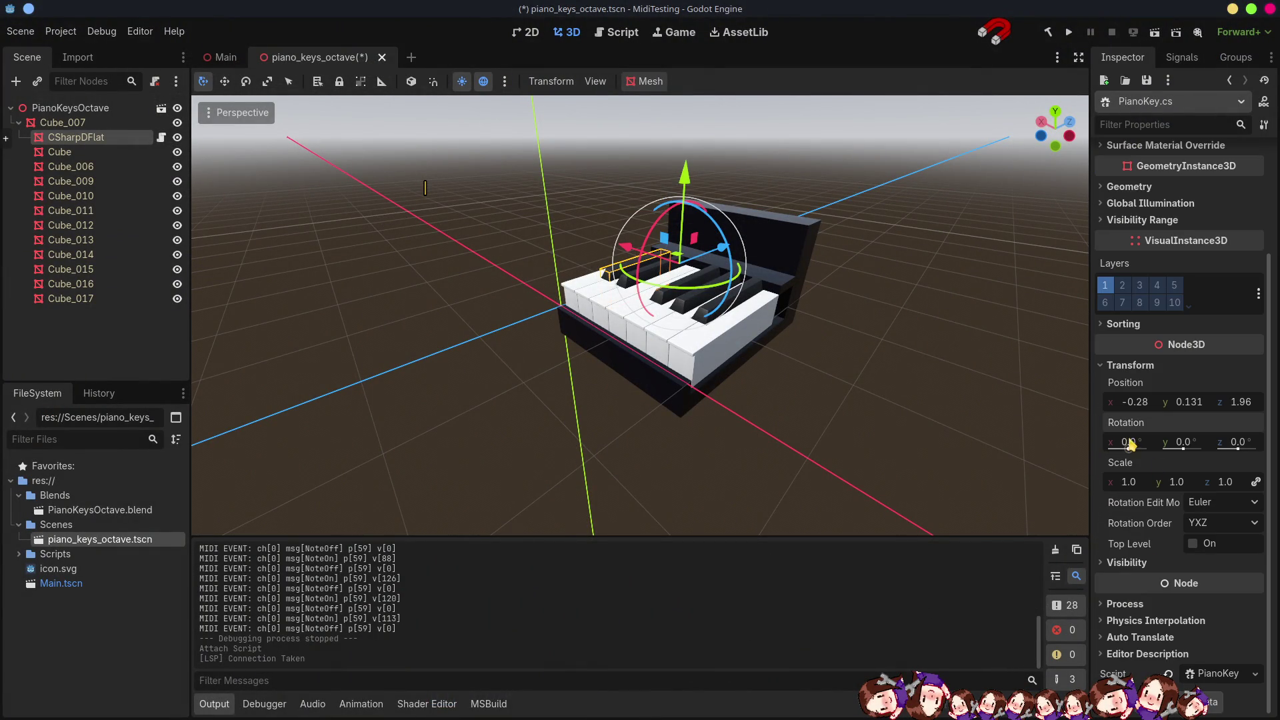
pyautogui.press('Return')
pyautogui.moveTo(1128, 442); pyautogui.dragTo(1046, 420)
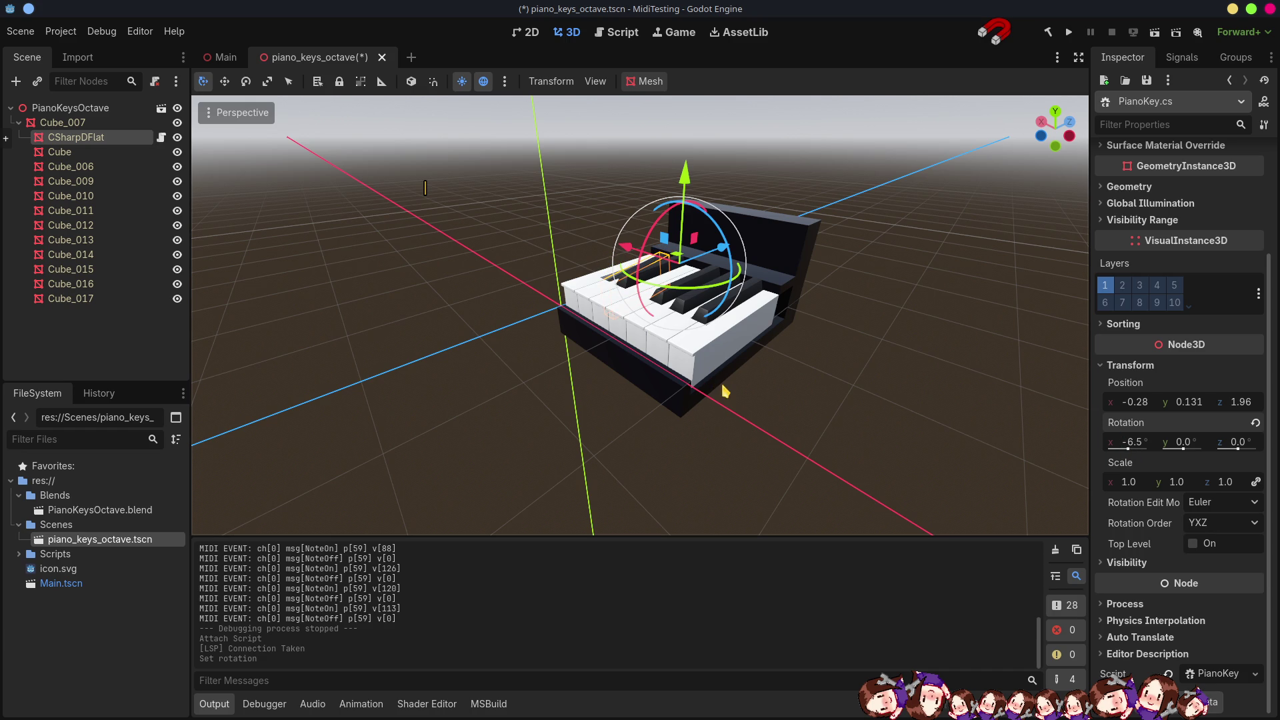
pyautogui.hotkey('ctrl', 'z')
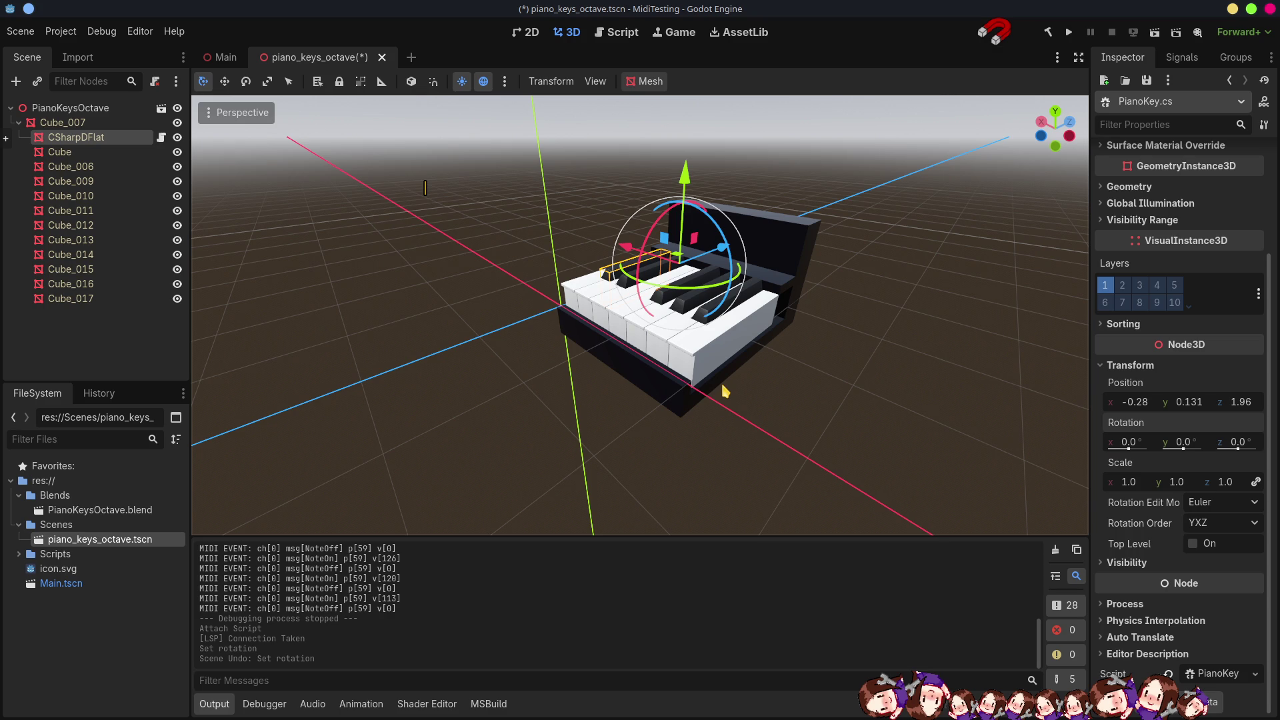
pyautogui.hotkey('alt', 'Tab')
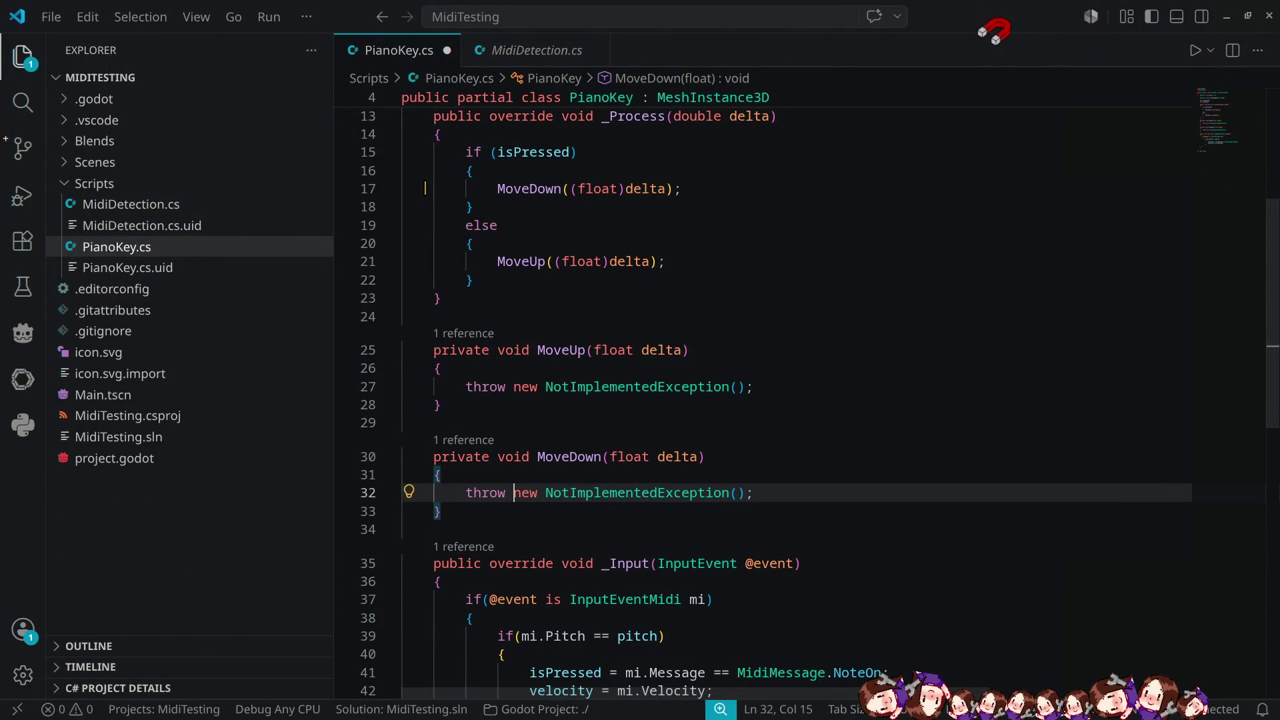
# Switch from VS Code to the Blender window showing PianoKeysOctave.blend.
pyautogui.hotkey('alt', 'Tab')
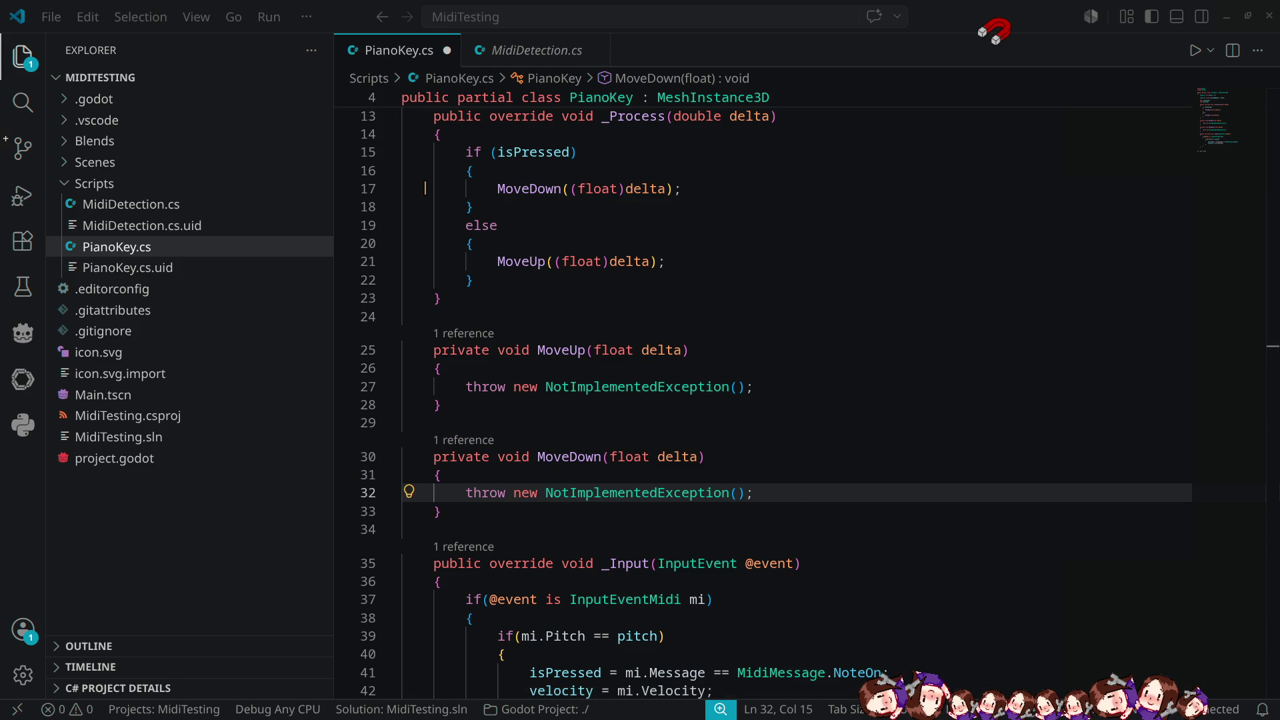
pyautogui.hotkey('alt', 'Tab')
# Isolate the CSharpDFlat key in local view and set transforms to affect only origins.
pyautogui.moveTo(491, 358); pyautogui.dragTo(552, 314)
pyautogui.press('KP_Divide')
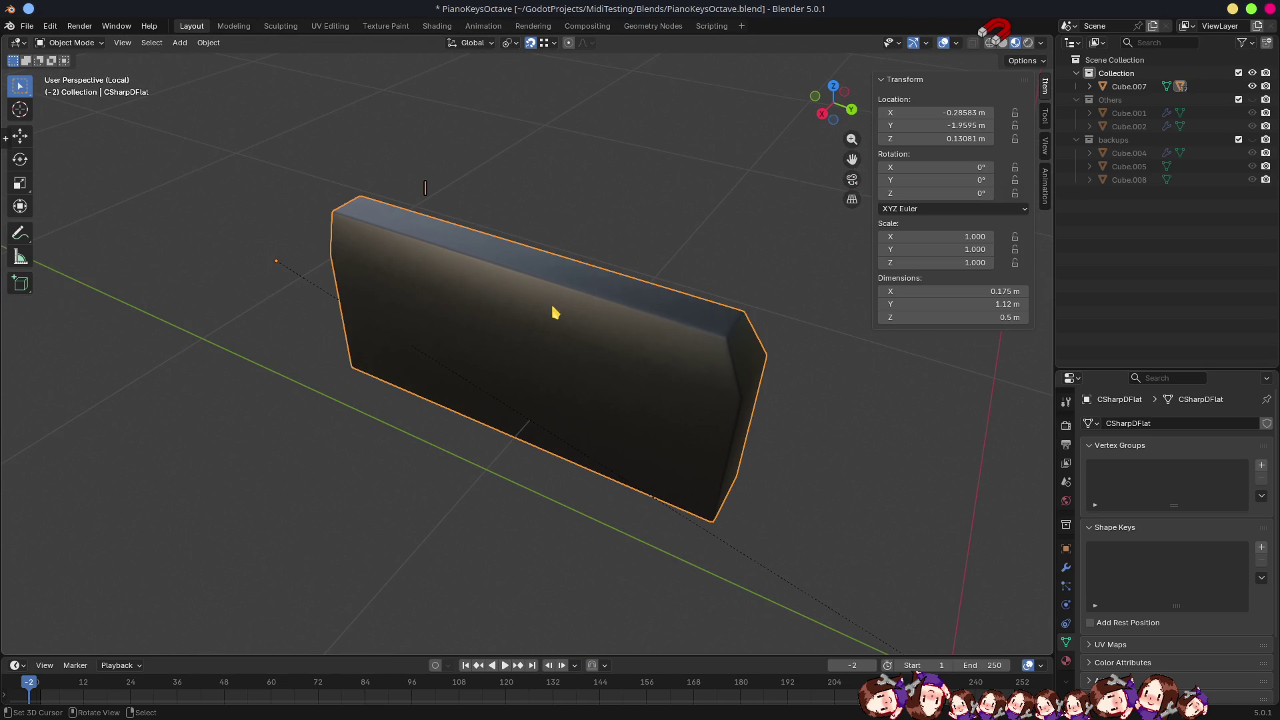
pyautogui.click(1045, 118)
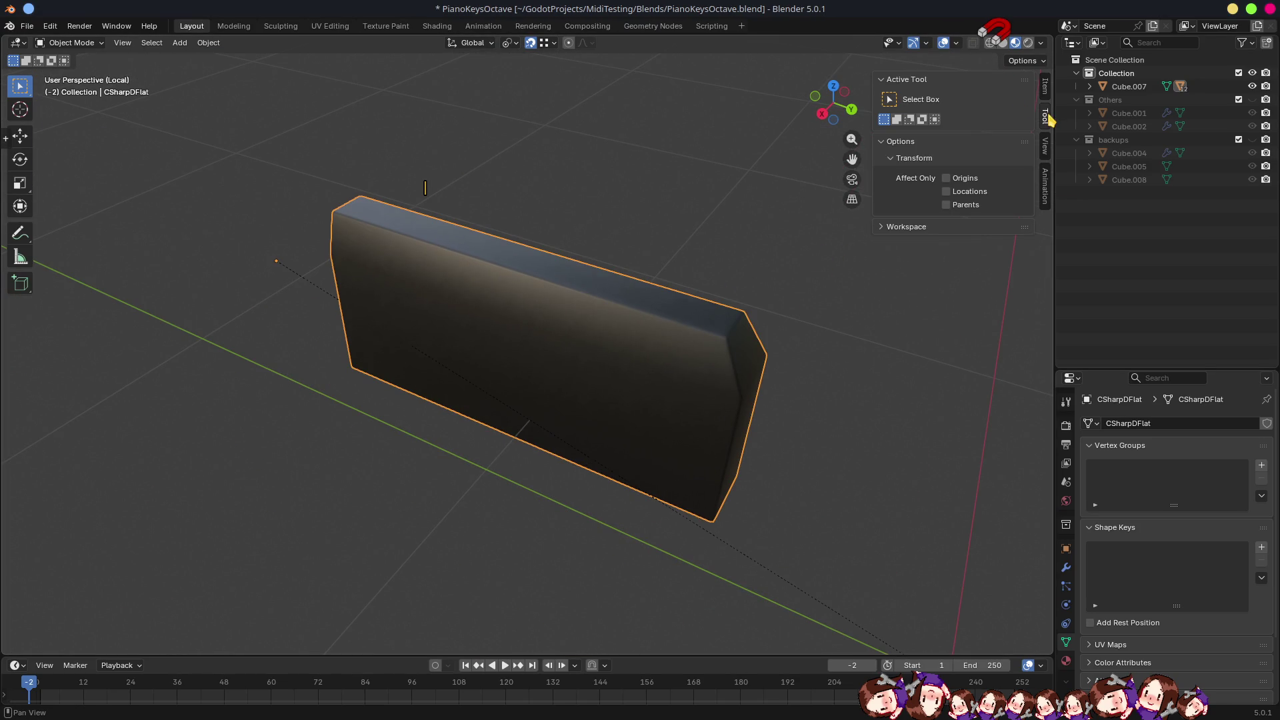
pyautogui.click(947, 178)
# Rotate the key's origin 180° about Y and save PianoKeysOctave.blend.
pyautogui.moveTo(622, 317)
pyautogui.mouseDown()
pyautogui.moveTo(542, 294)
pyautogui.moveTo(522, 337)
pyautogui.moveTo(466, 319)
pyautogui.mouseUp()
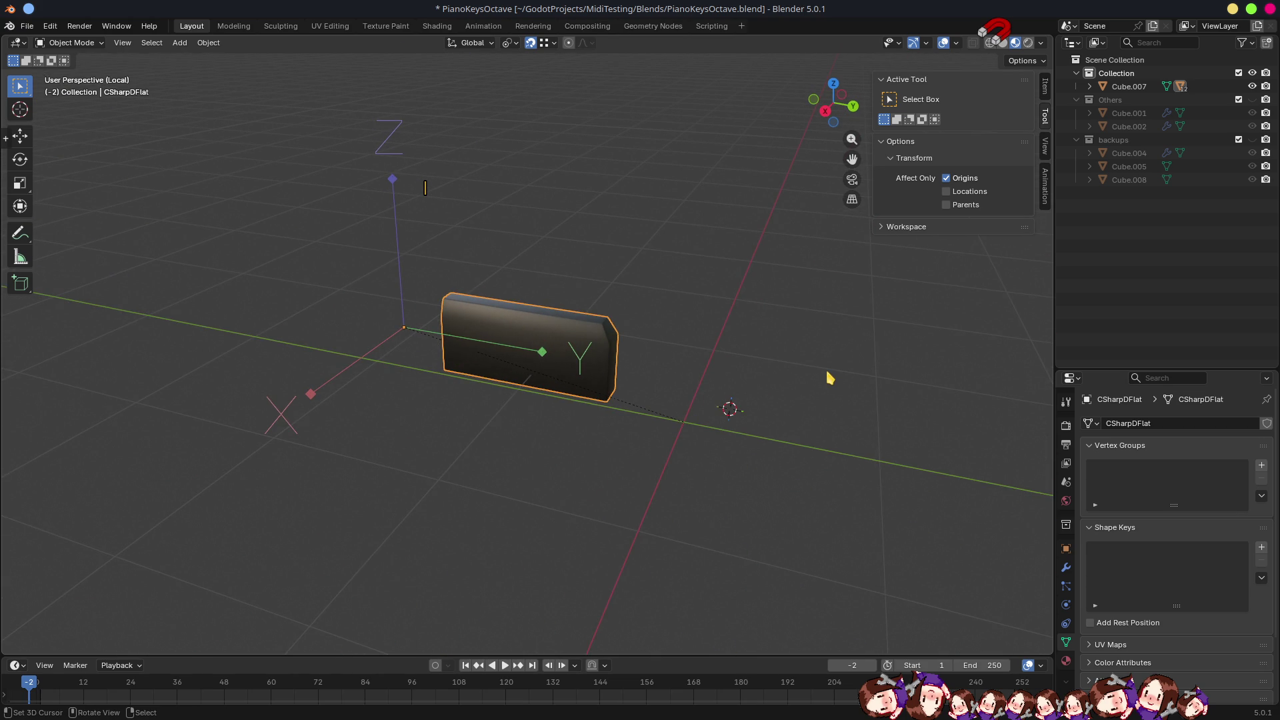
pyautogui.press('r')
pyautogui.write('y180')
pyautogui.press('Return')
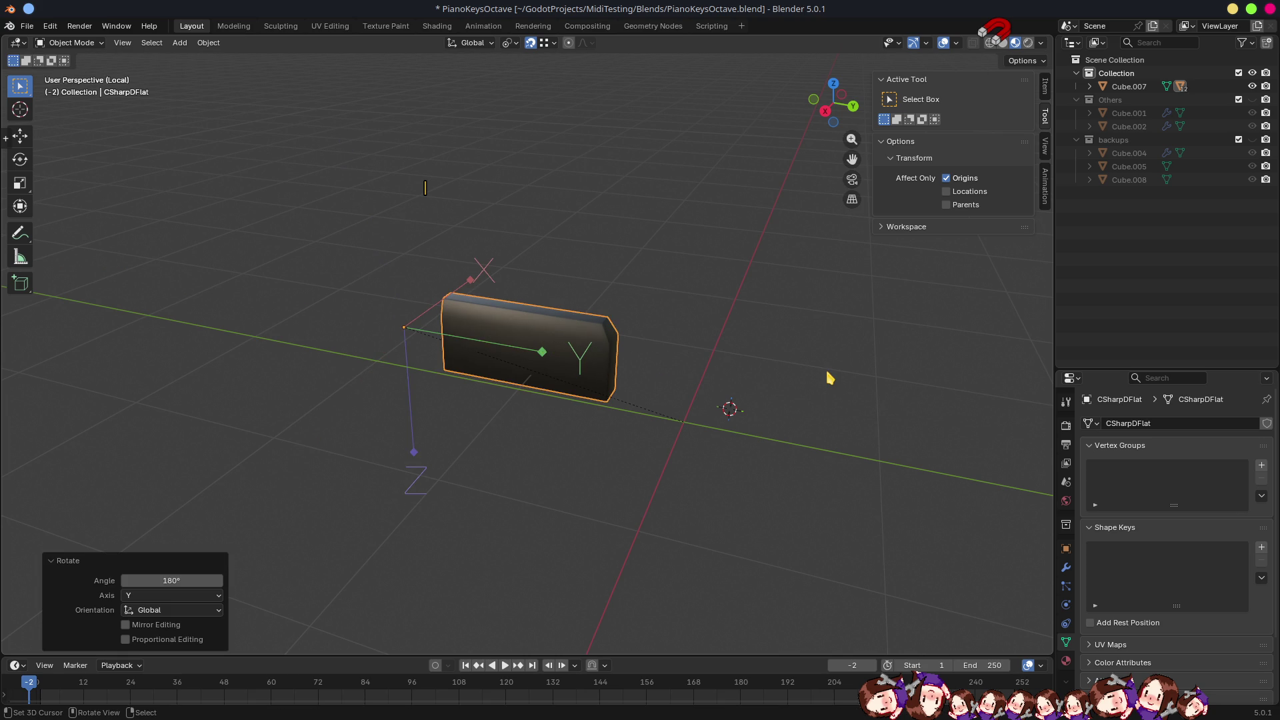
pyautogui.hotkey('ctrl', 's')
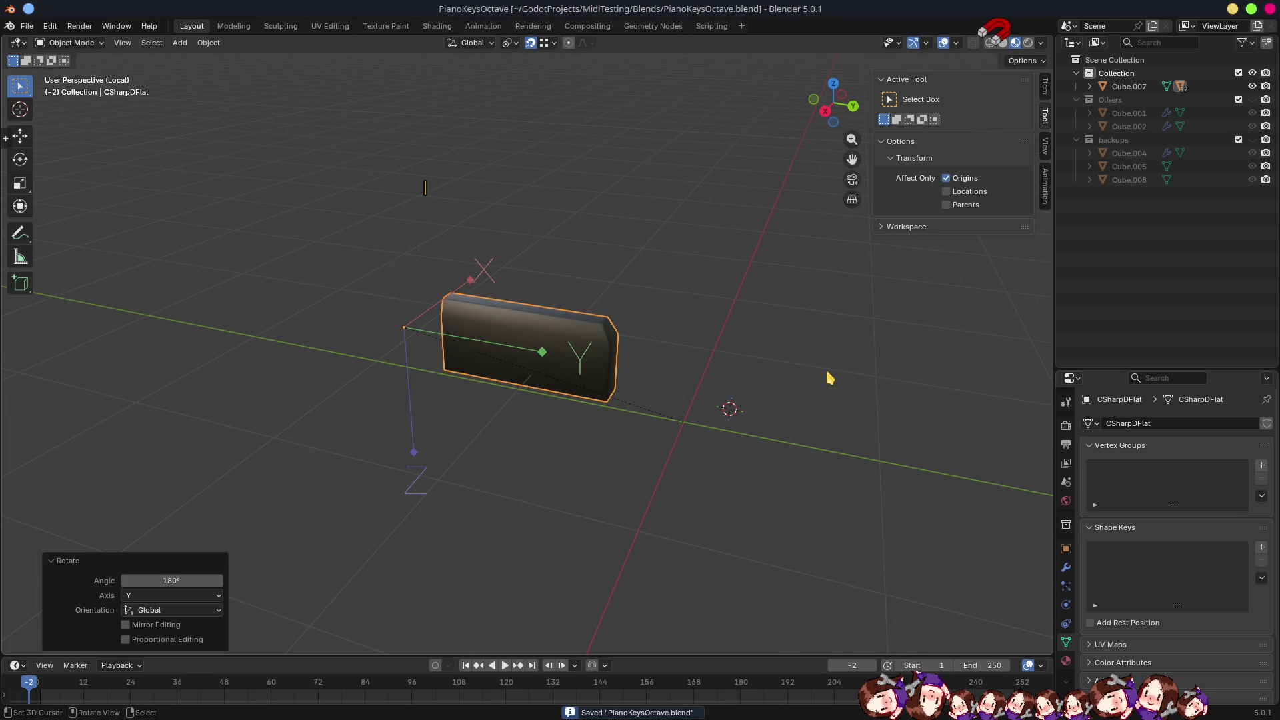
pyautogui.hotkey('alt', 'Tab')
pyautogui.hotkey('alt', 'Tab')
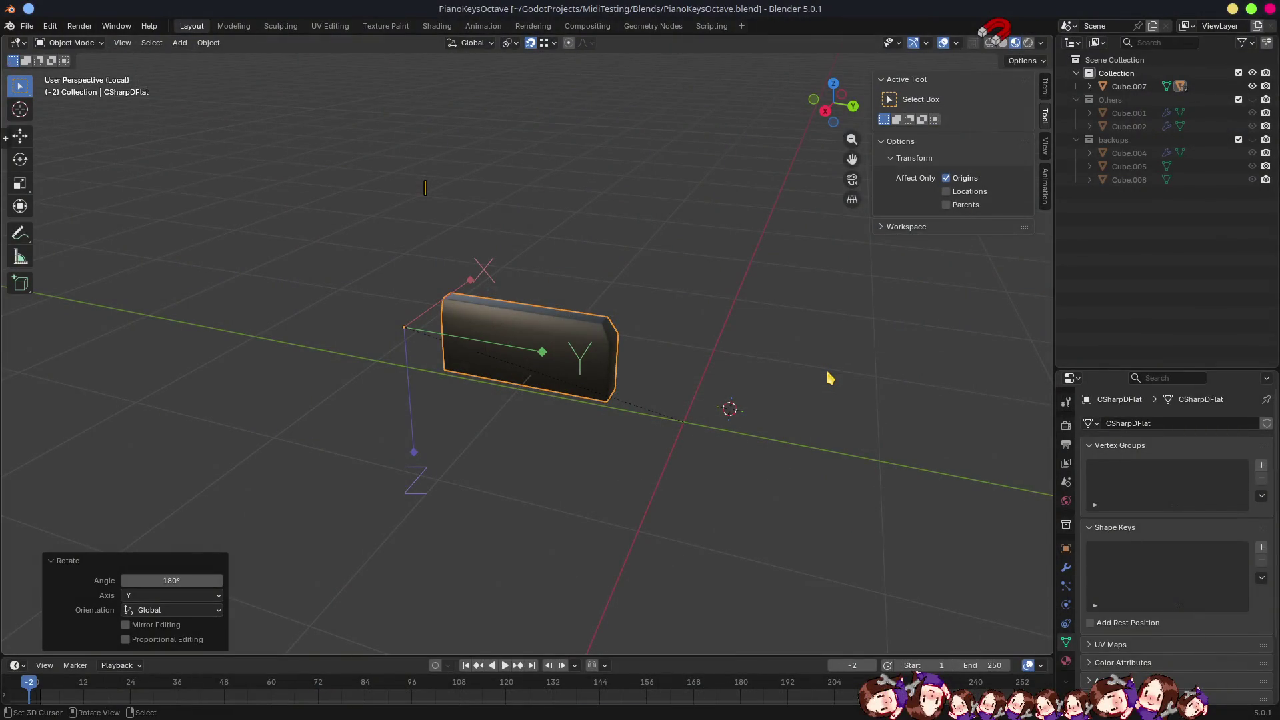
pyautogui.hotkey('alt', 'Tab')
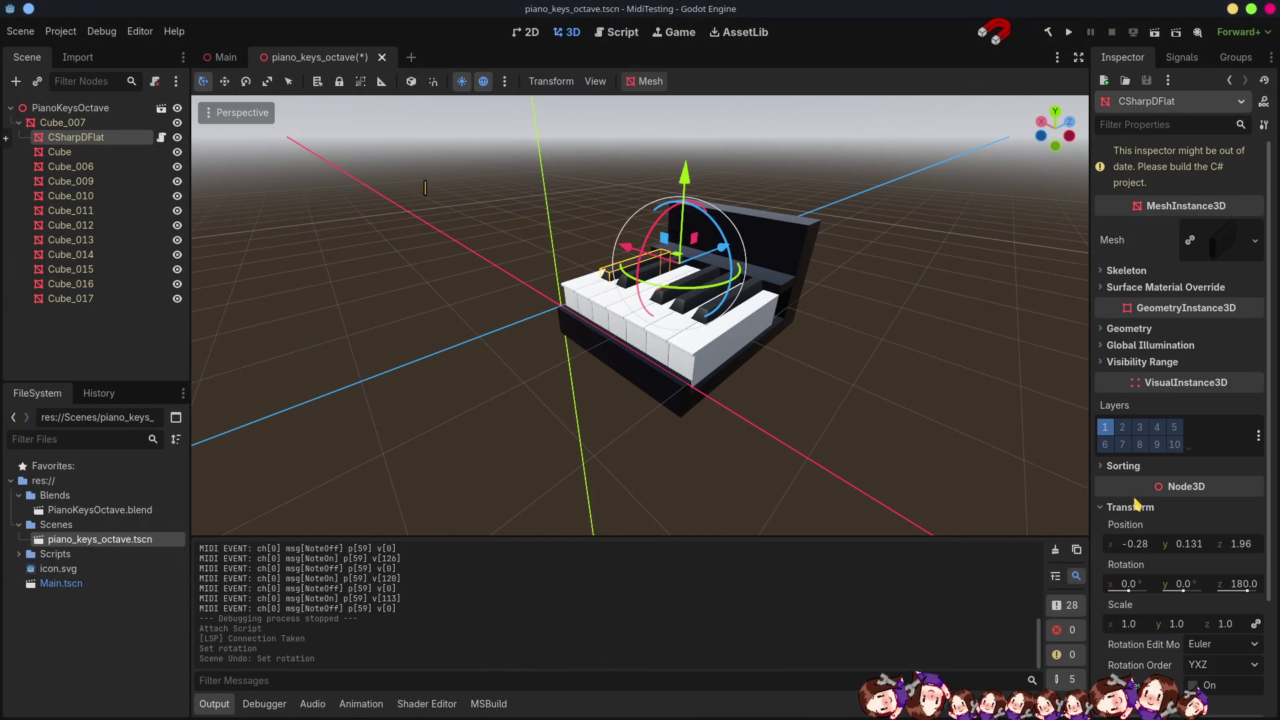
# Try a small X-rotation tilt on the key, undo it, and orbit to a side-on view.
pyautogui.moveTo(1128, 590); pyautogui.dragTo(1124, 584)
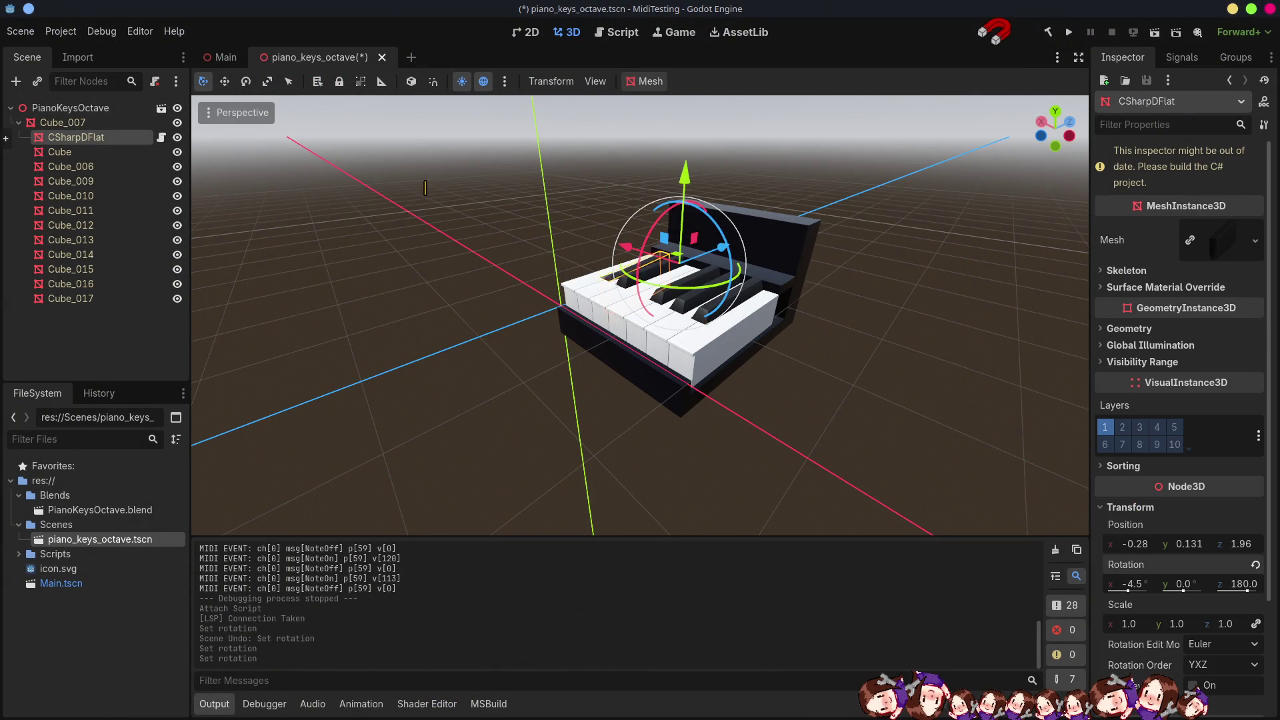
pyautogui.hotkey('ctrl', 'z')
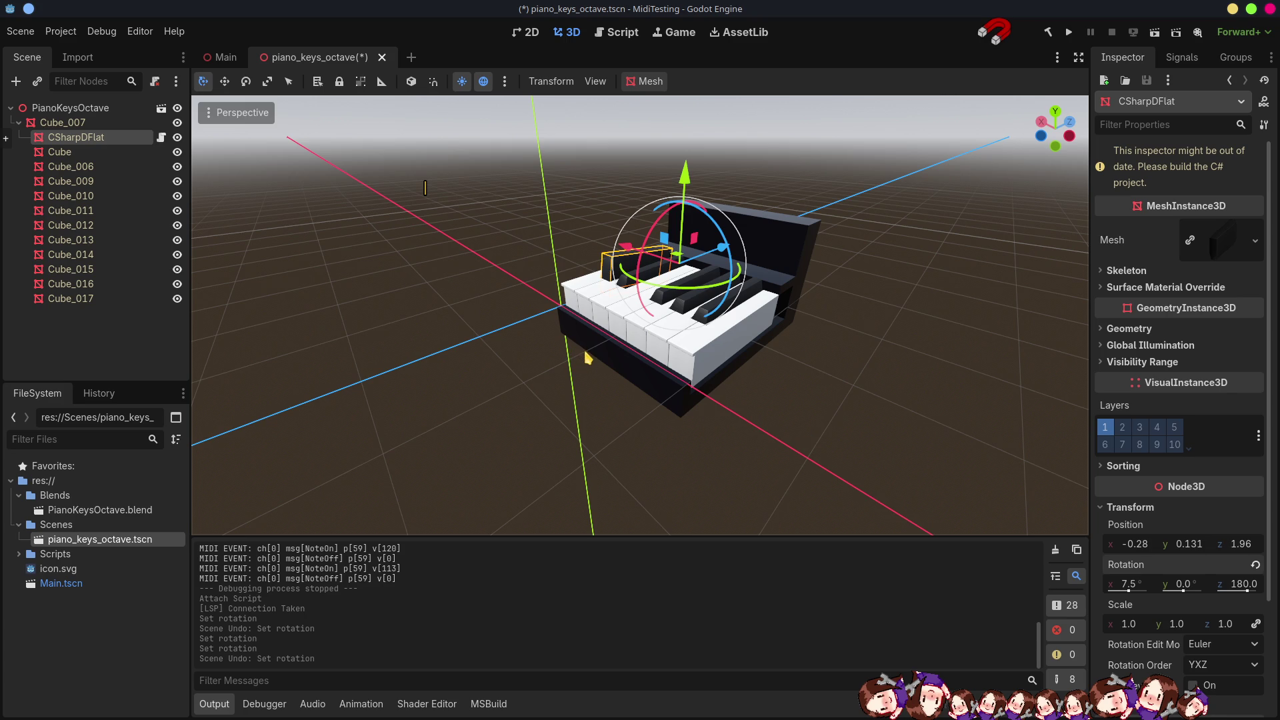
pyautogui.moveTo(708, 390); pyautogui.dragTo(908, 415)
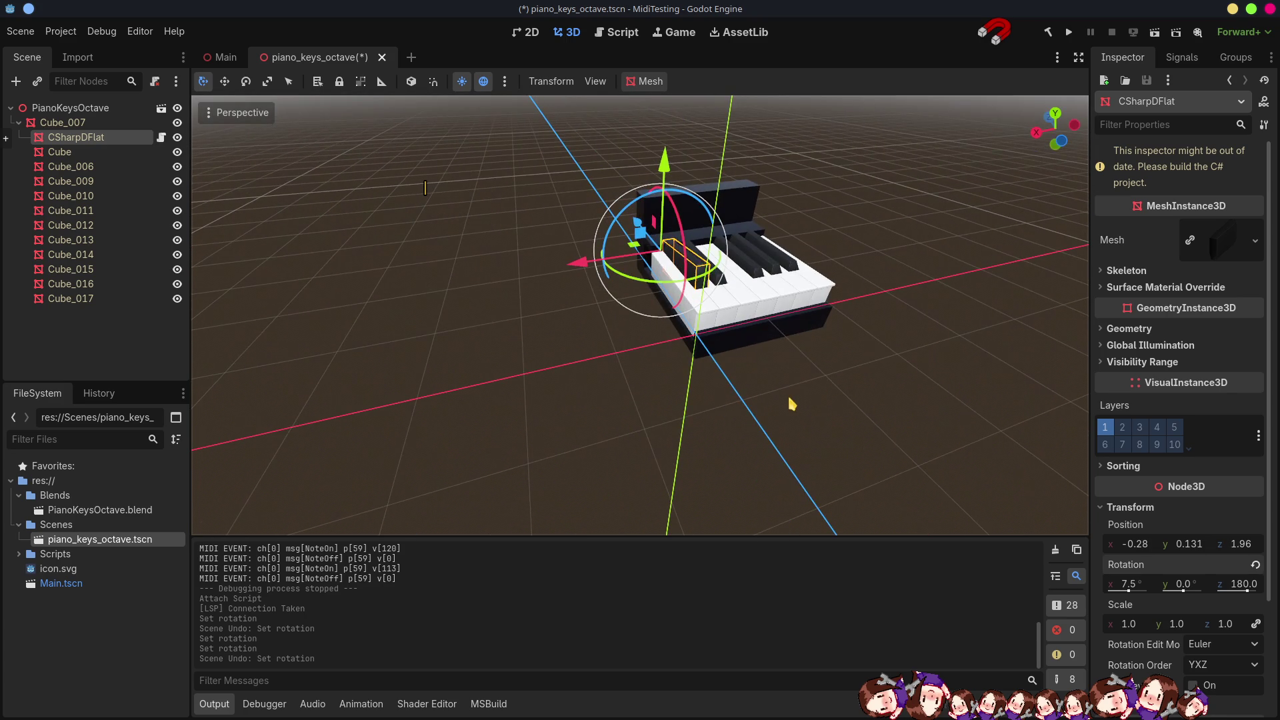
pyautogui.hotkey('ctrl', 'z')
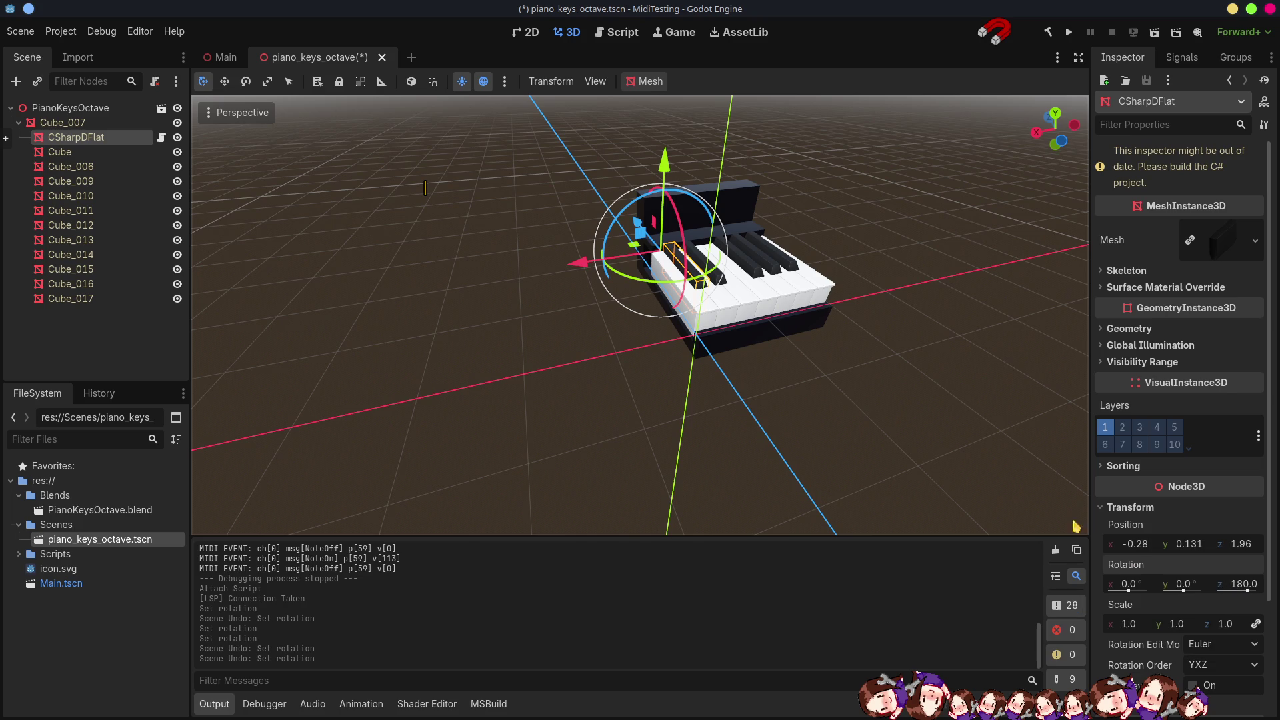
pyautogui.scroll(5, 1075, 527)
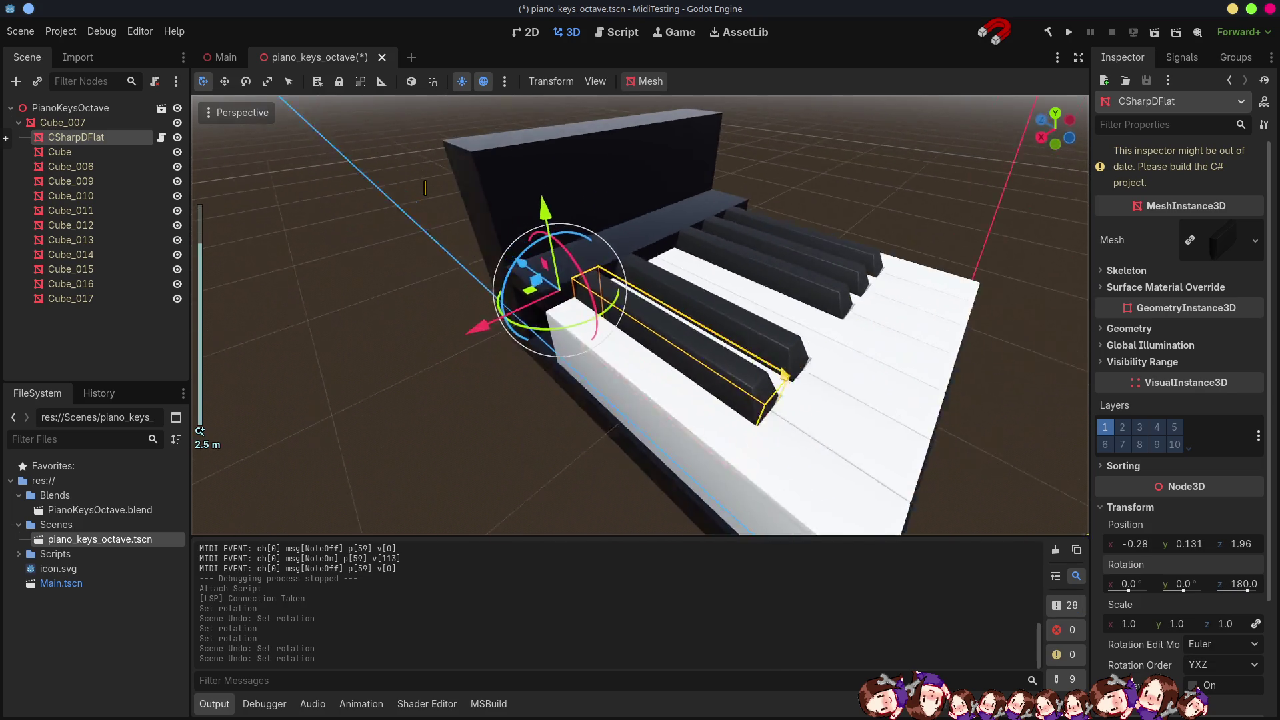
pyautogui.moveTo(785, 376); pyautogui.dragTo(892, 328)
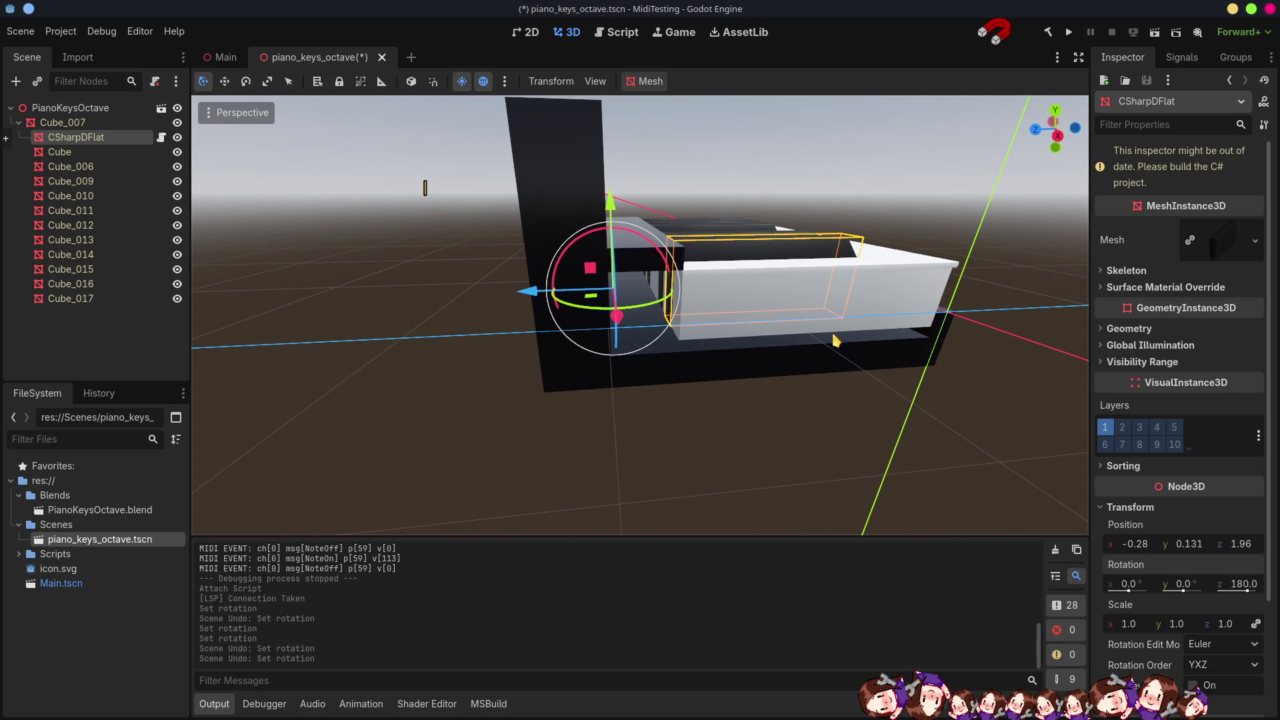
# Test X rotations of 10° and 11.5° with a local gizmo, undoing both back to zero.
pyautogui.press('t')
pyautogui.moveTo(777, 346)
pyautogui.mouseDown()
pyautogui.moveTo(734, 346)
pyautogui.moveTo(758, 350)
pyautogui.mouseUp()
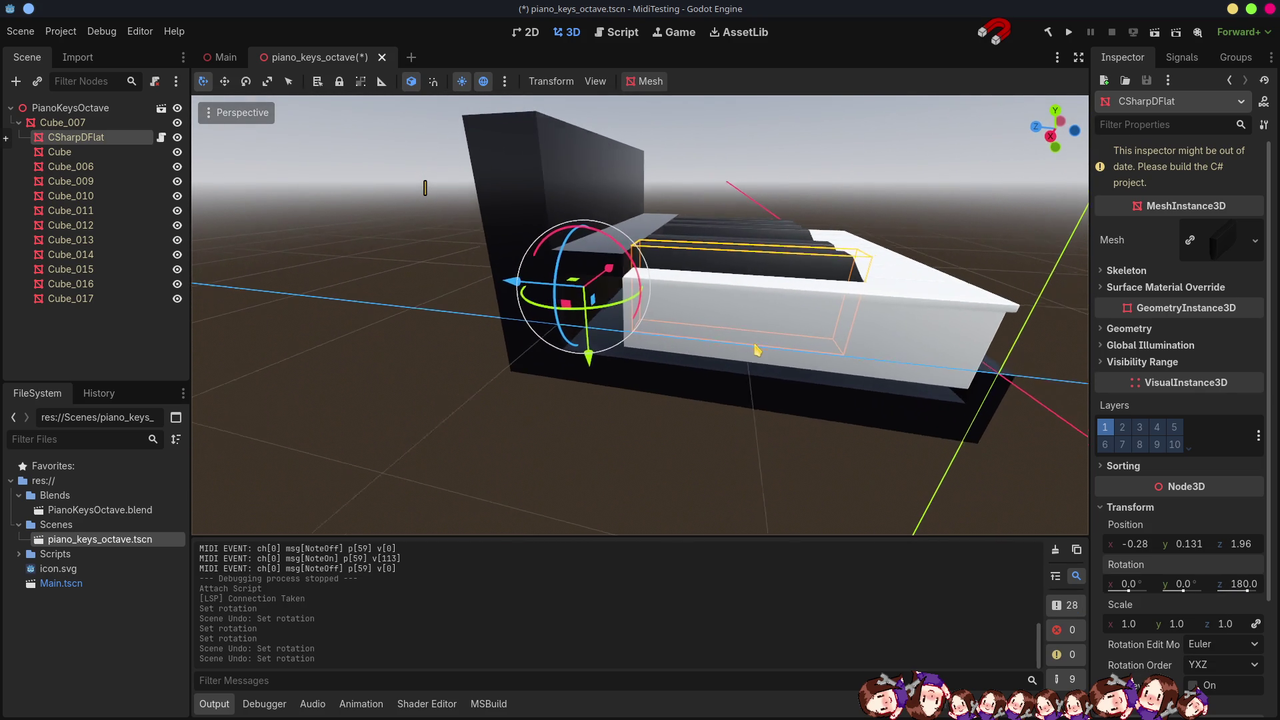
pyautogui.click(1130, 584)
pyautogui.write('10')
pyautogui.press('Return')
pyautogui.moveTo(1130, 584); pyautogui.dragTo(1146, 584)
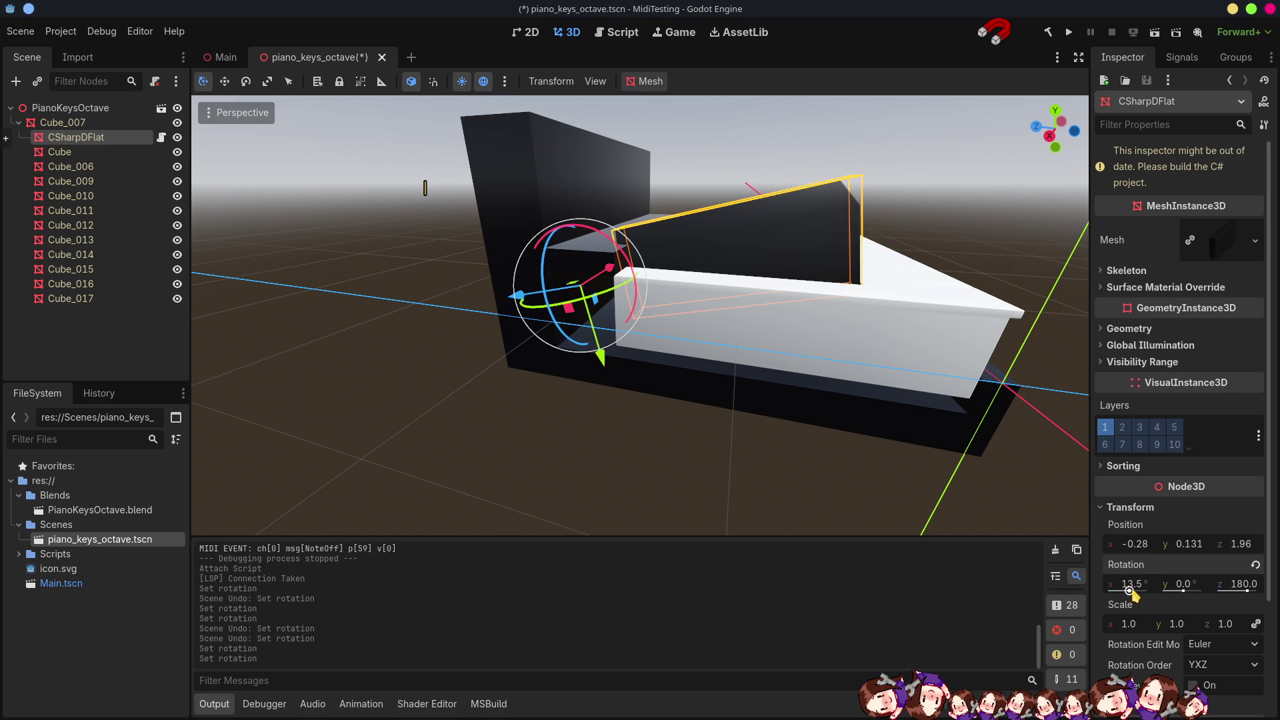
pyautogui.hotkey('ctrl', 'z')
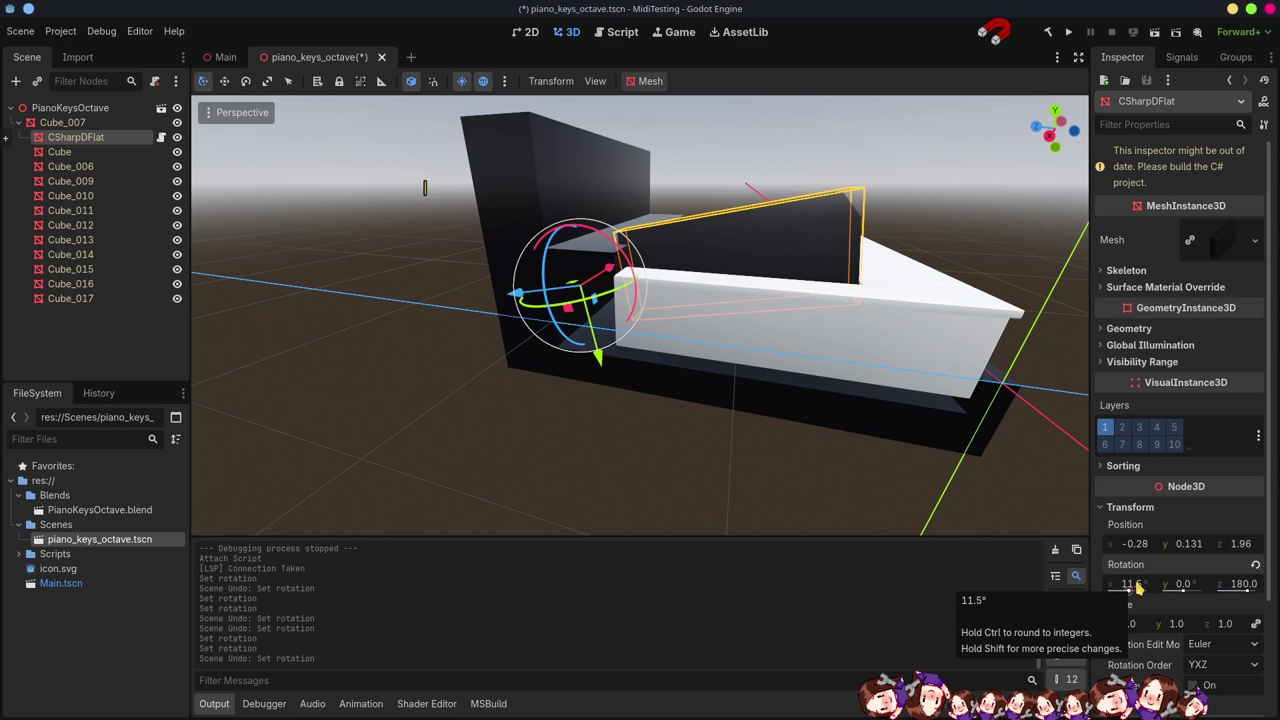
pyautogui.hotkey('ctrl', 'z')
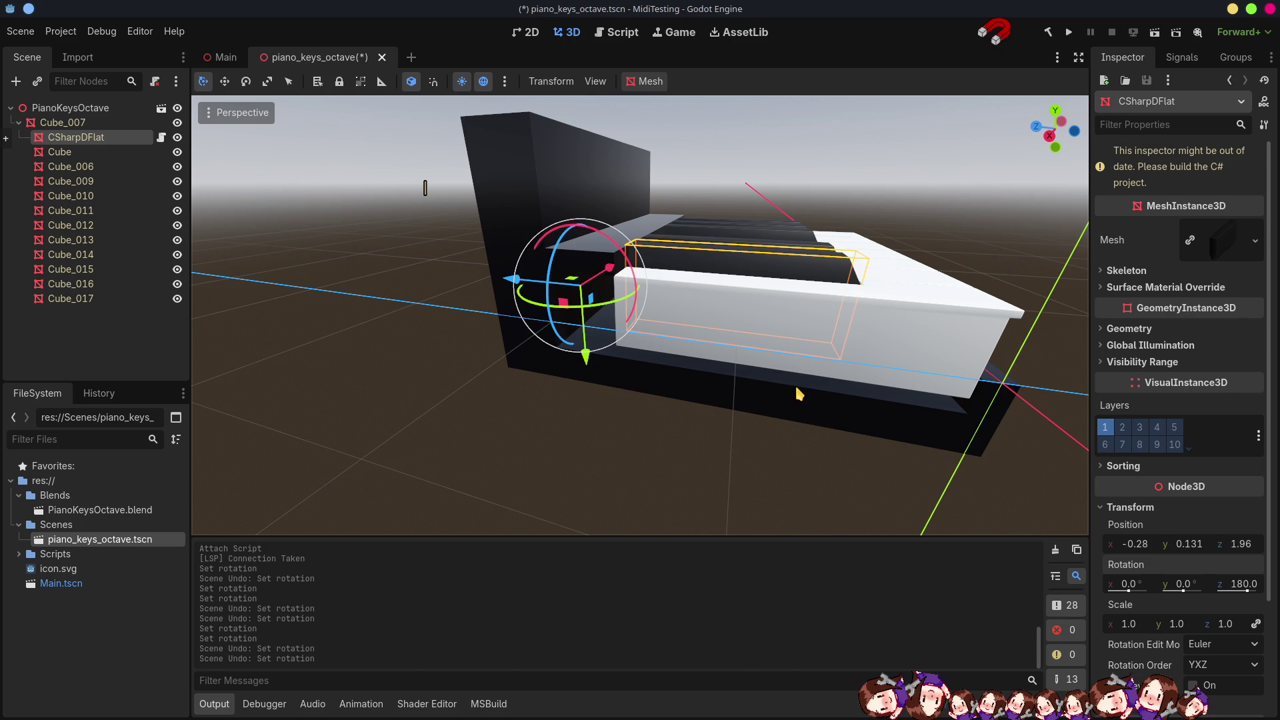
pyautogui.hotkey('alt', 'Tab')
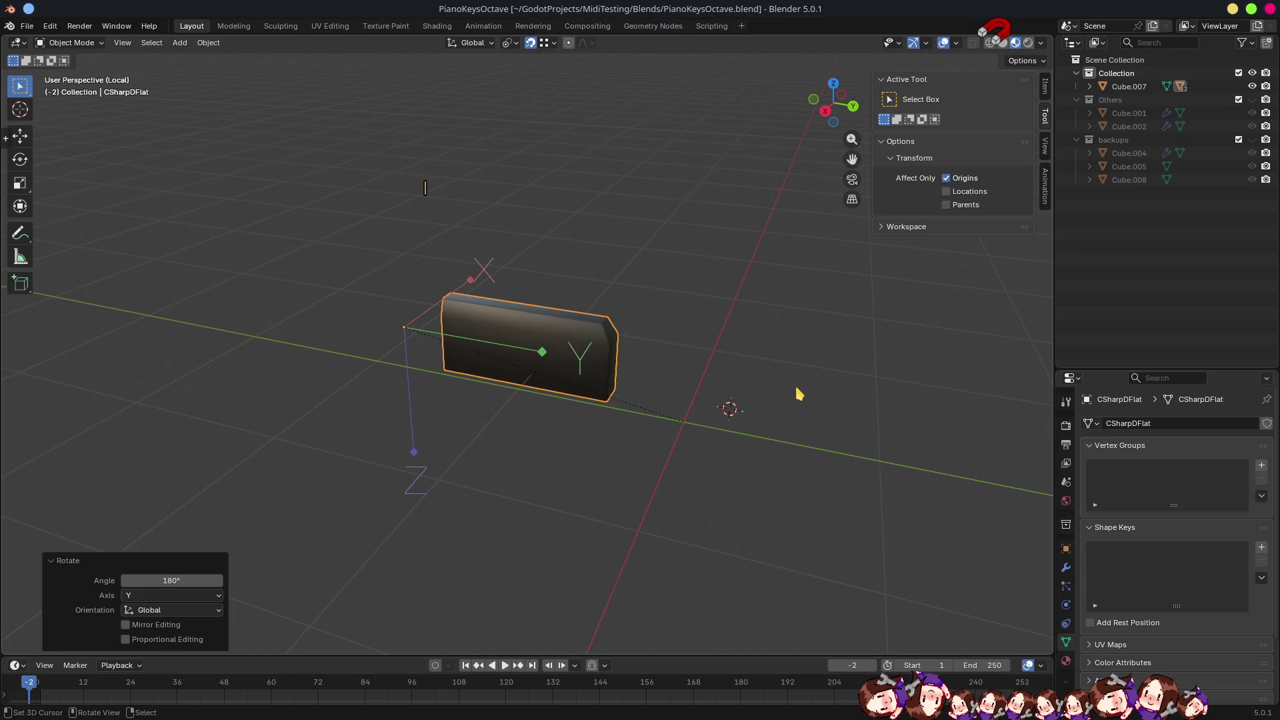
# Rotate CSharpDFlat 180° about global Z, save the blend file, and let Godot reimport it.
pyautogui.hotkey('alt', 'Tab')
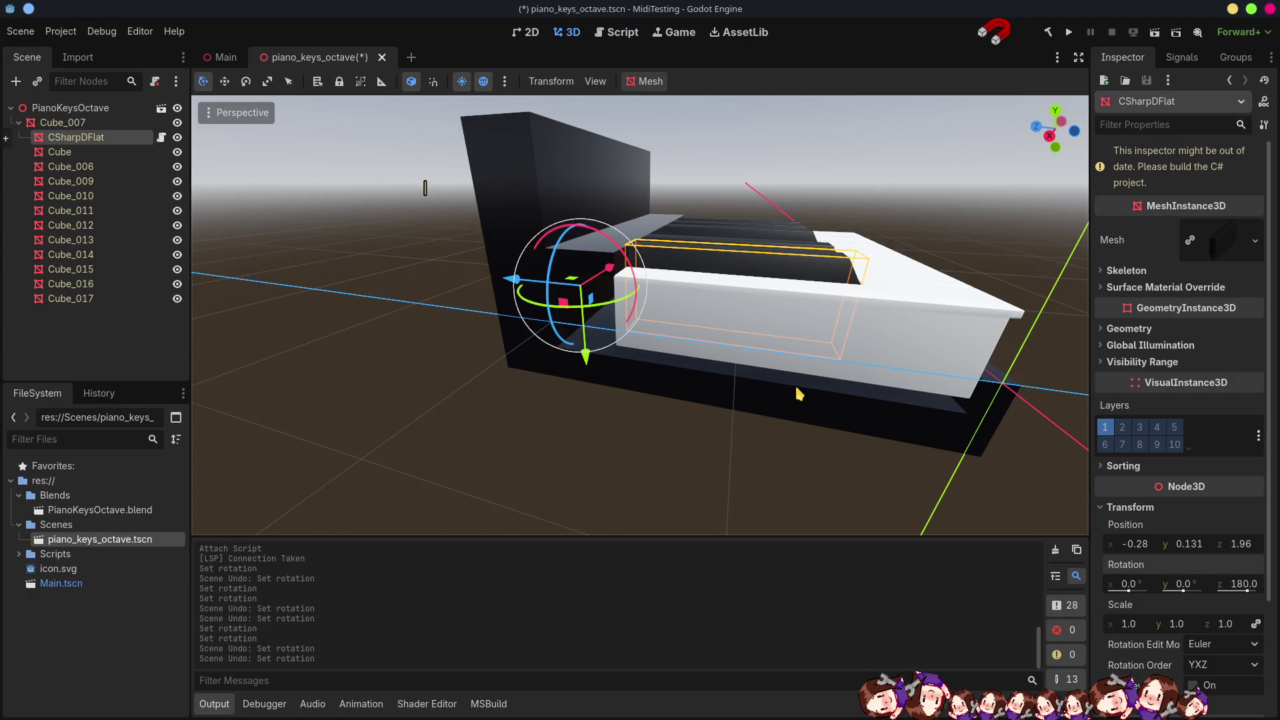
pyautogui.hotkey('alt', 'Tab')
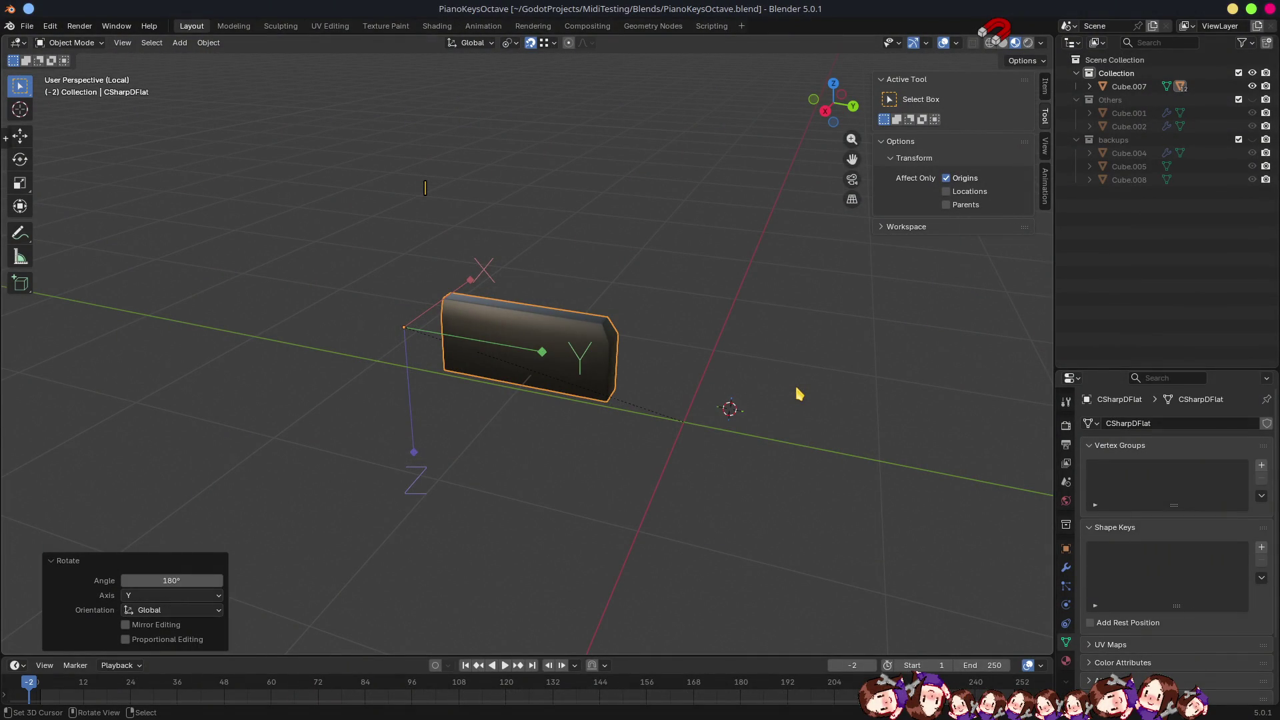
pyautogui.hscroll(-2, 651, 434)
pyautogui.press('r')
pyautogui.press('z')
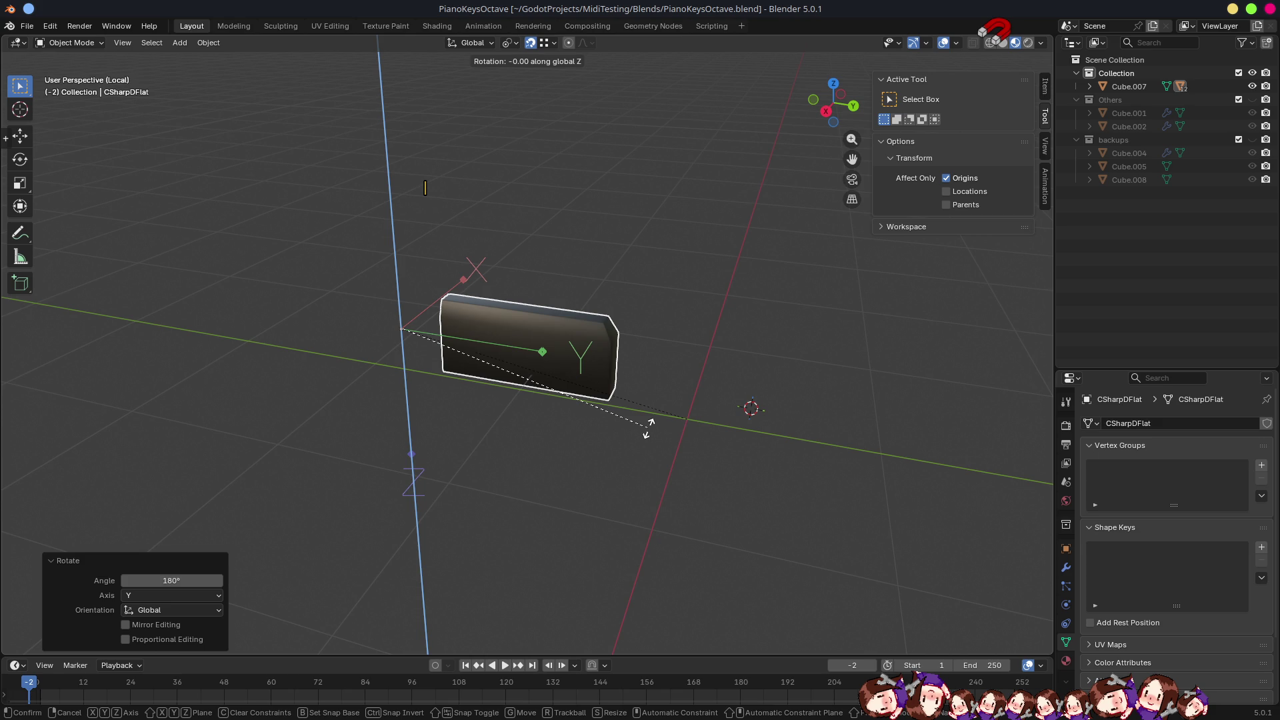
pyautogui.write('180')
pyautogui.press('Return')
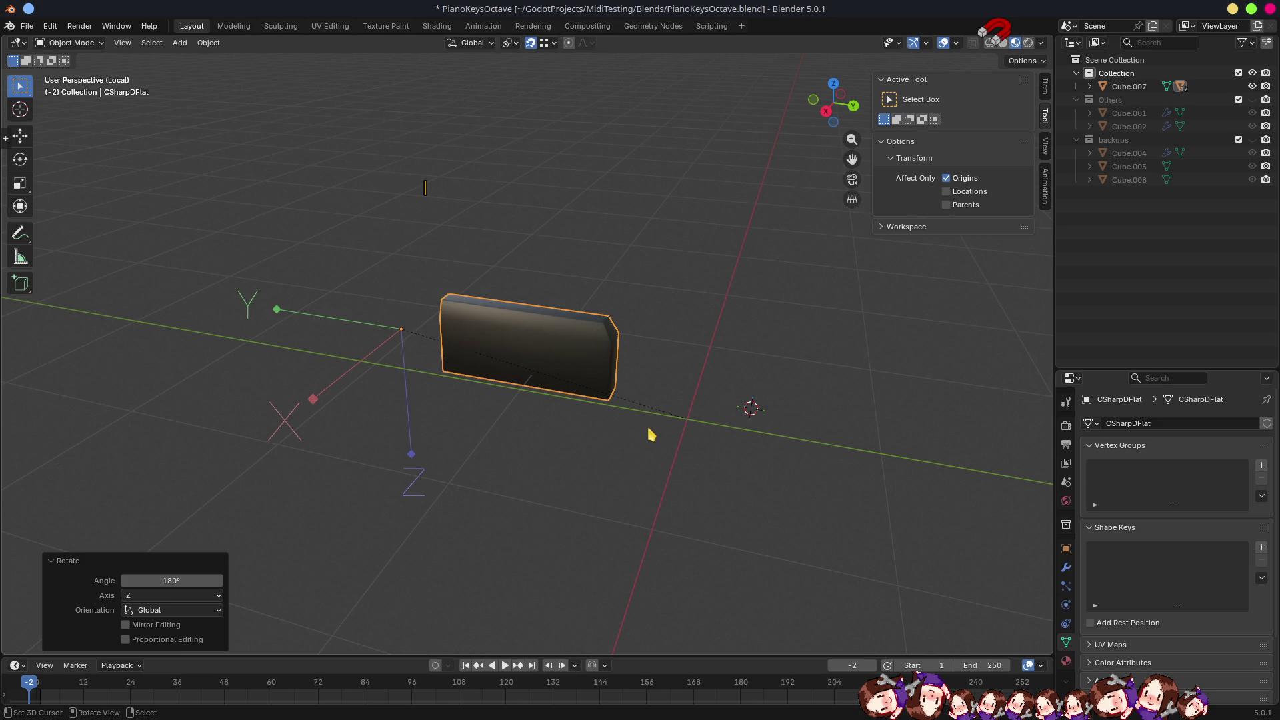
pyautogui.hotkey('ctrl', 's')
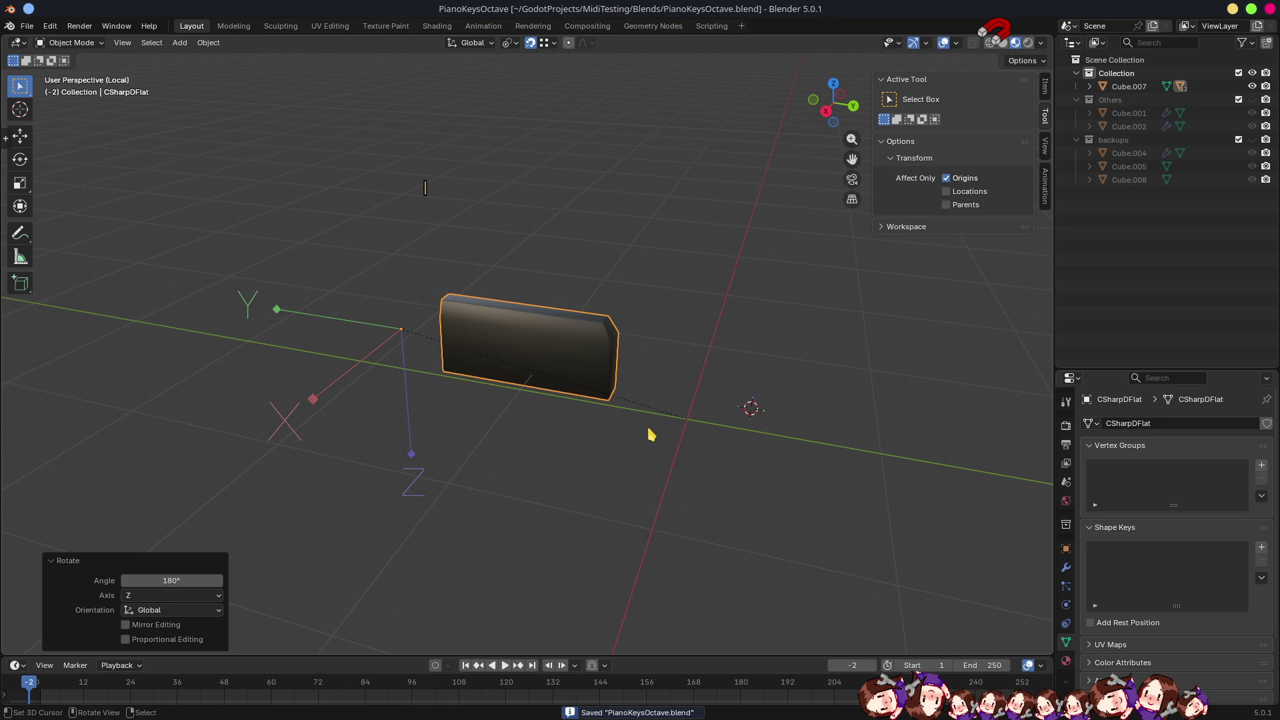
pyautogui.hotkey('alt', 'Tab')
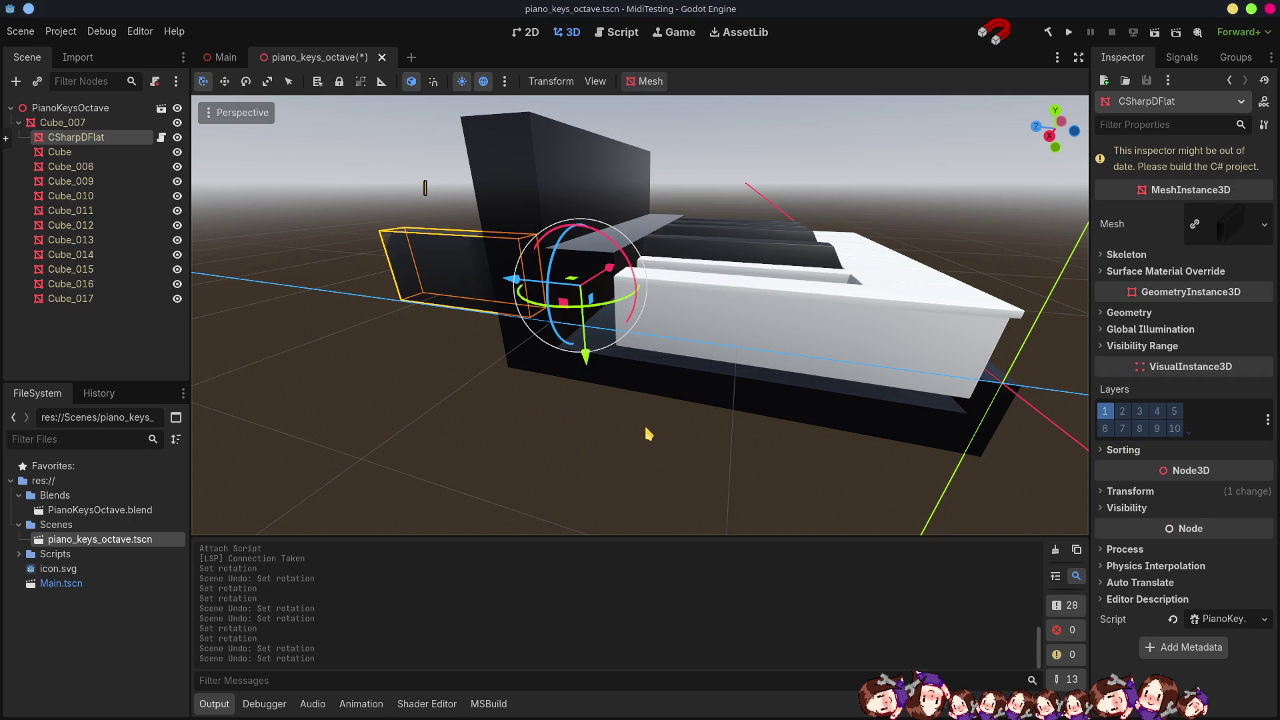
# Revert the key's Transform Rotation in the Inspector, giving -180, 0, 0.
pyautogui.click(1140, 497)
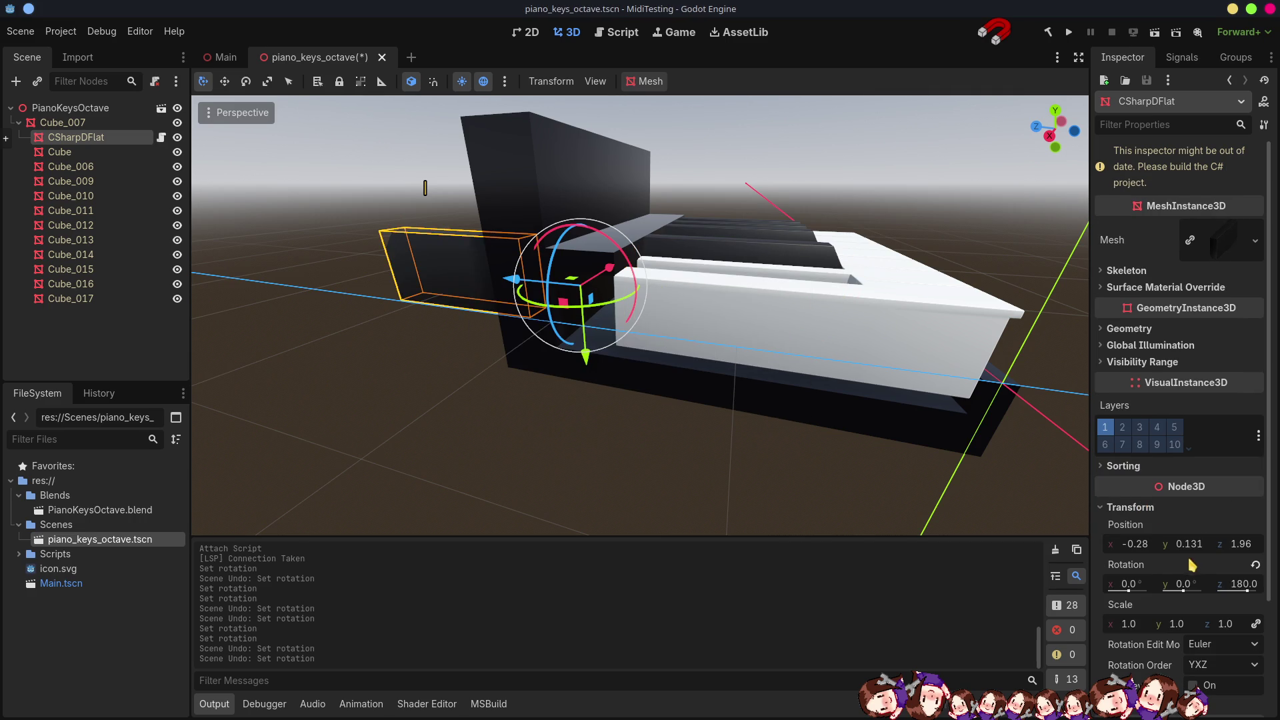
pyautogui.click(1255, 565)
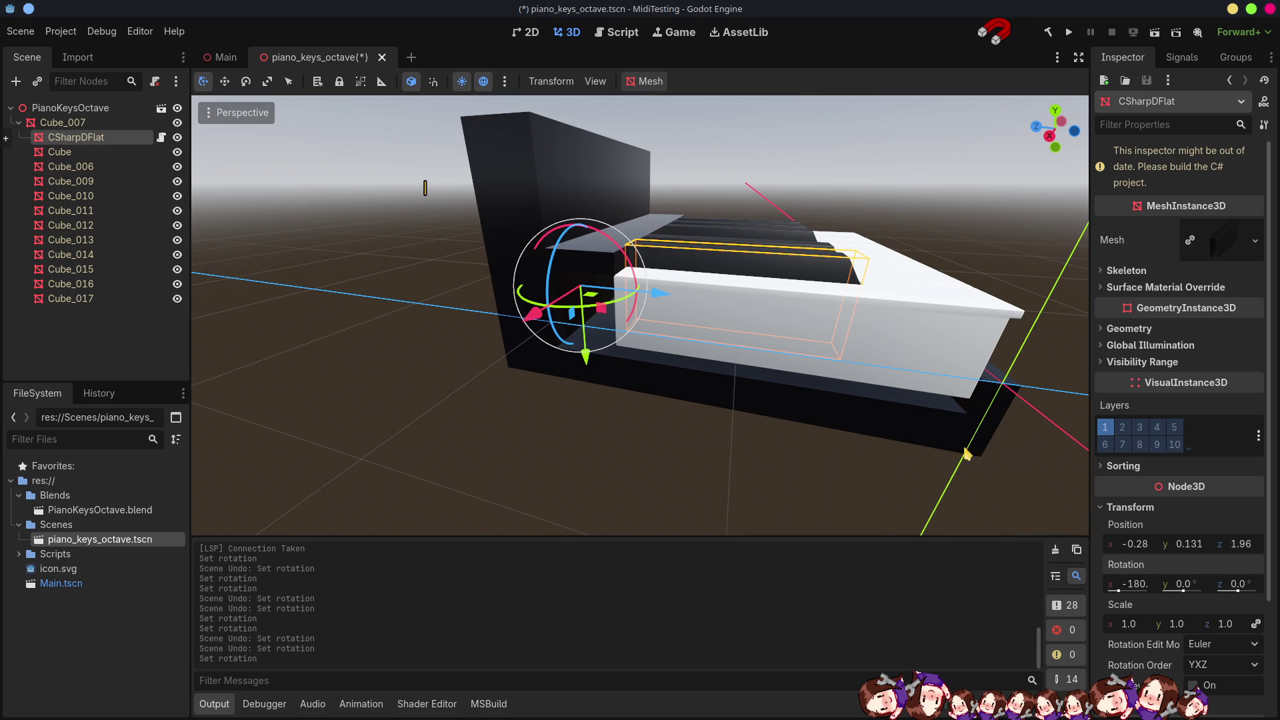
pyautogui.hotkey('alt', 'Tab')
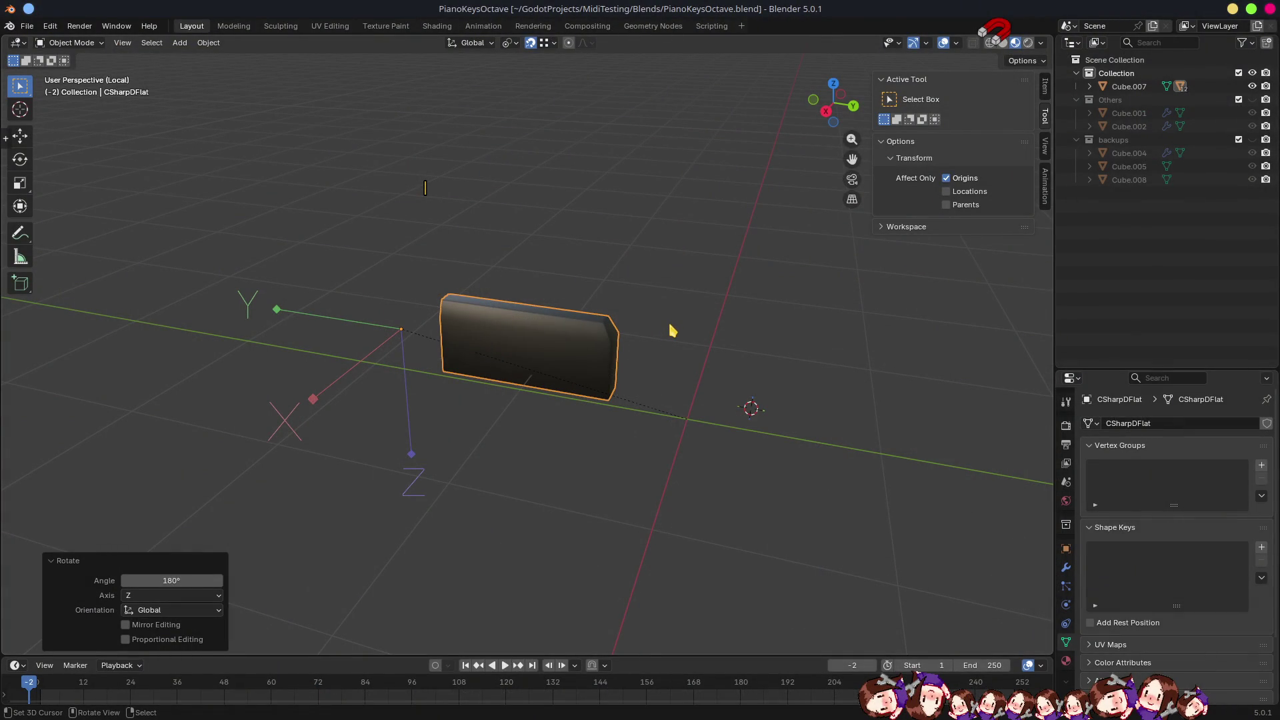
# Apply CSharpDFlat's rotation so the Item panel reads 0°, 0°, 0°, then save PianoKeysOctave.blend.
pyautogui.hotkey('ctrl', 'a')
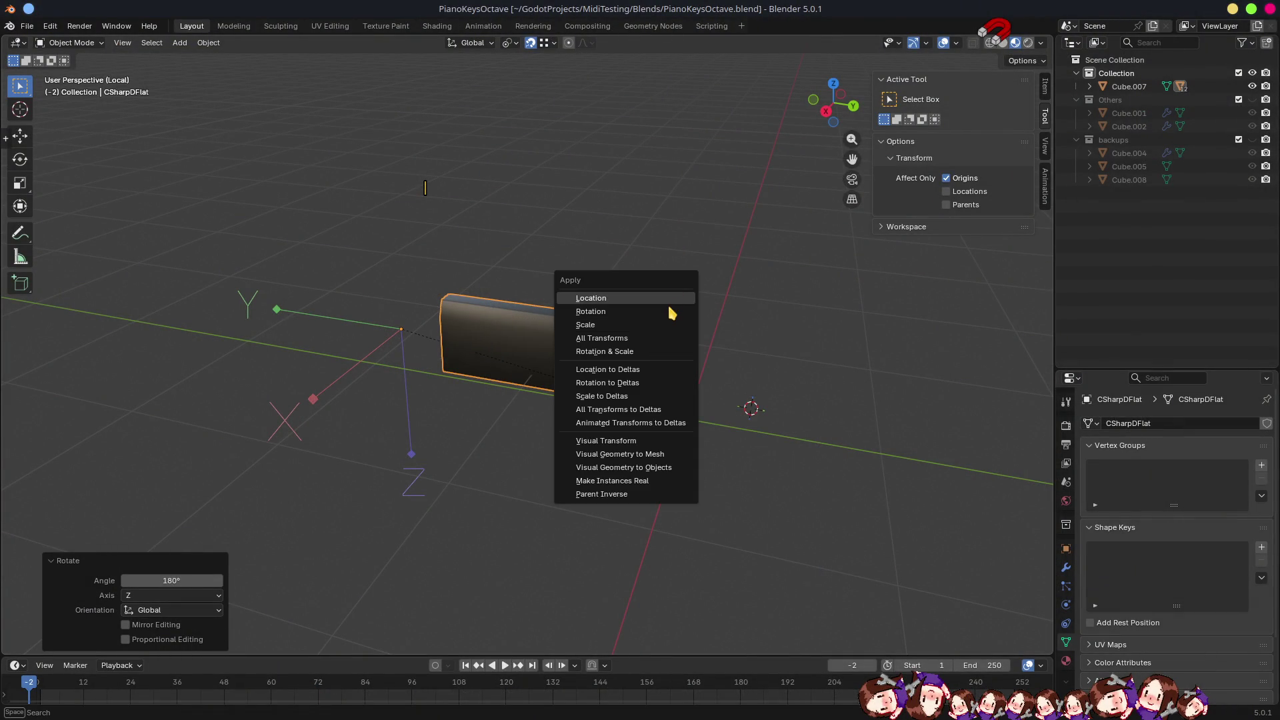
pyautogui.click(670, 312)
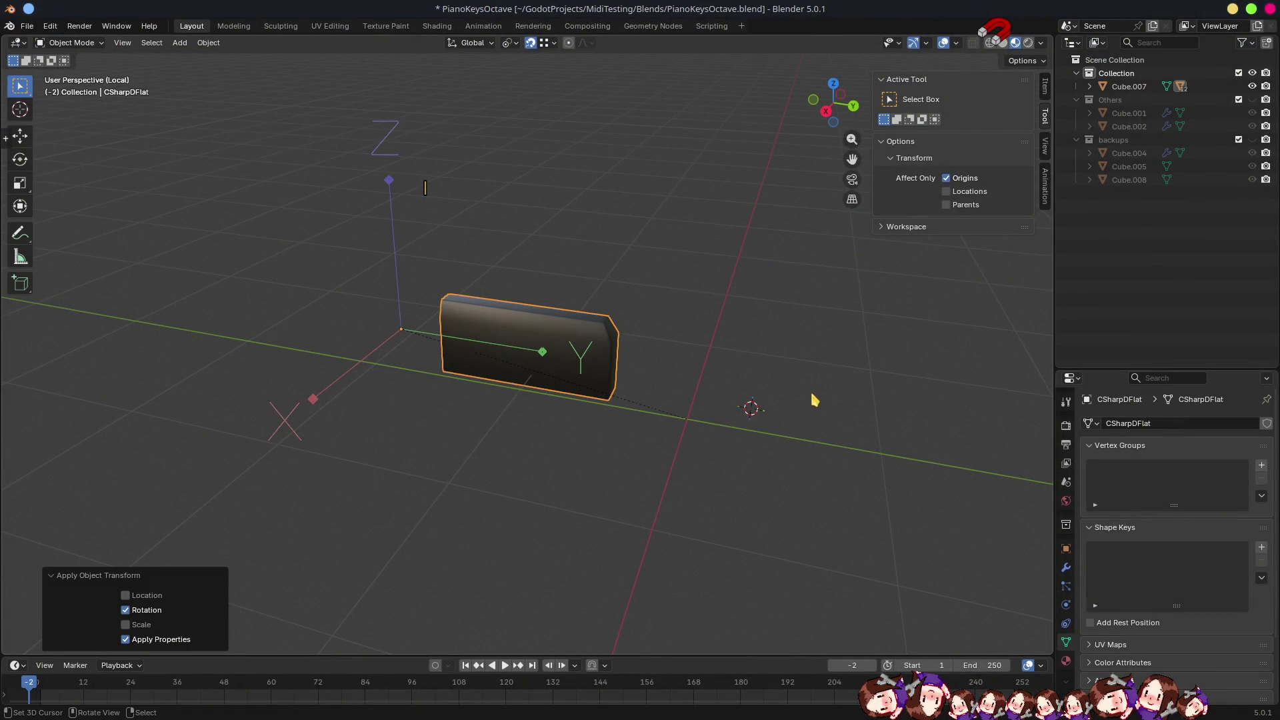
pyautogui.click(1047, 85)
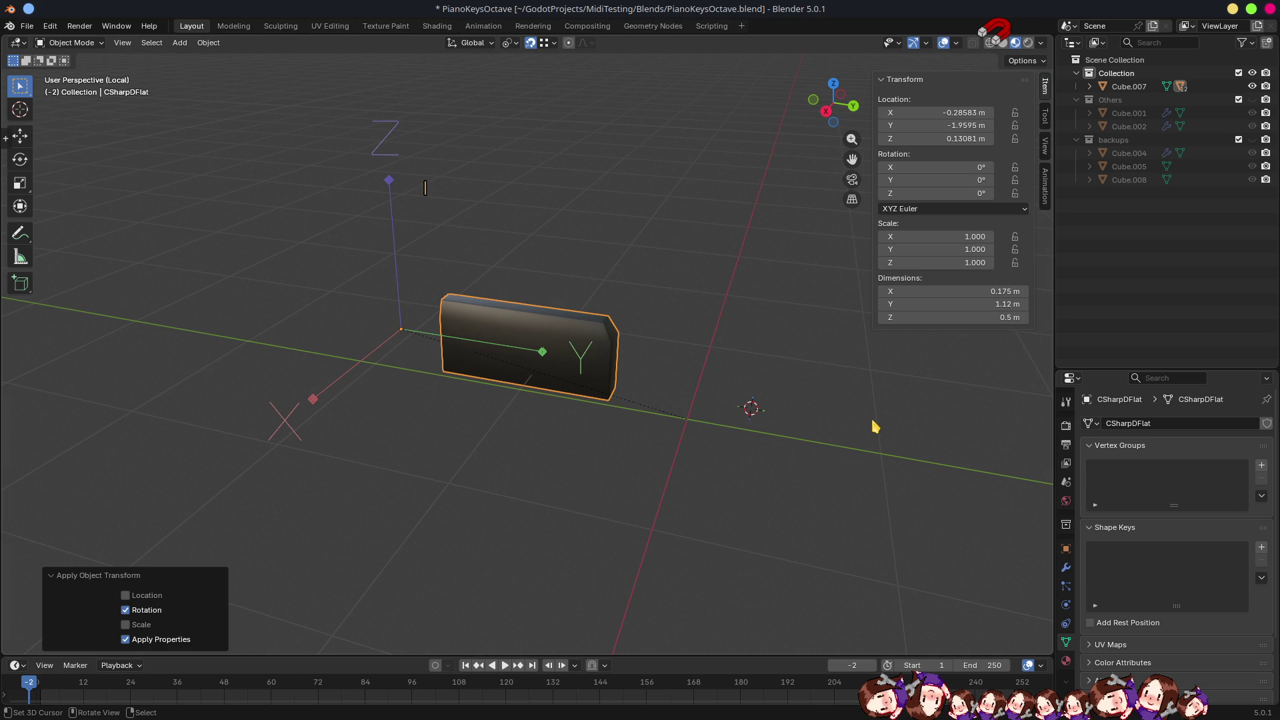
pyautogui.hotkey('alt', 'Tab')
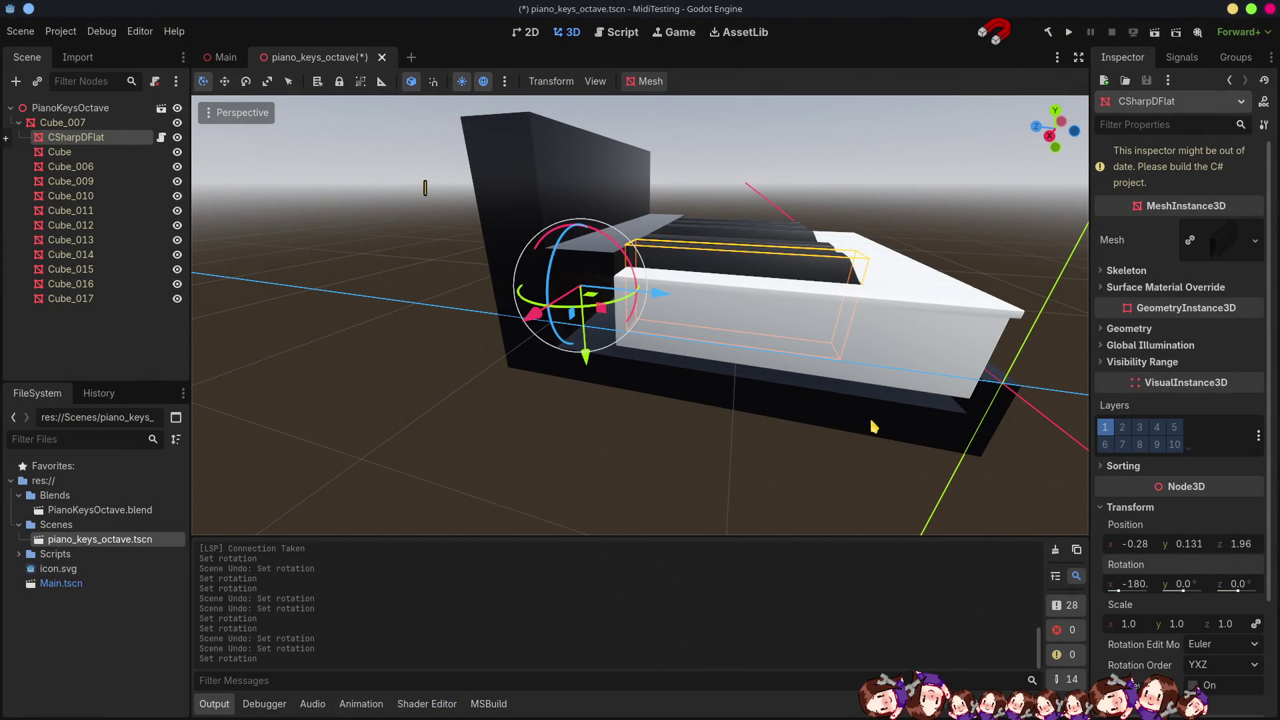
pyautogui.hotkey('alt', 'Tab')
pyautogui.hotkey('ctrl', 's')
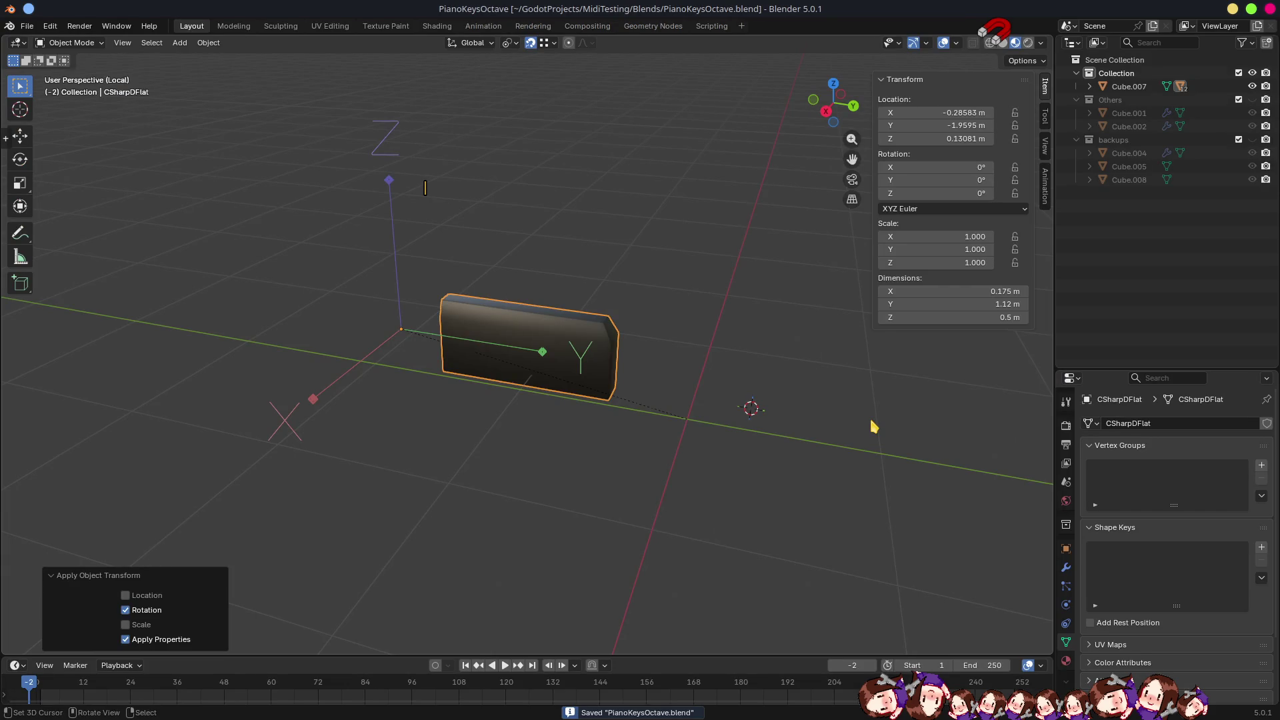
pyautogui.hotkey('alt', 'Tab')
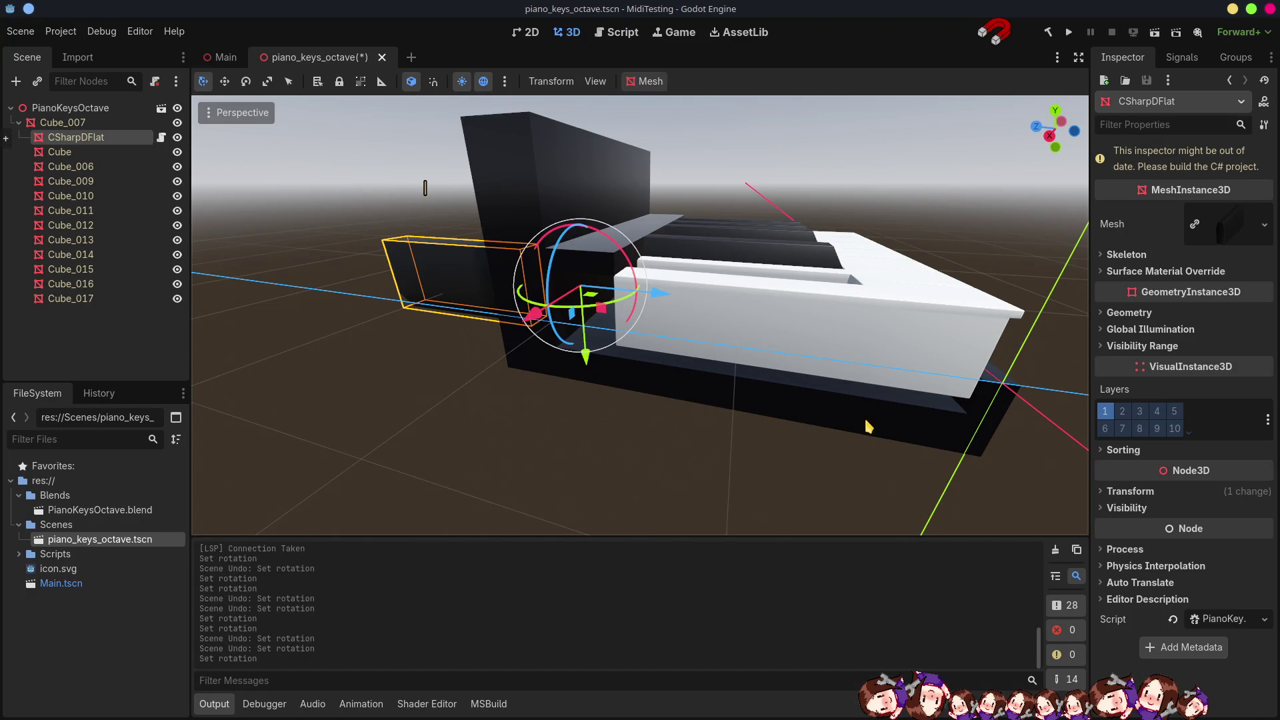
# Revert the key's rotation to 0, 0, 0, then test a downward X tilt and undo it.
pyautogui.click(1160, 492)
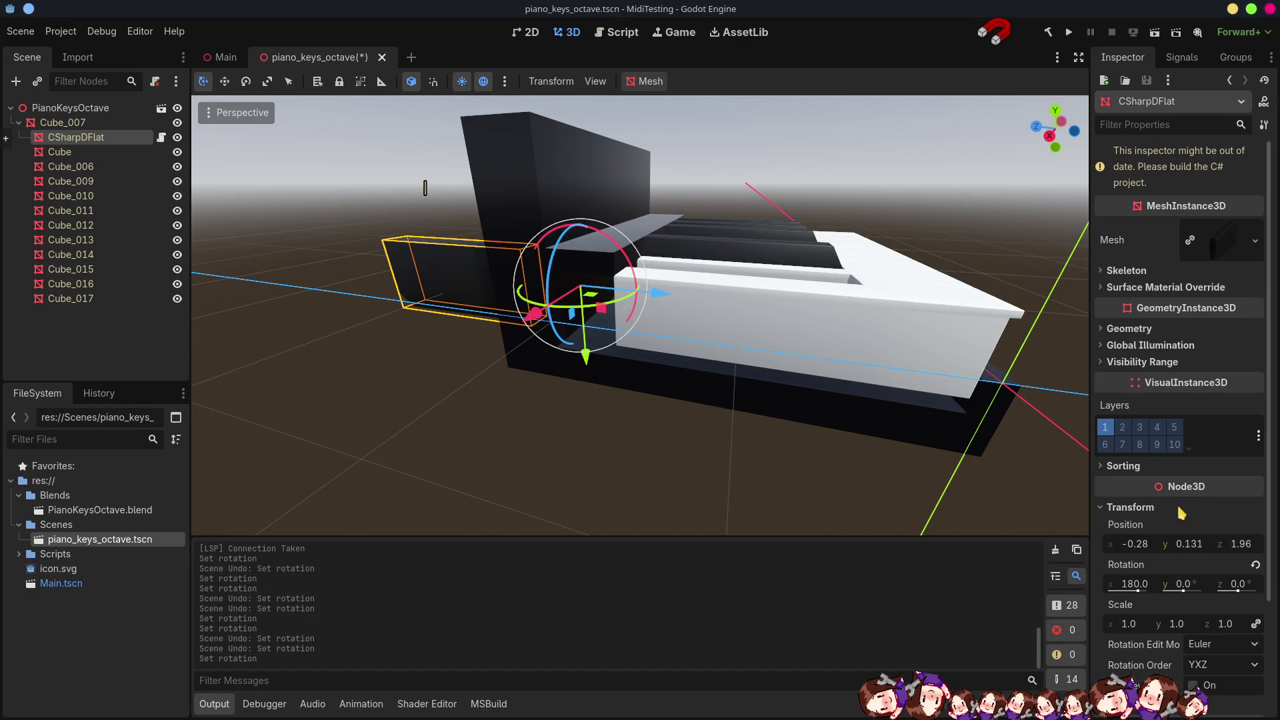
pyautogui.click(1255, 564)
pyautogui.scroll(-1, 830, 367)
pyautogui.moveTo(830, 366); pyautogui.dragTo(910, 450)
pyautogui.moveTo(1127, 586)
pyautogui.mouseDown()
pyautogui.moveTo(1094, 587)
pyautogui.moveTo(1126, 586)
pyautogui.moveTo(1106, 586)
pyautogui.mouseUp()
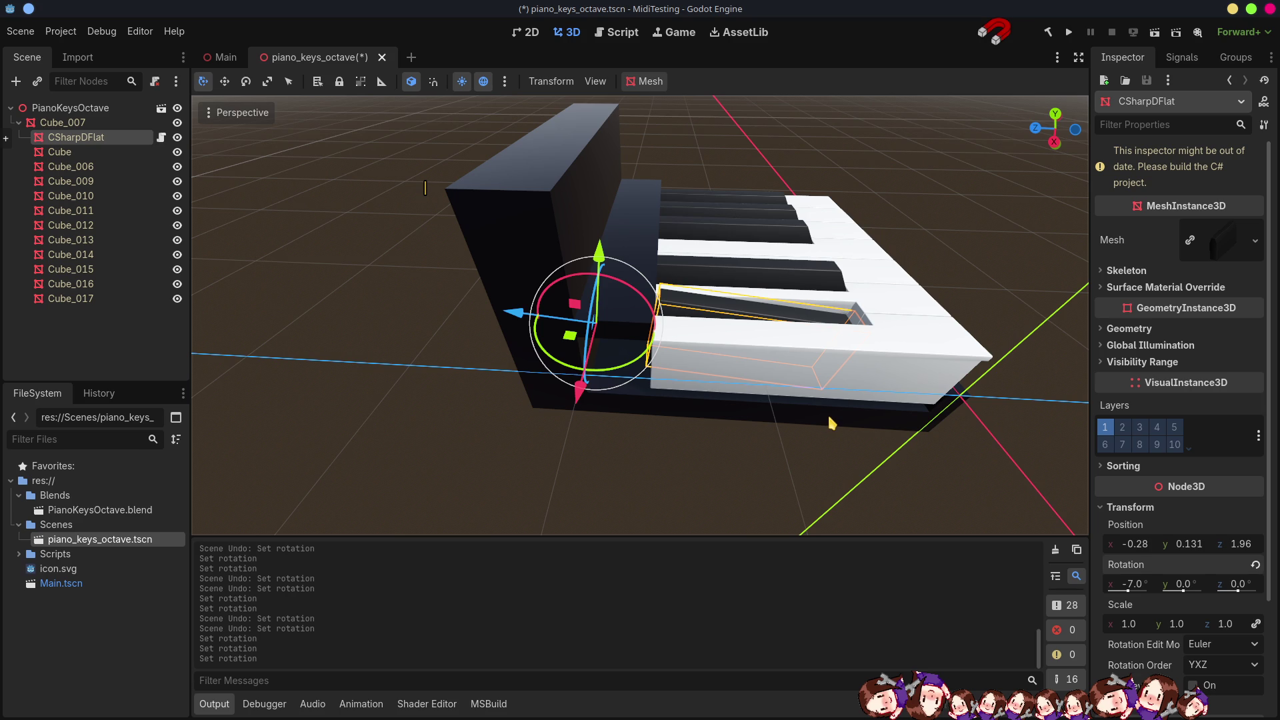
pyautogui.hotkey('ctrl', 'z')
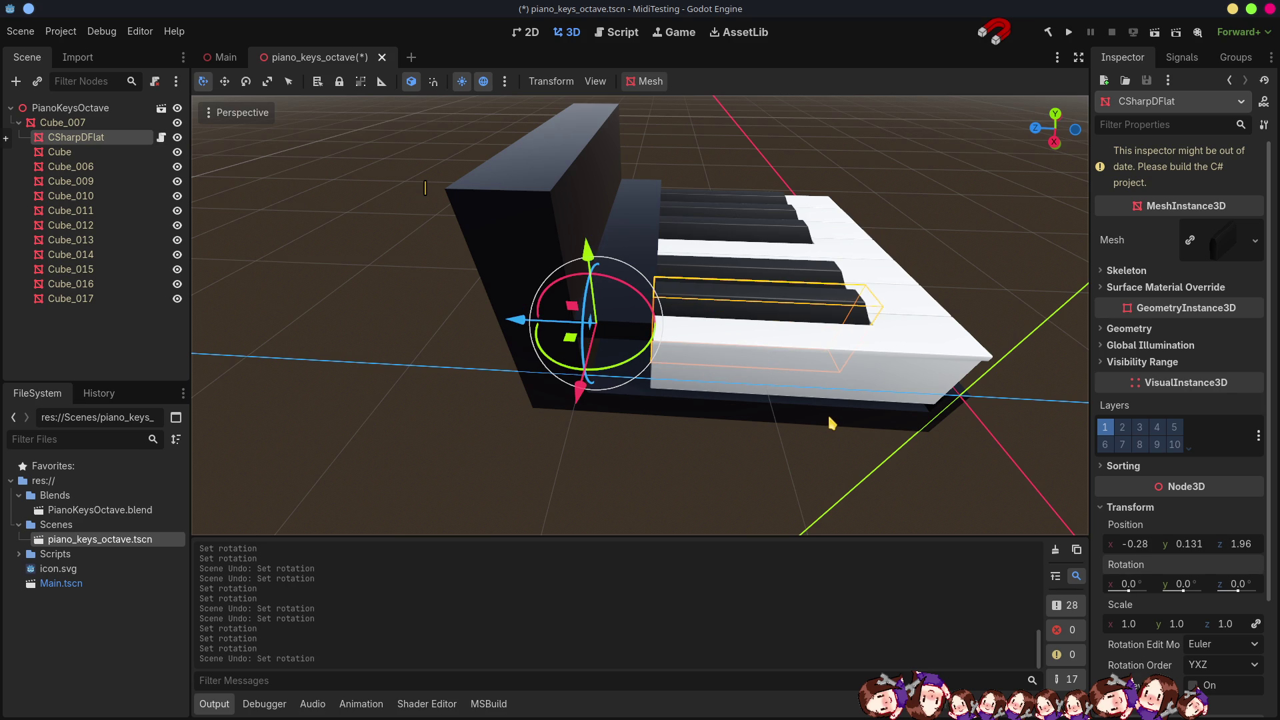
pyautogui.hotkey('alt', 'Tab')
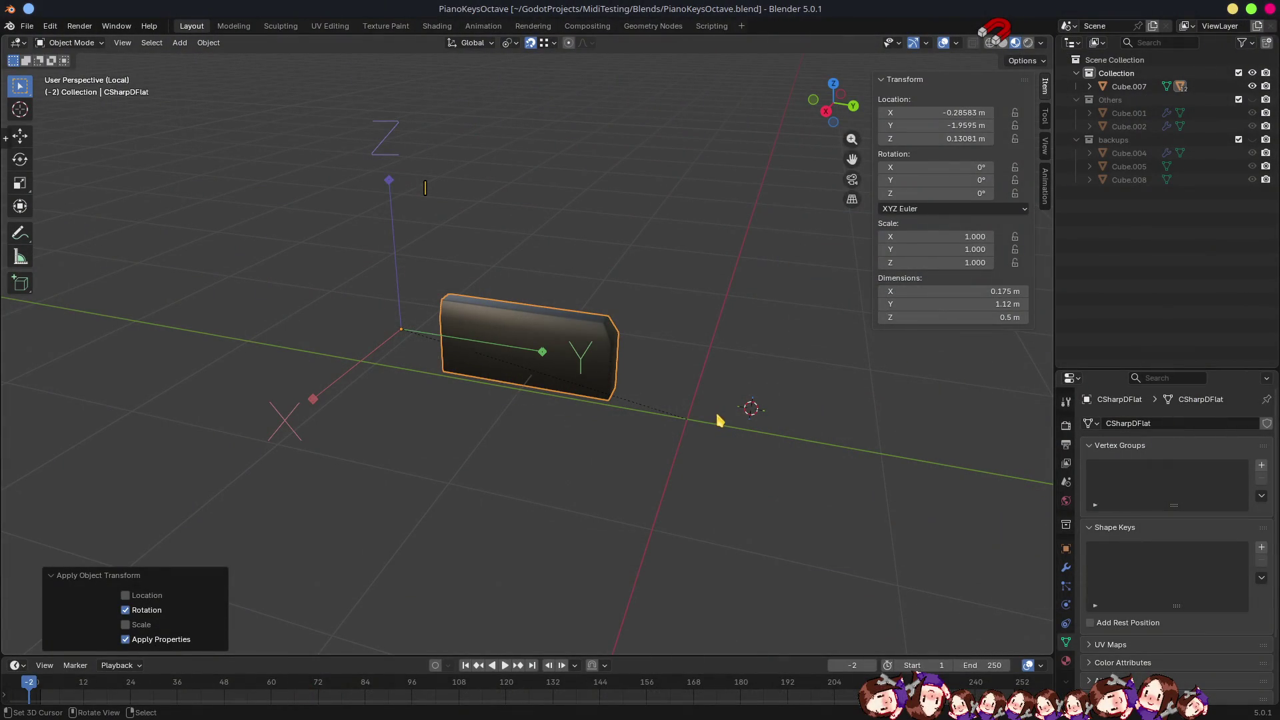
# Rotate the CSharpDFlat key 180° about the Z axis.
pyautogui.write('rz187')
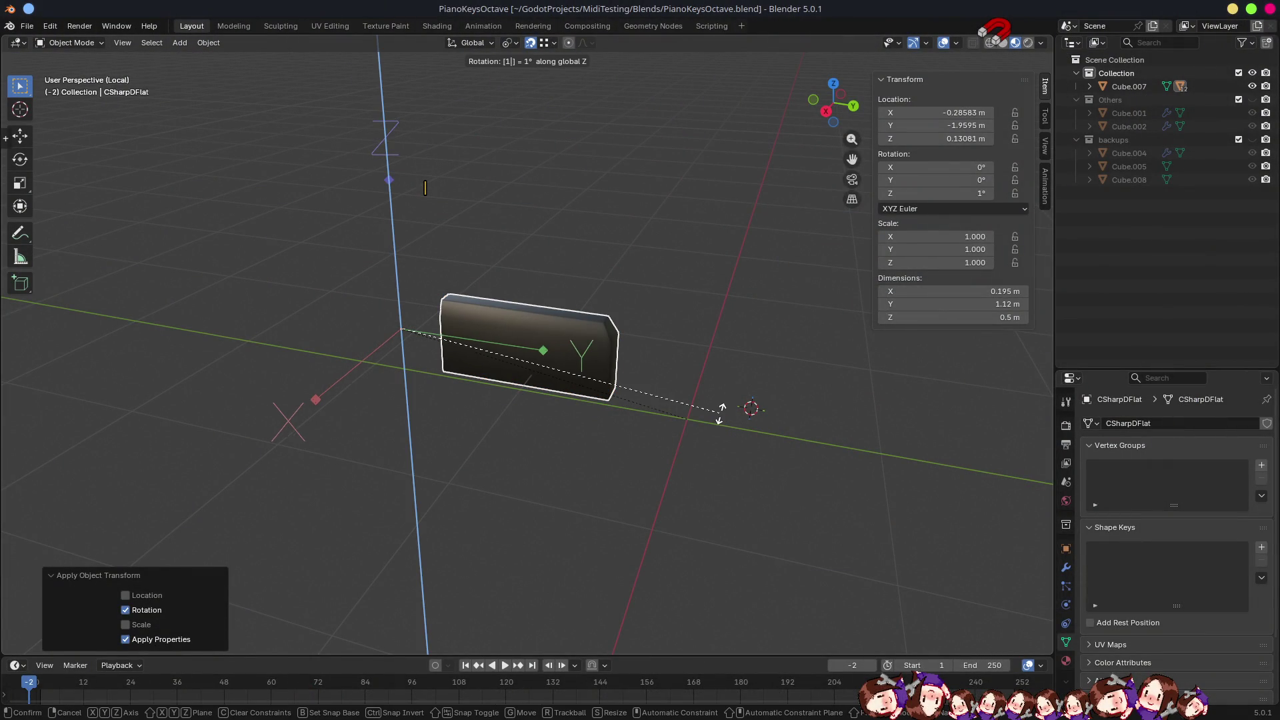
pyautogui.press('BackSpace')
pyautogui.write('0')
pyautogui.press('Return')
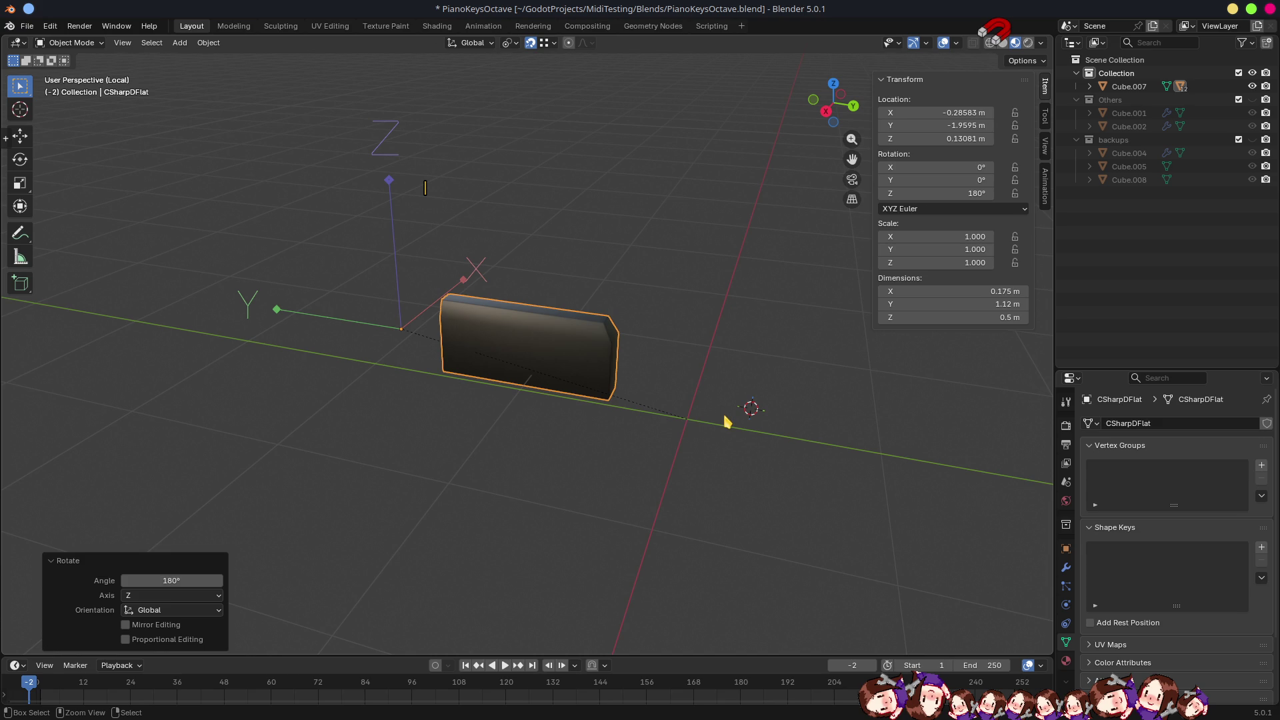
# Save PianoKeysOctave.blend and switch to the Godot project.
pyautogui.hotkey('ctrl', 's')
pyautogui.press('alt')
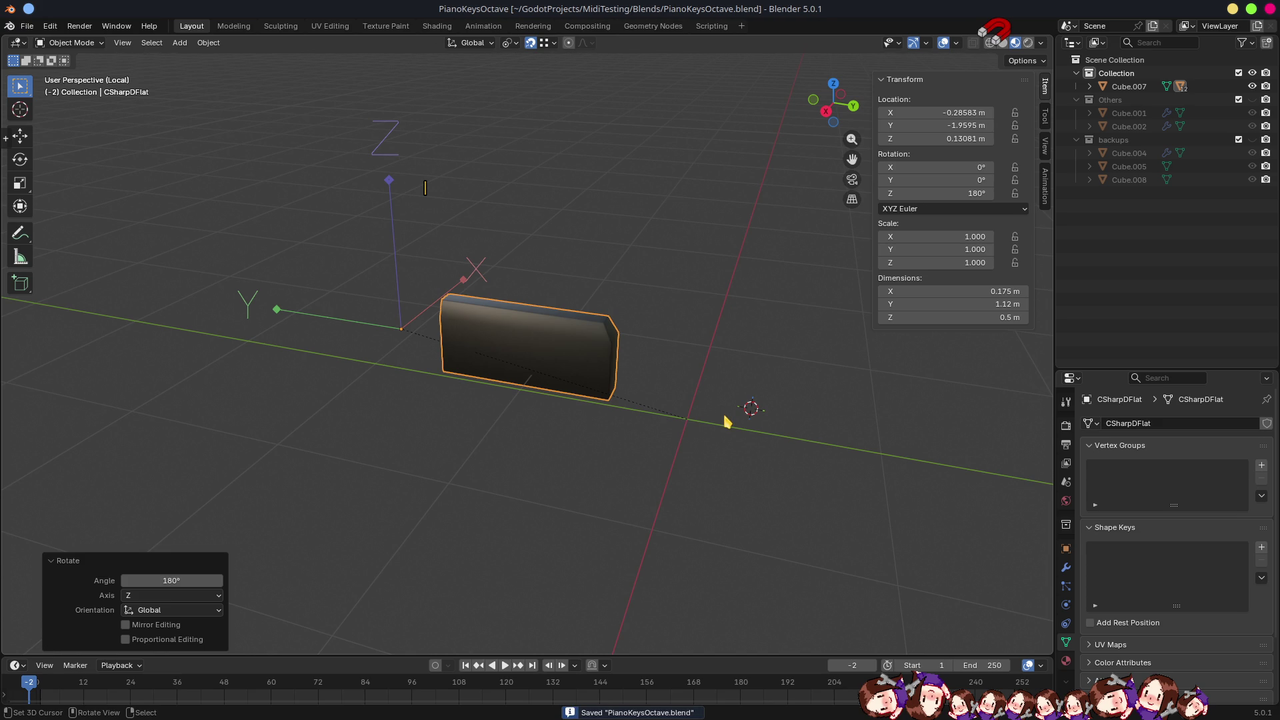
pyautogui.scroll(-3, 759, 392)
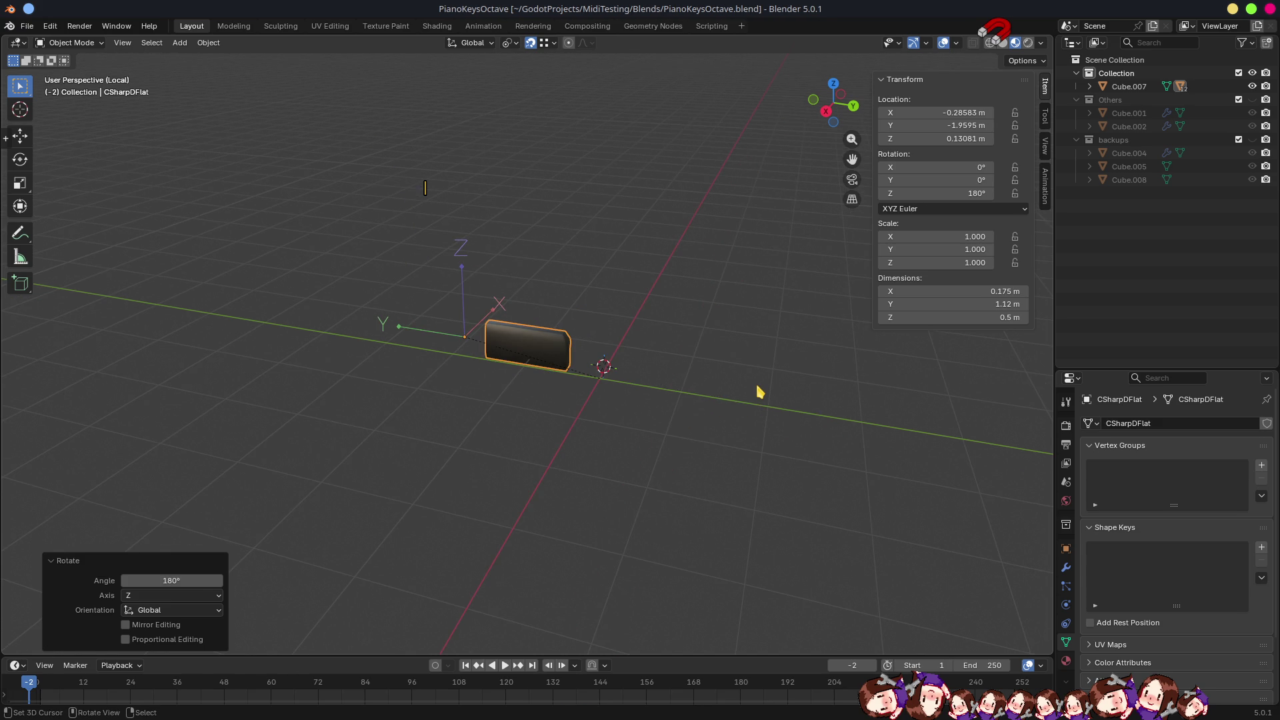
pyautogui.hotkey('alt', 'Tab')
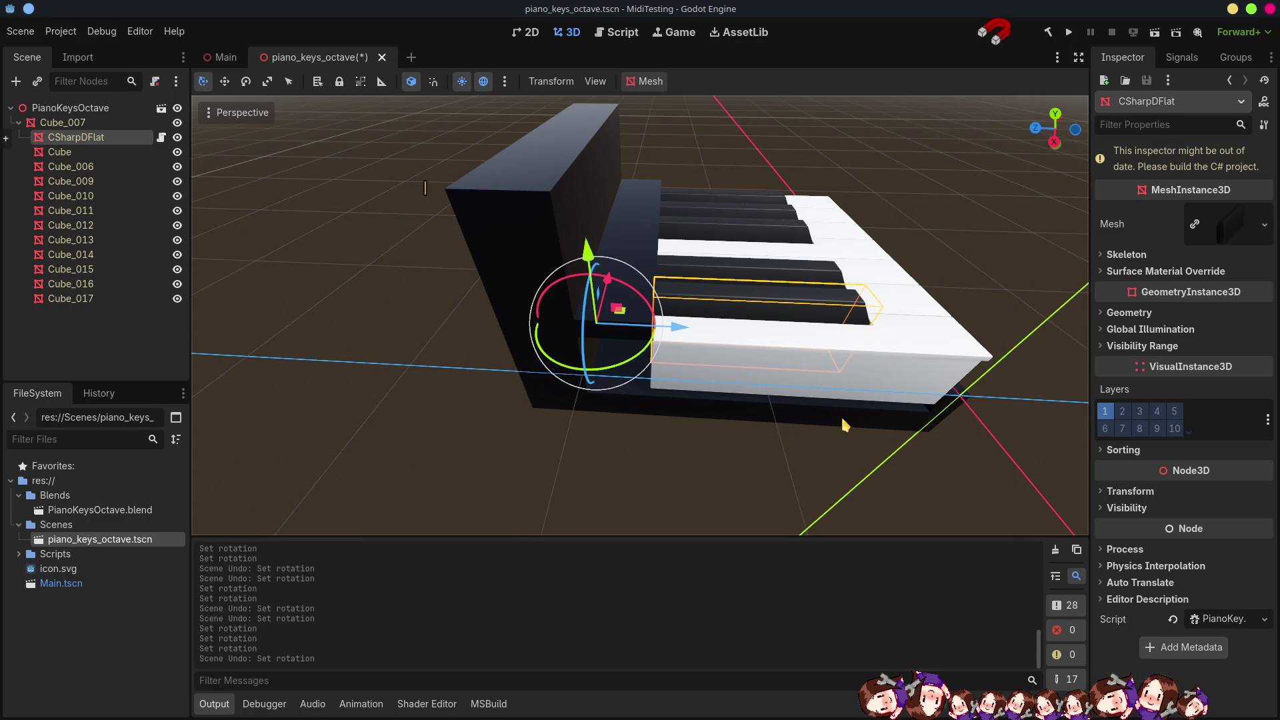
# Tilt CSharpDFlat's Rotation X to -3 and undo it, then return via Blender to PianoKey.cs.
pyautogui.click(70, 166)
pyautogui.click(75, 136)
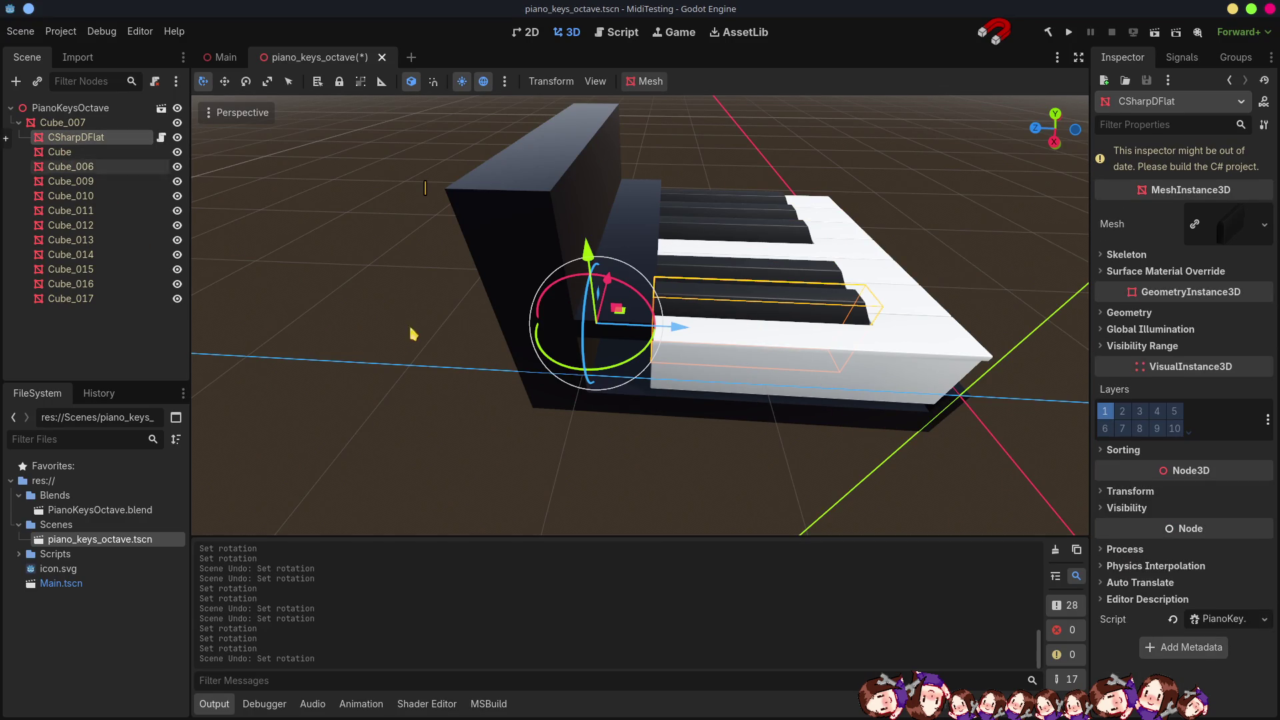
pyautogui.click(1120, 501)
pyautogui.moveTo(1131, 584)
pyautogui.mouseDown()
pyautogui.moveTo(1116, 584)
pyautogui.moveTo(1129, 584)
pyautogui.moveTo(1114, 600)
pyautogui.mouseUp()
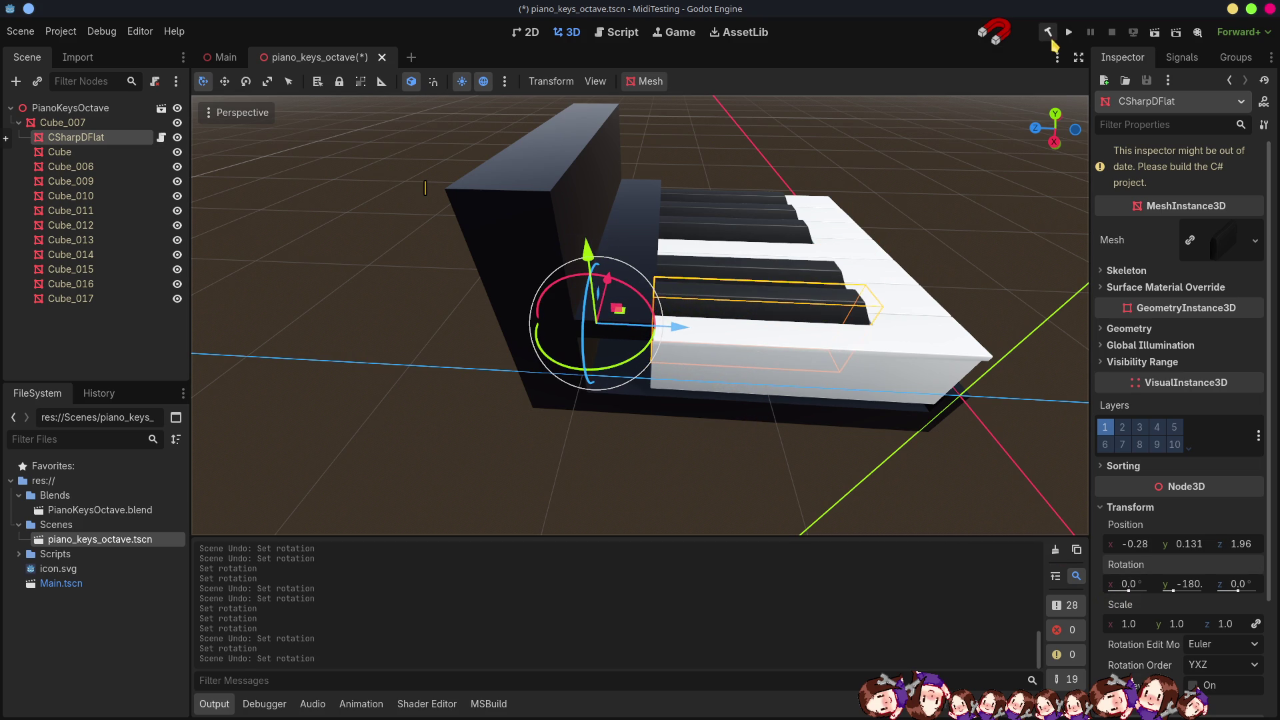
pyautogui.hotkey('alt', 'Tab')
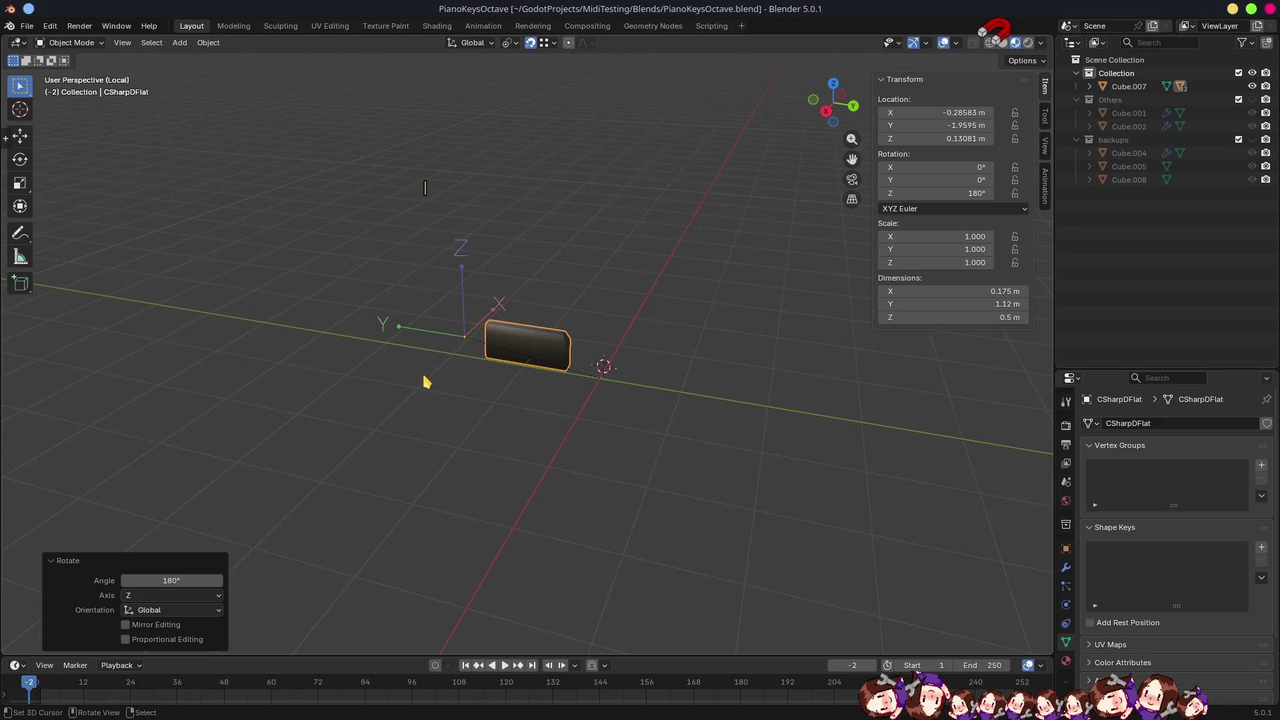
pyautogui.hotkey('alt', 'Tab')
pyautogui.hotkey('alt', 'Tab')
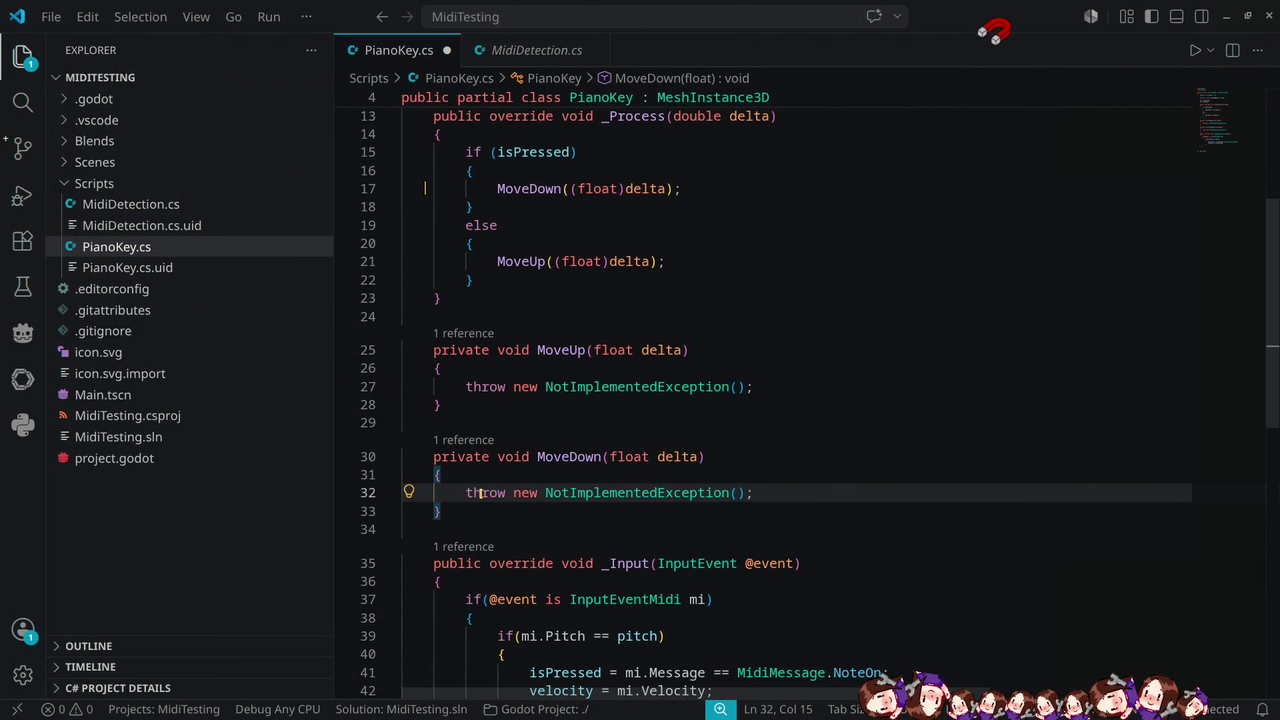
# Replace MoveDown's placeholder throw line with an if condition comparing against pressedRadian.
pyautogui.moveTo(466, 493); pyautogui.dragTo(756, 498)
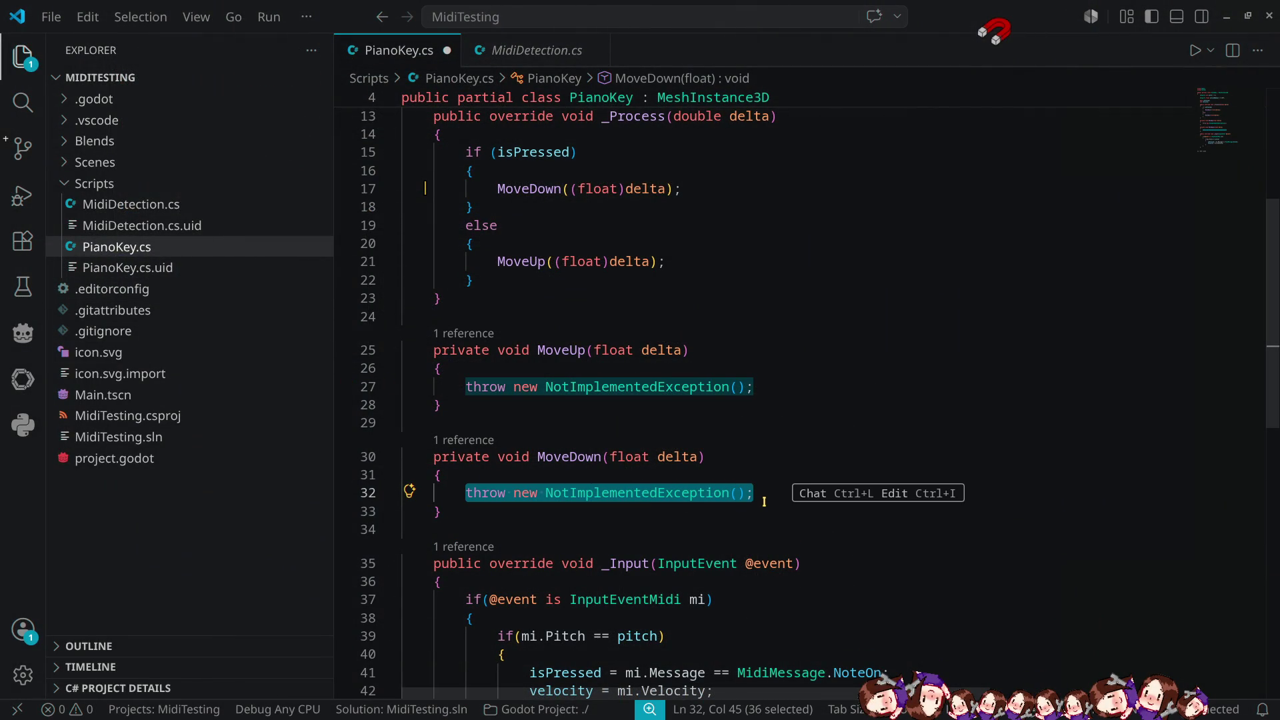
pyautogui.moveTo(800, 502)
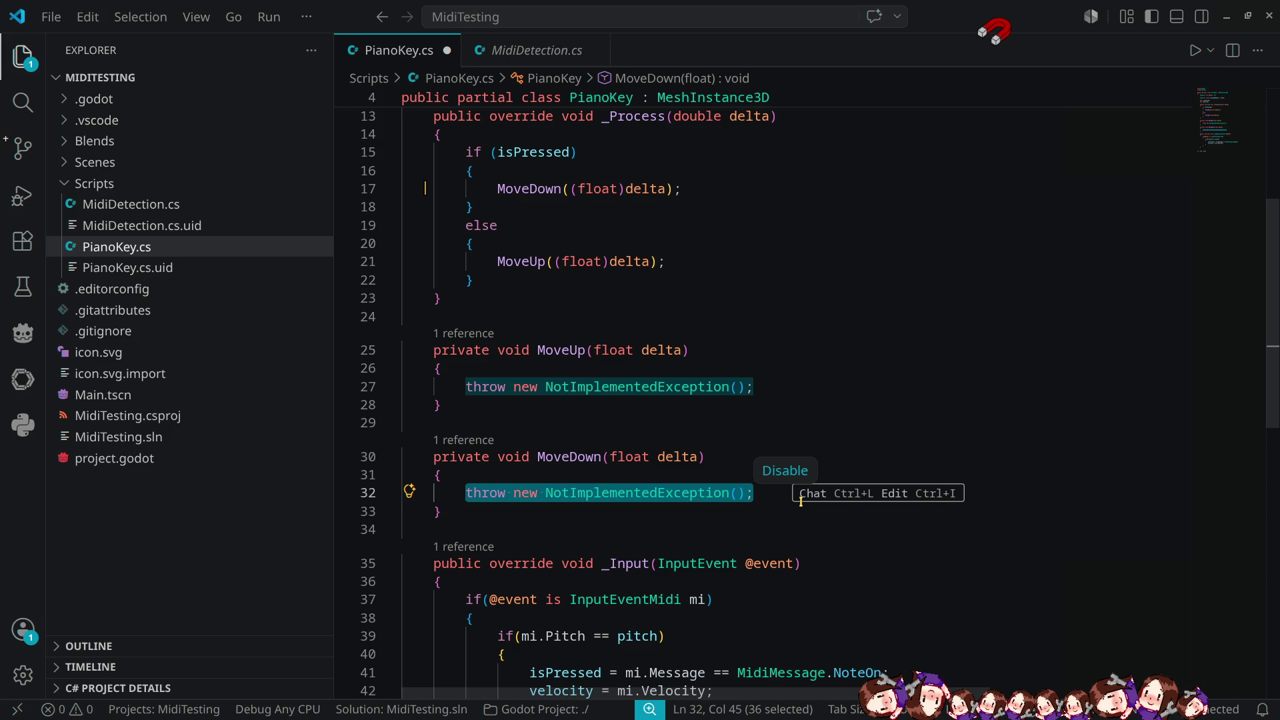
pyautogui.write('if(')
pyautogui.write('rota')
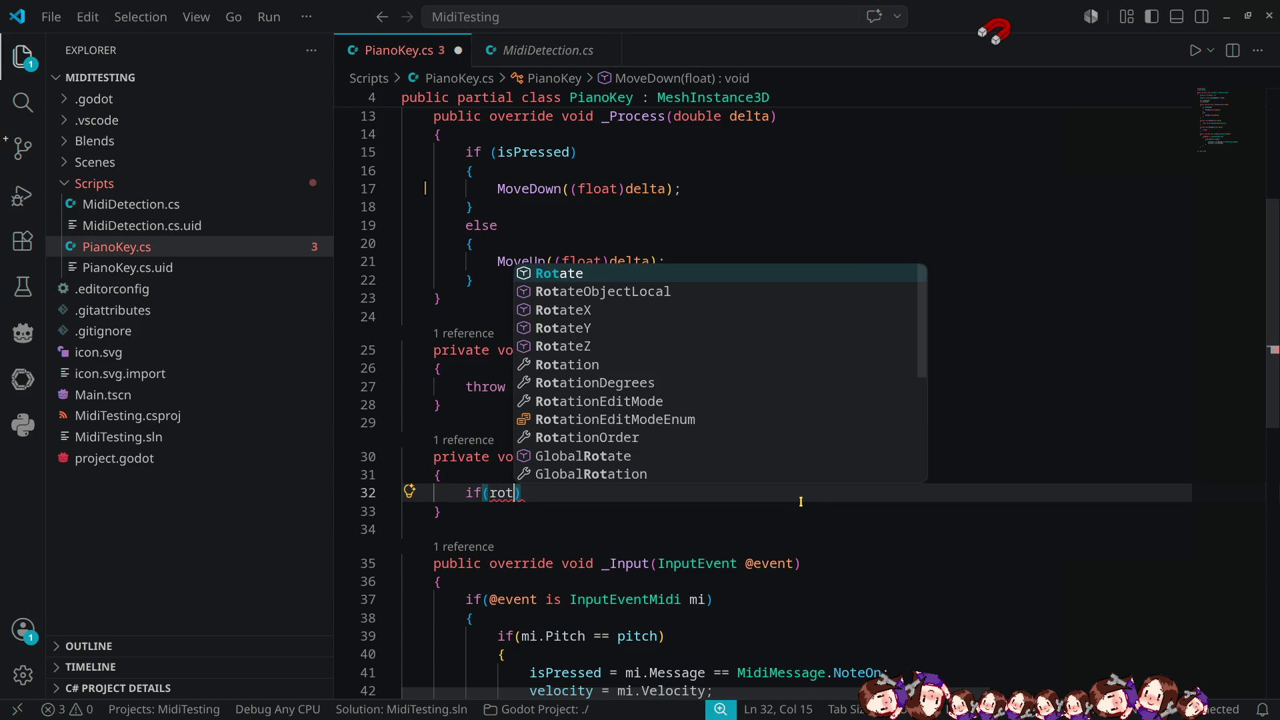
pyautogui.press('Down')
pyautogui.press('Down')
pyautogui.press('Tab')
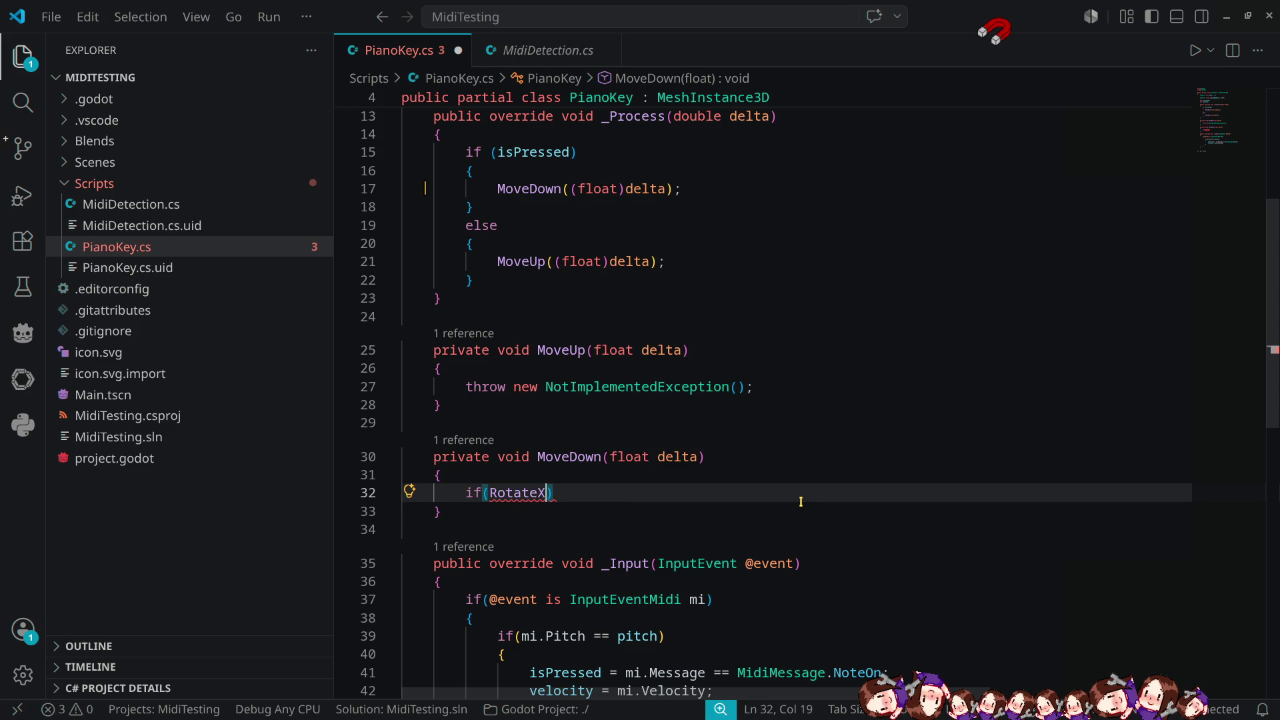
pyautogui.write('<')
pyautogui.scroll(2, 801, 501)
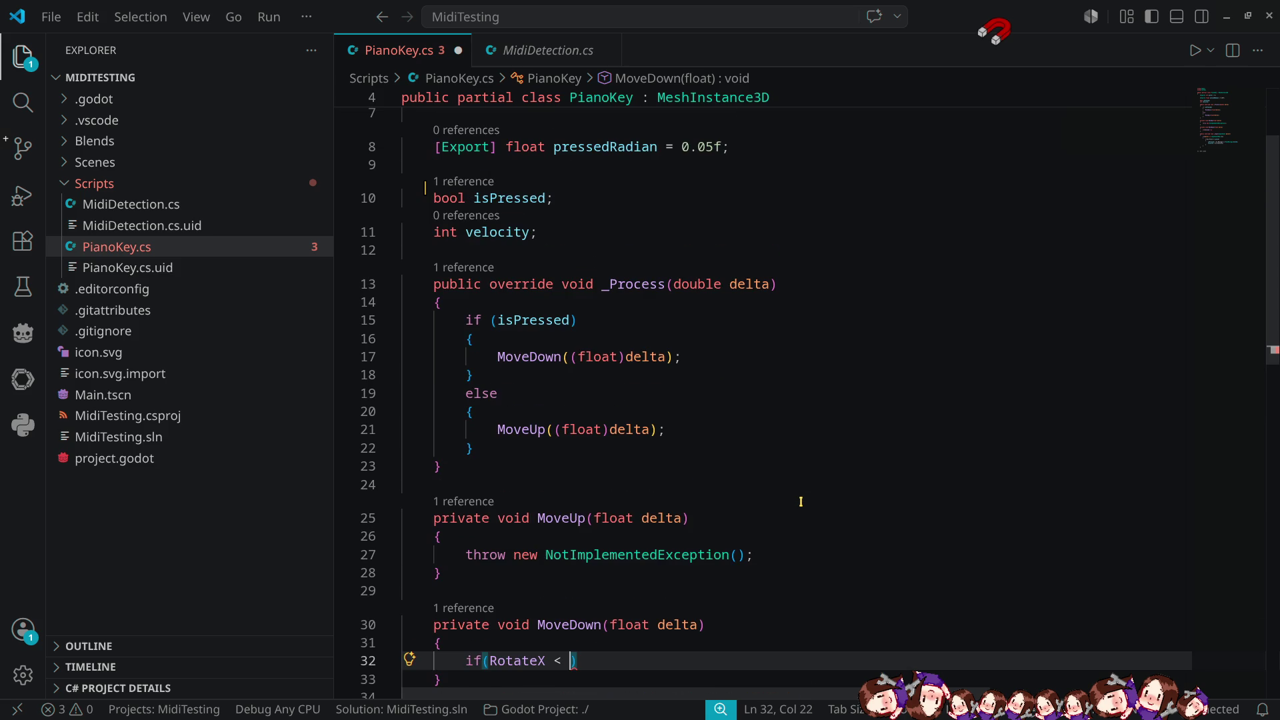
pyautogui.scroll(2, 800, 501)
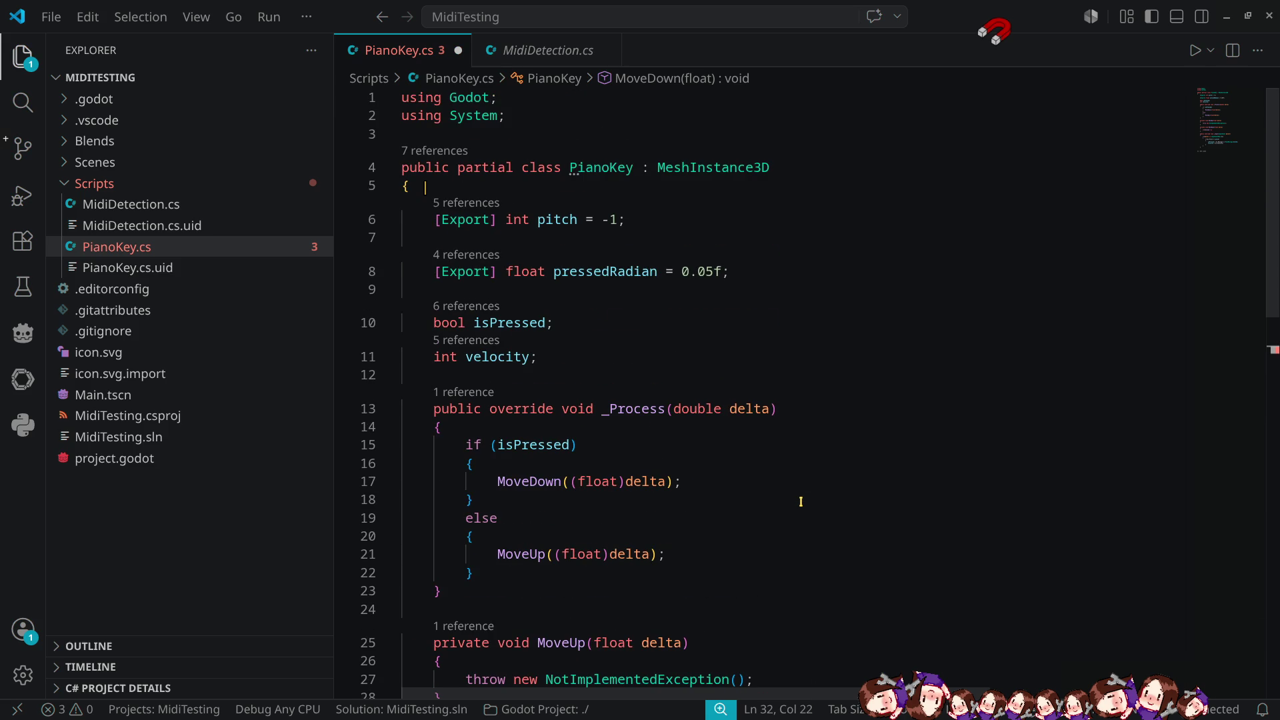
pyautogui.scroll(-6, 801, 502)
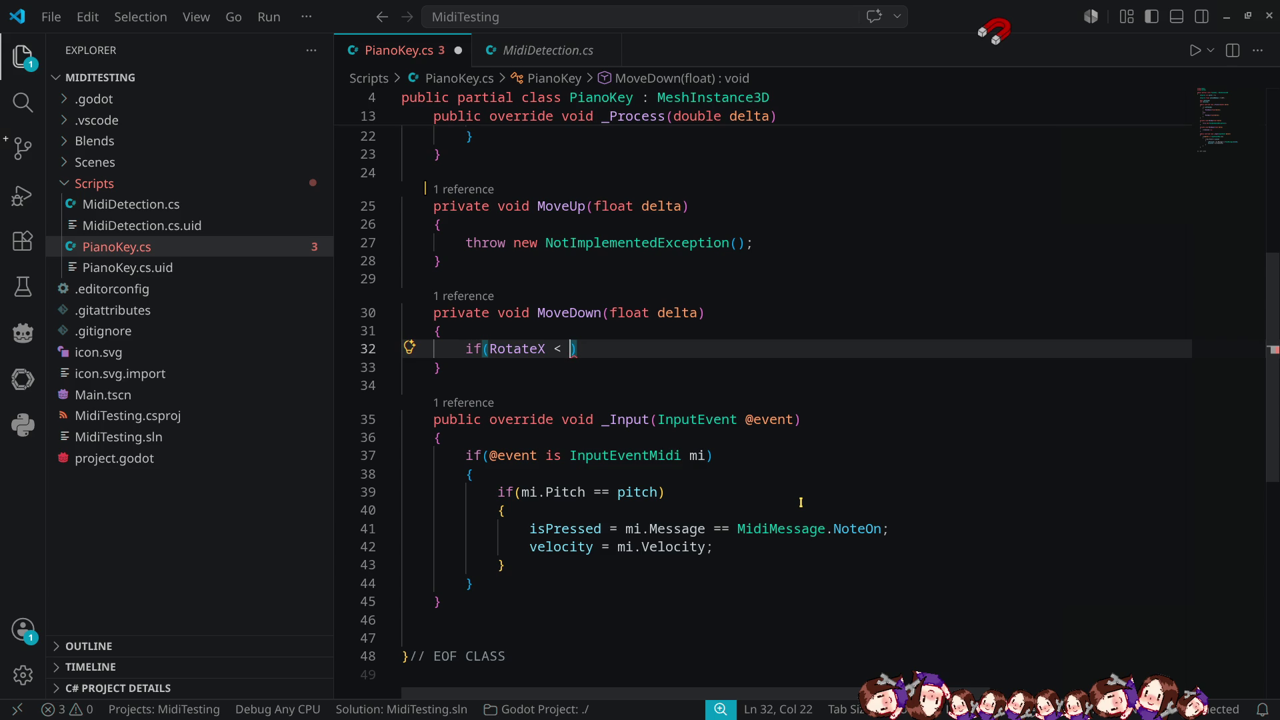
pyautogui.write('press')
pyautogui.press('Tab')
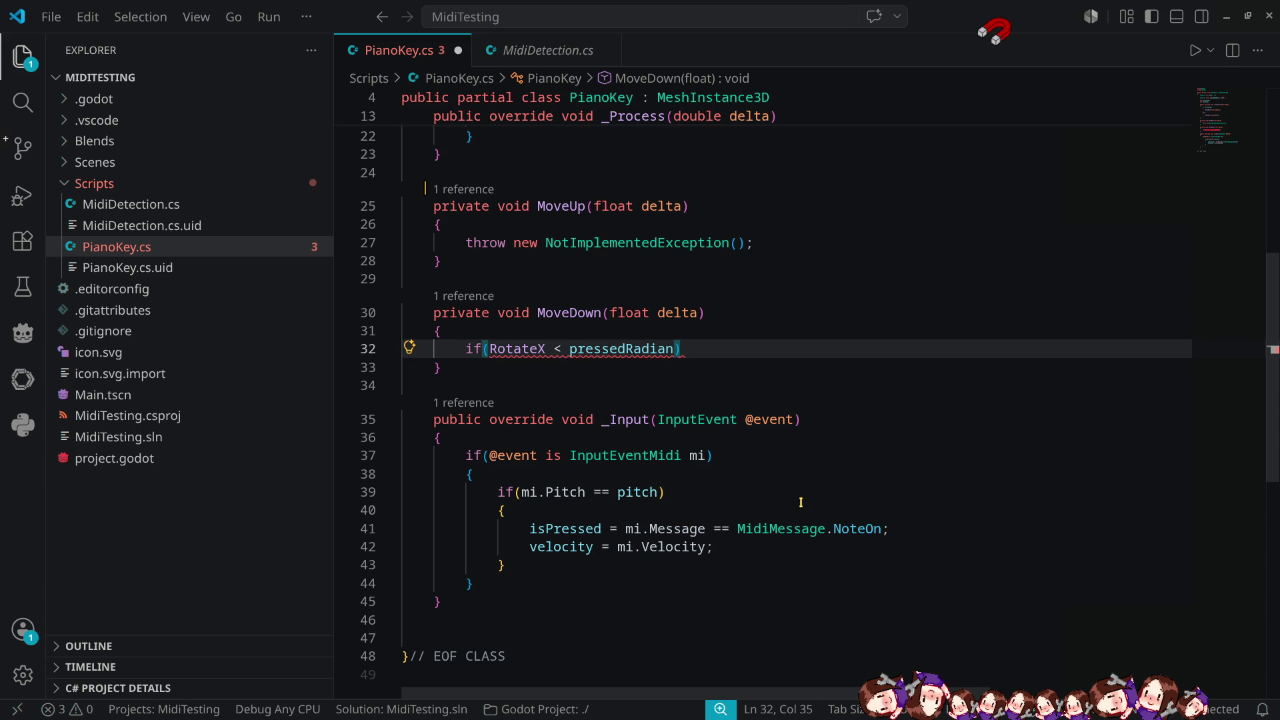
# Correct the condition's left side so it reads if(Rotation.X < pressedRadian).
pyautogui.moveTo(520, 352)
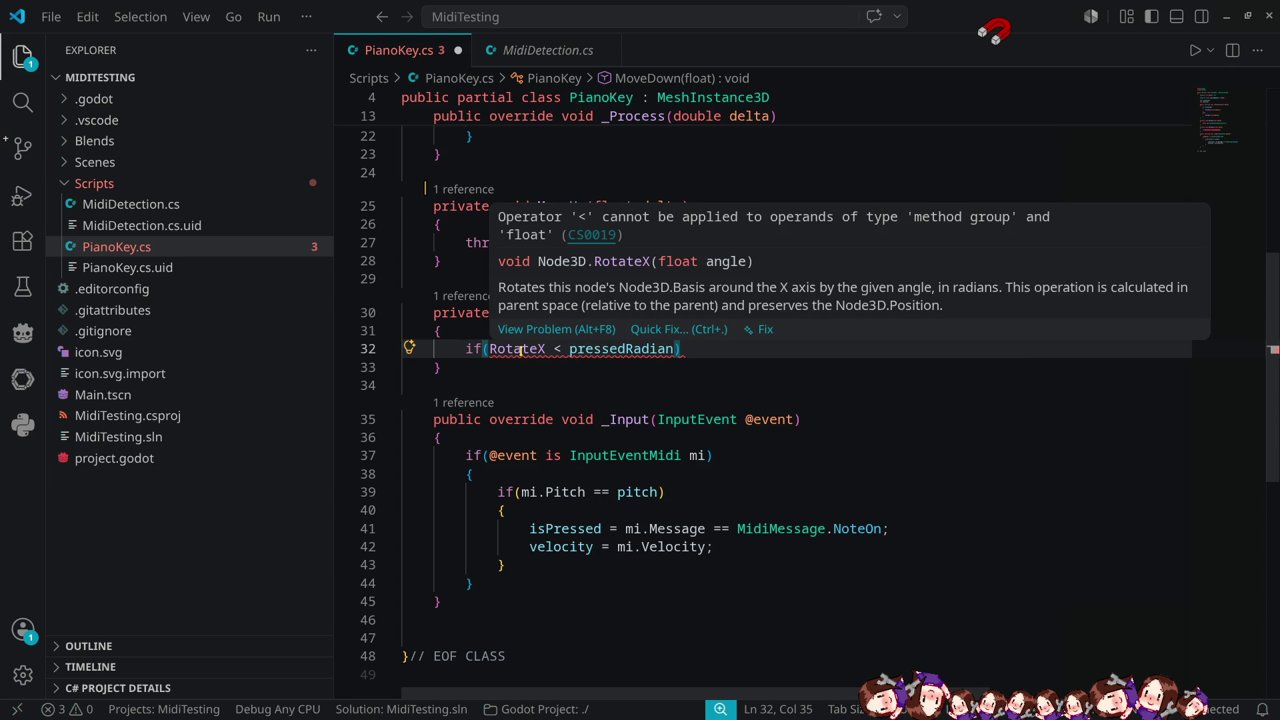
pyautogui.doubleClick(521, 349)
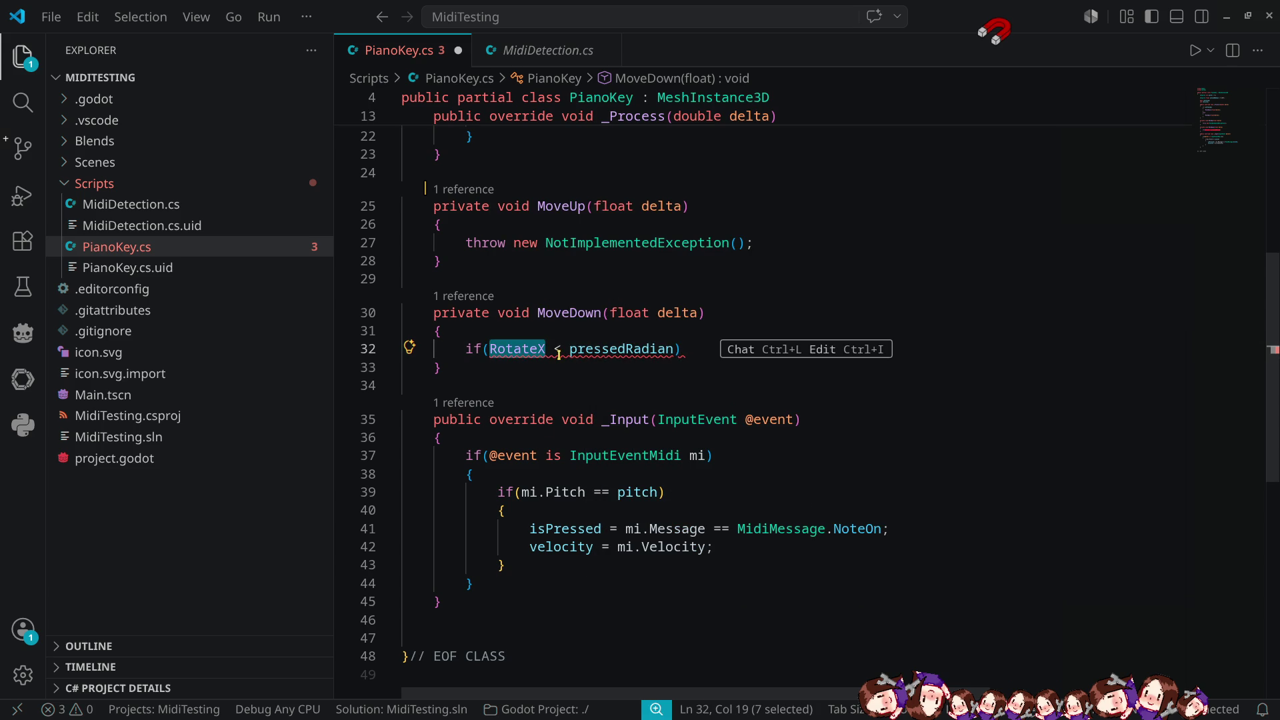
pyautogui.write('rotation')
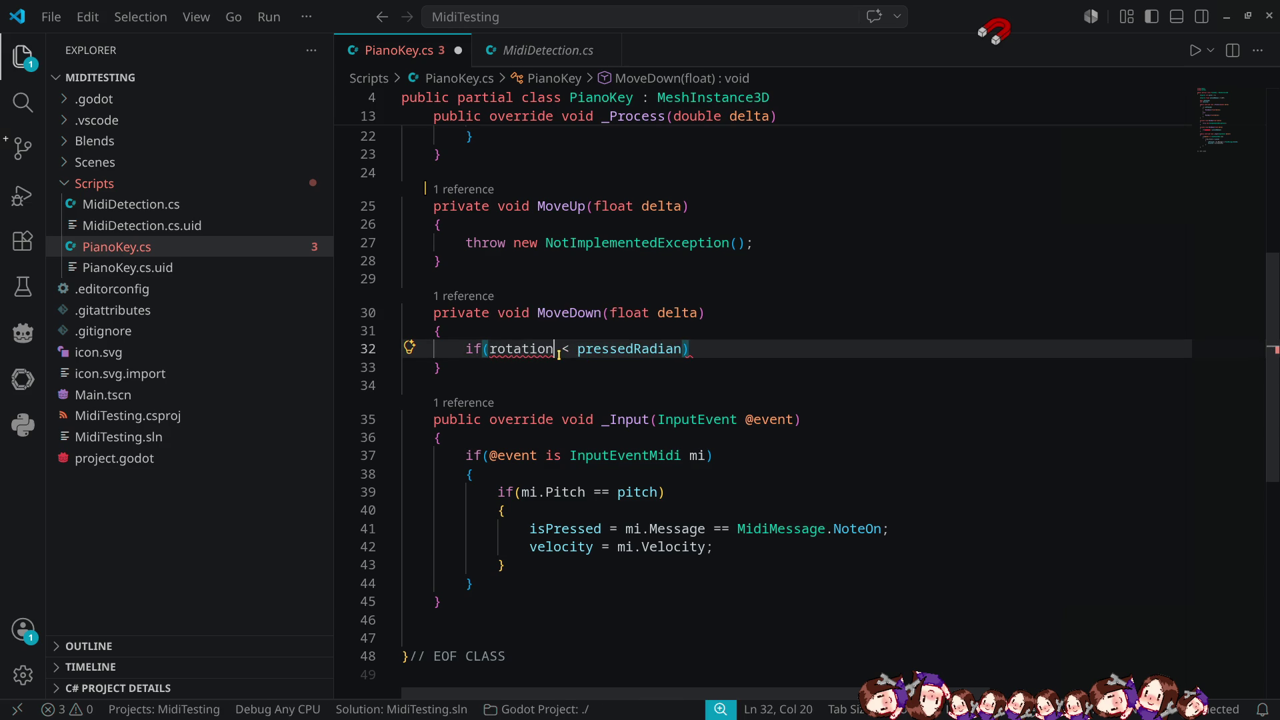
pyautogui.press('Tab')
pyautogui.write('.')
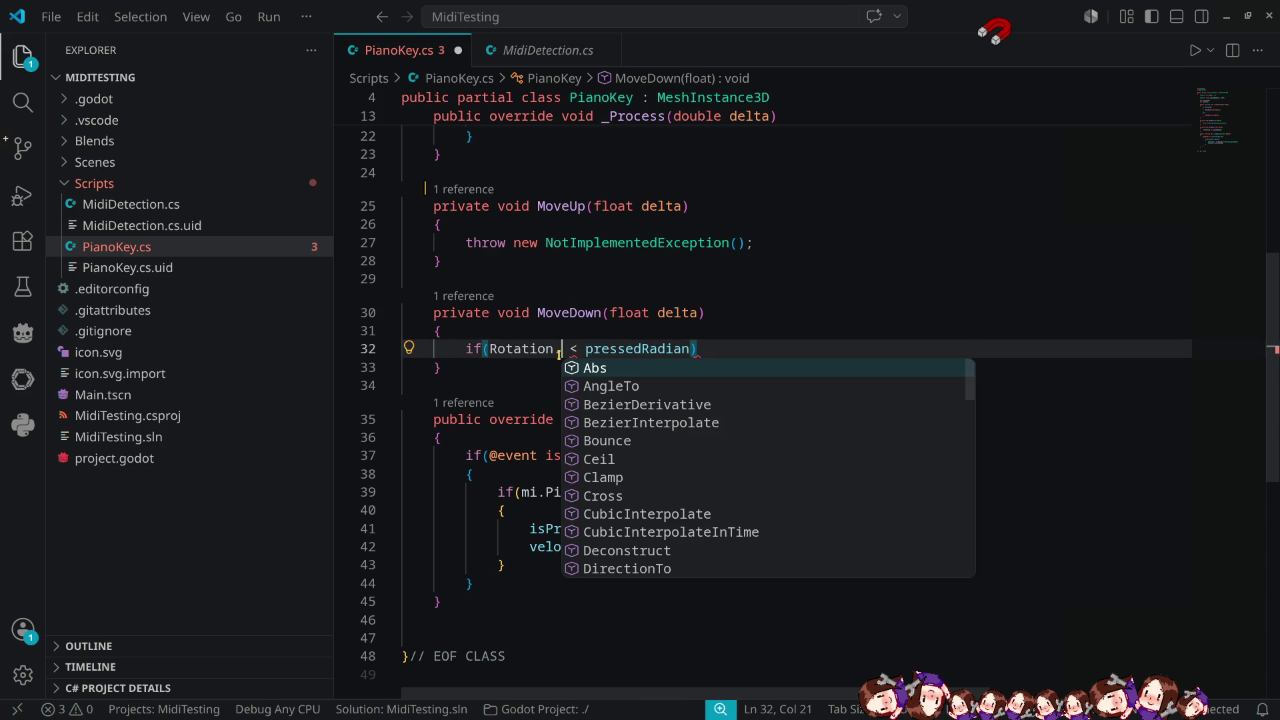
pyautogui.write('X')
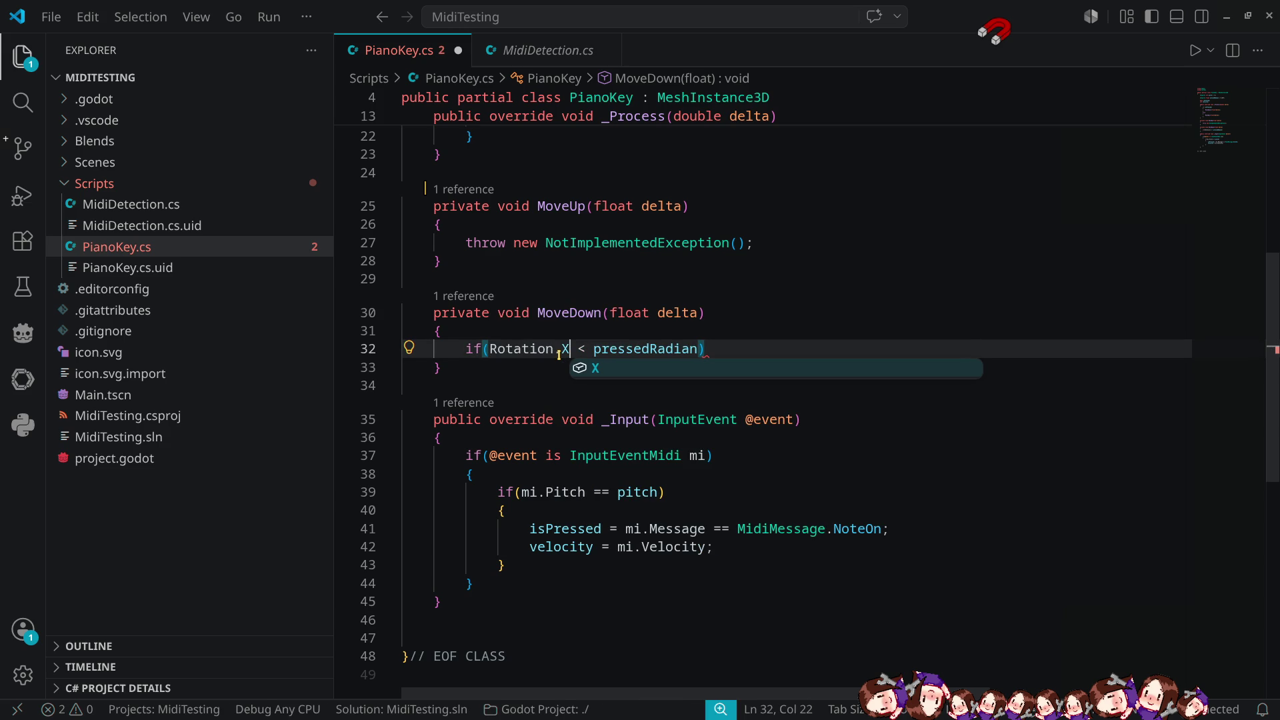
pyautogui.click(742, 351)
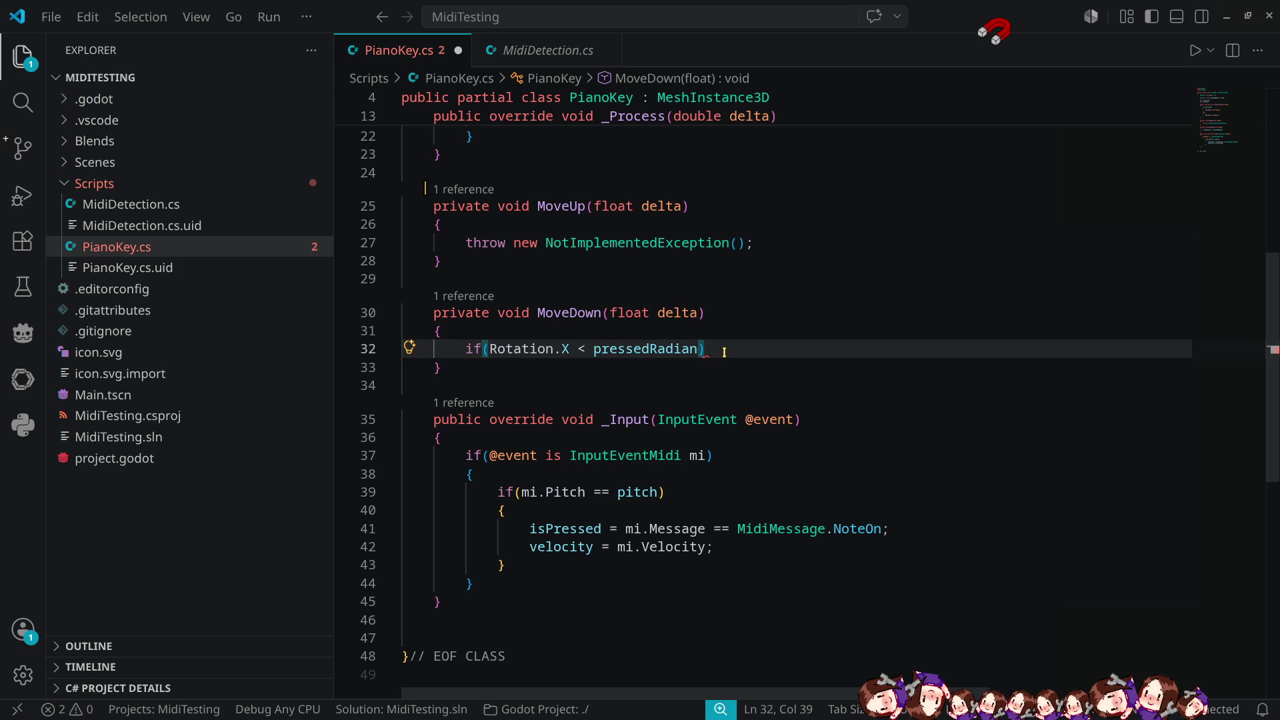
# Add a braced body under the if that calls RotateX().
pyautogui.press('Return')
pyautogui.write('{')
pyautogui.press('Return')
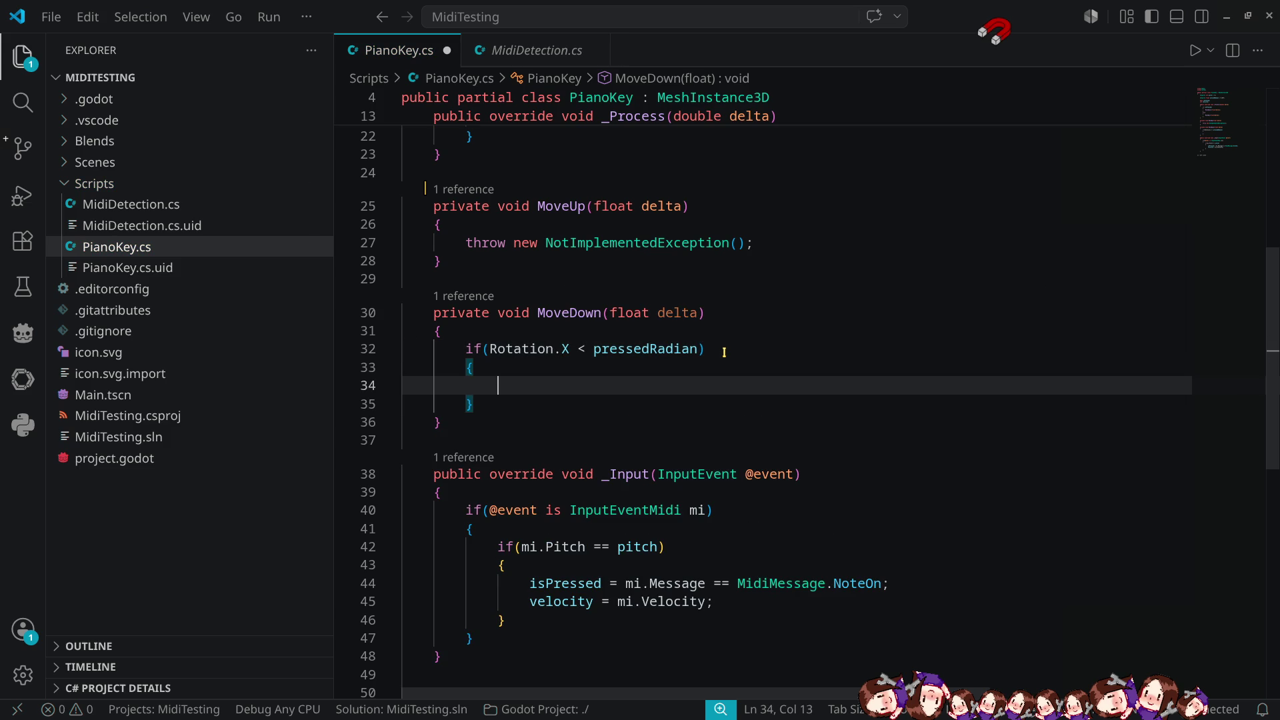
pyautogui.write('Rotat')
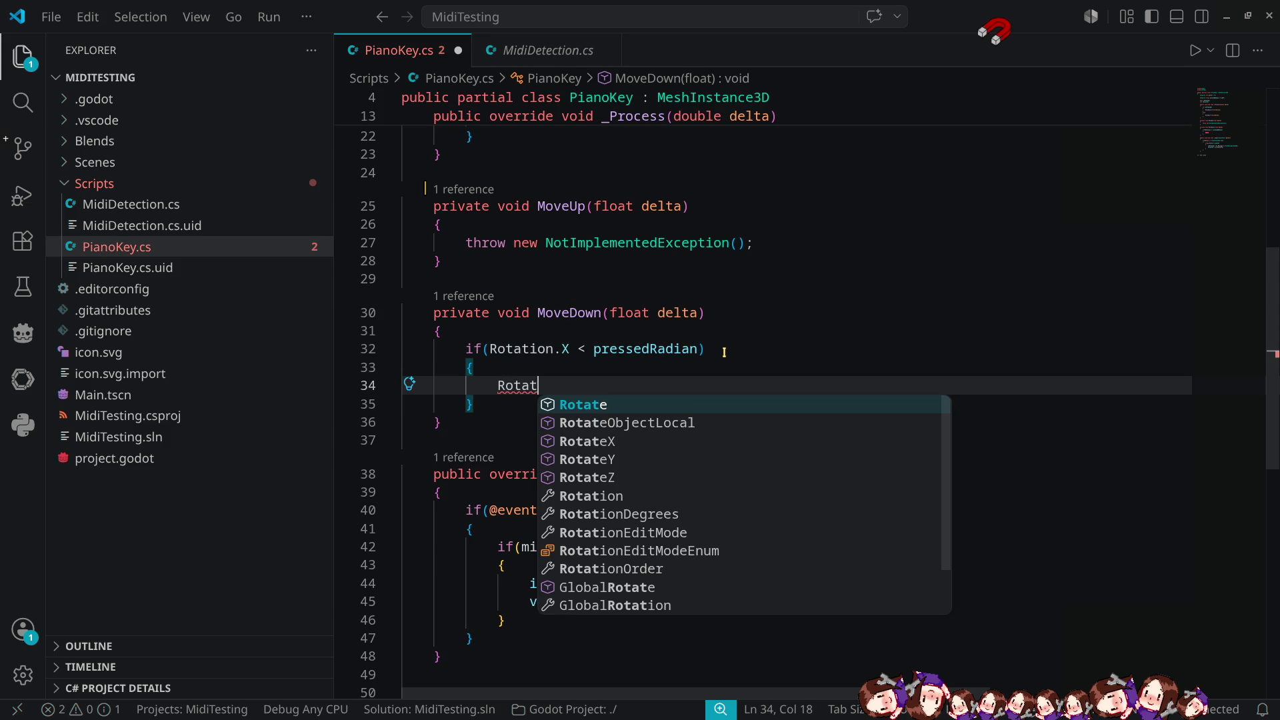
pyautogui.press('Down')
pyautogui.press('Down')
pyautogui.press('Tab')
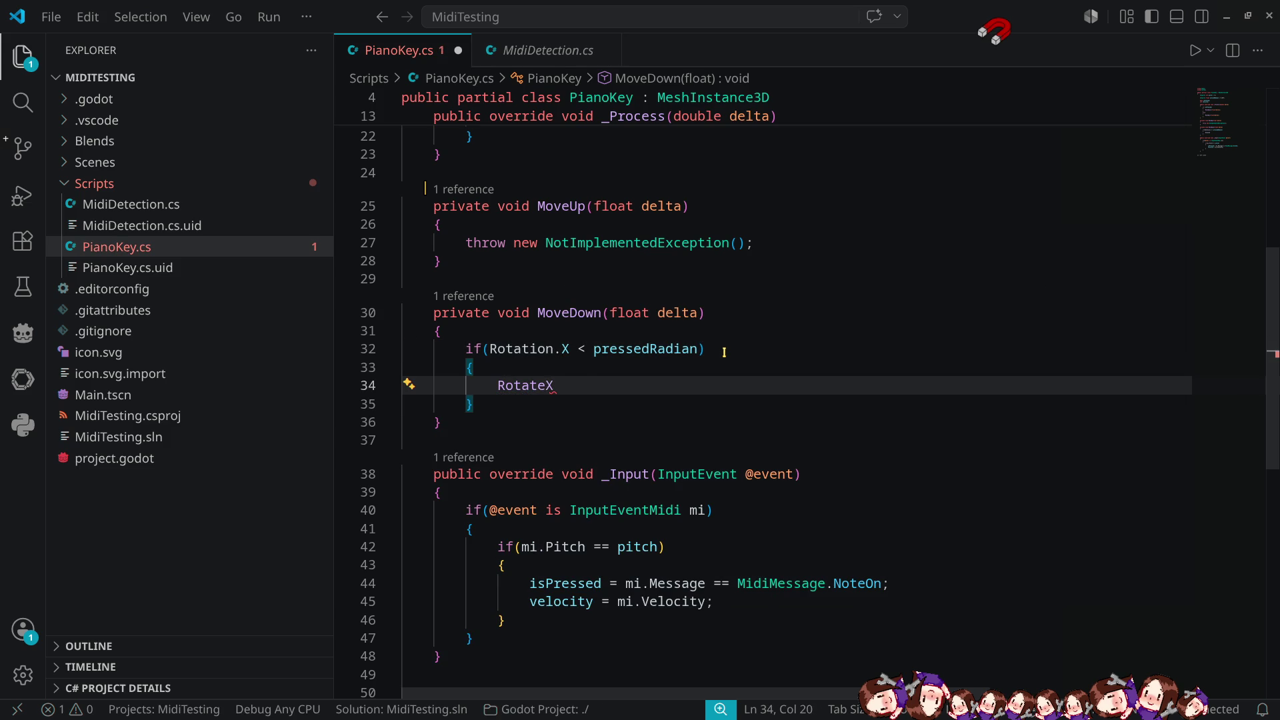
pyautogui.write('(')
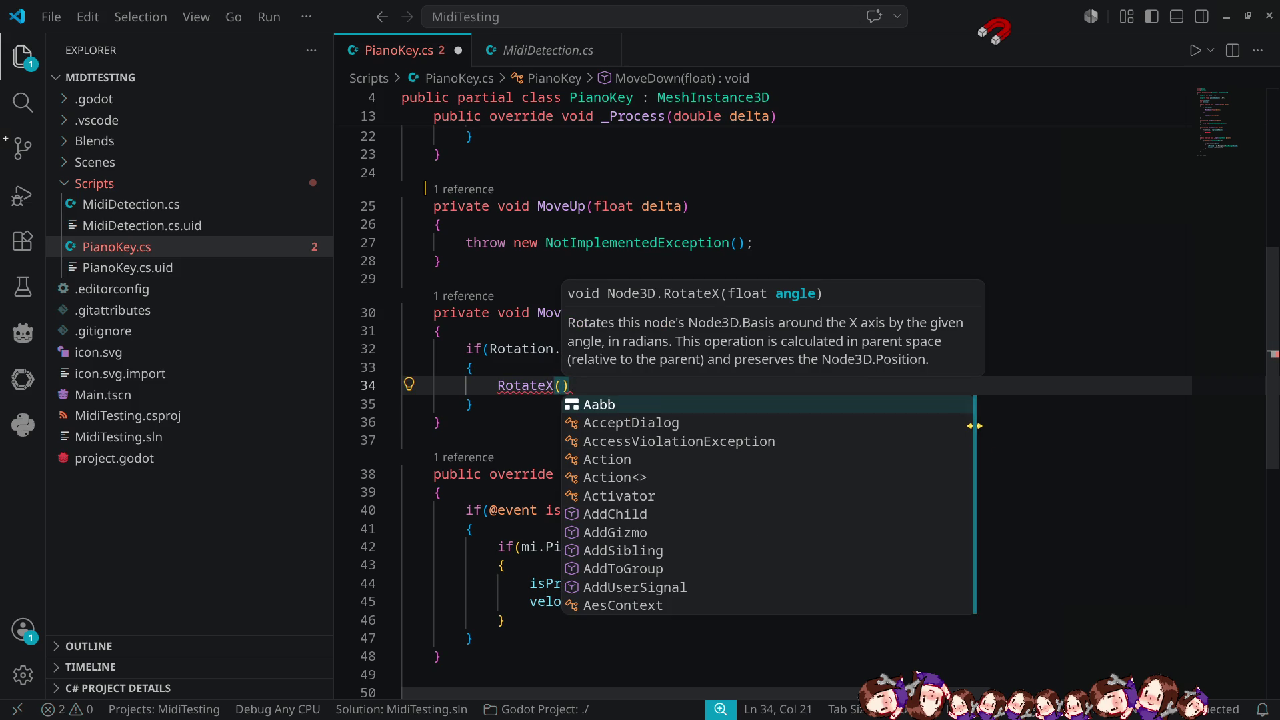
pyautogui.click(710, 348)
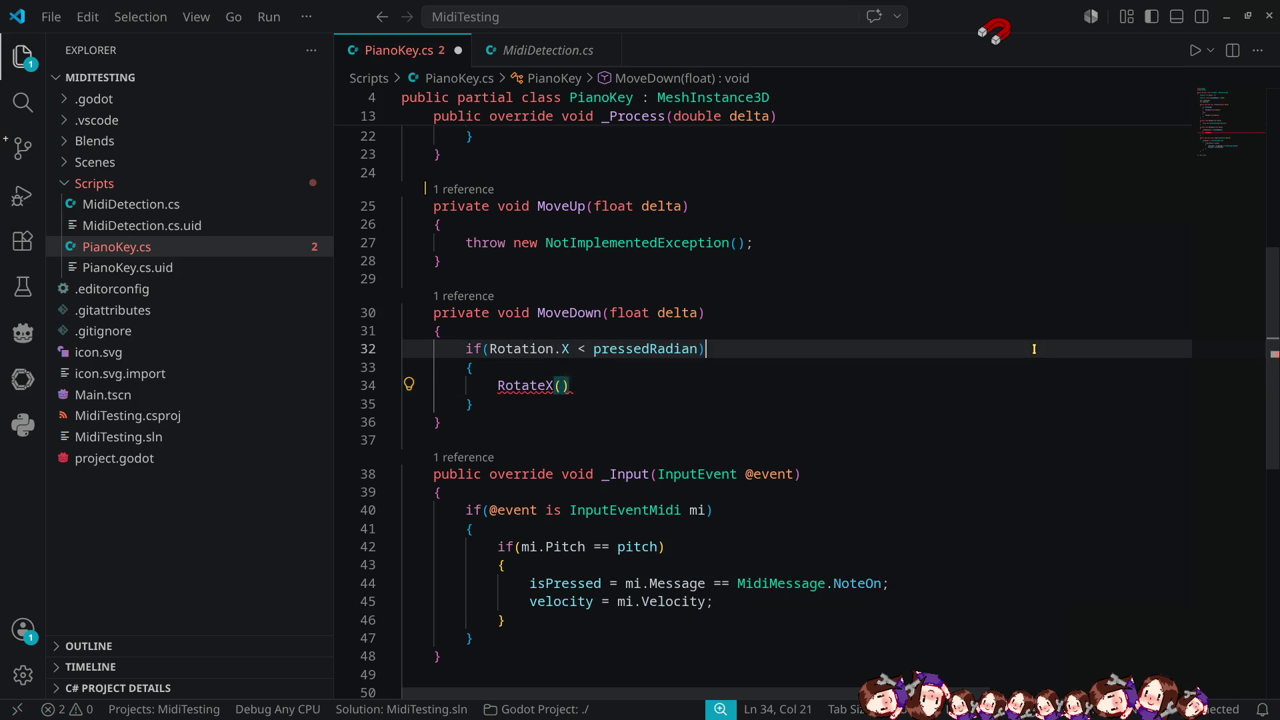
# Review the error on MoveDown's RotateX() call, which is missing its angle argument.
pyautogui.scroll(3, 640, 390)
pyautogui.scroll(3, 641, 380)
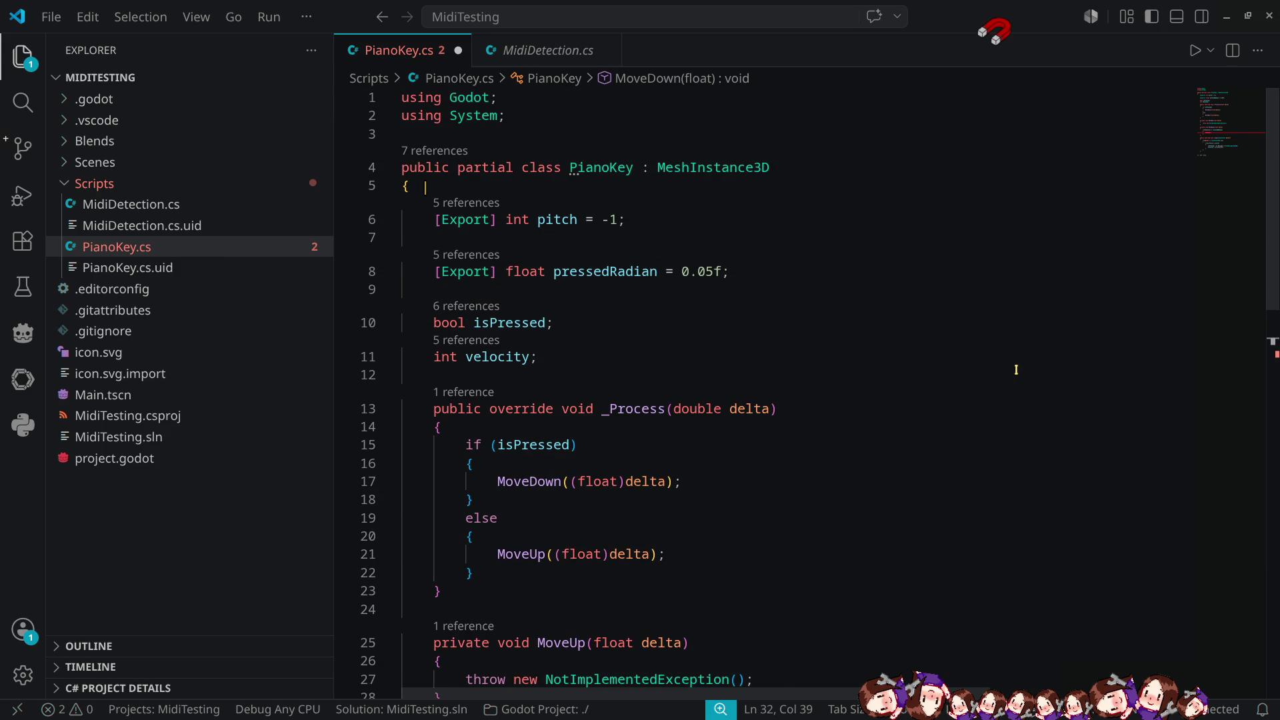
pyautogui.moveTo(508, 357)
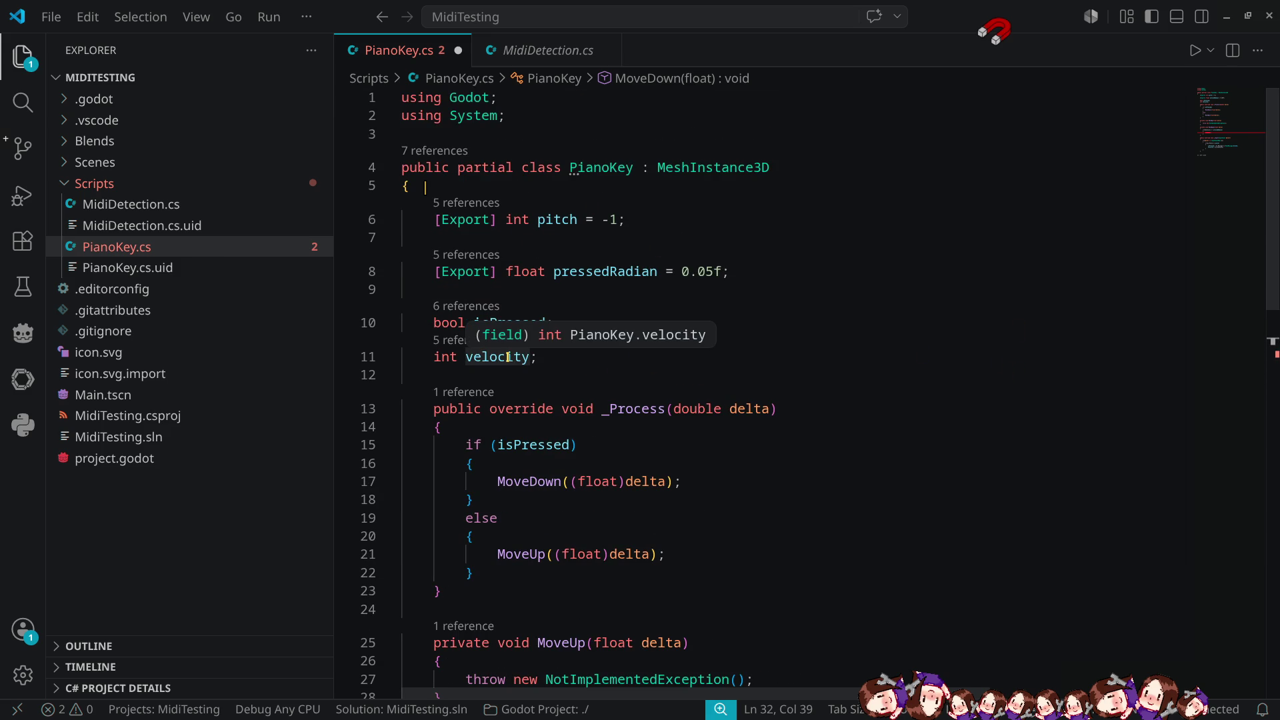
pyautogui.scroll(-4, 850, 533)
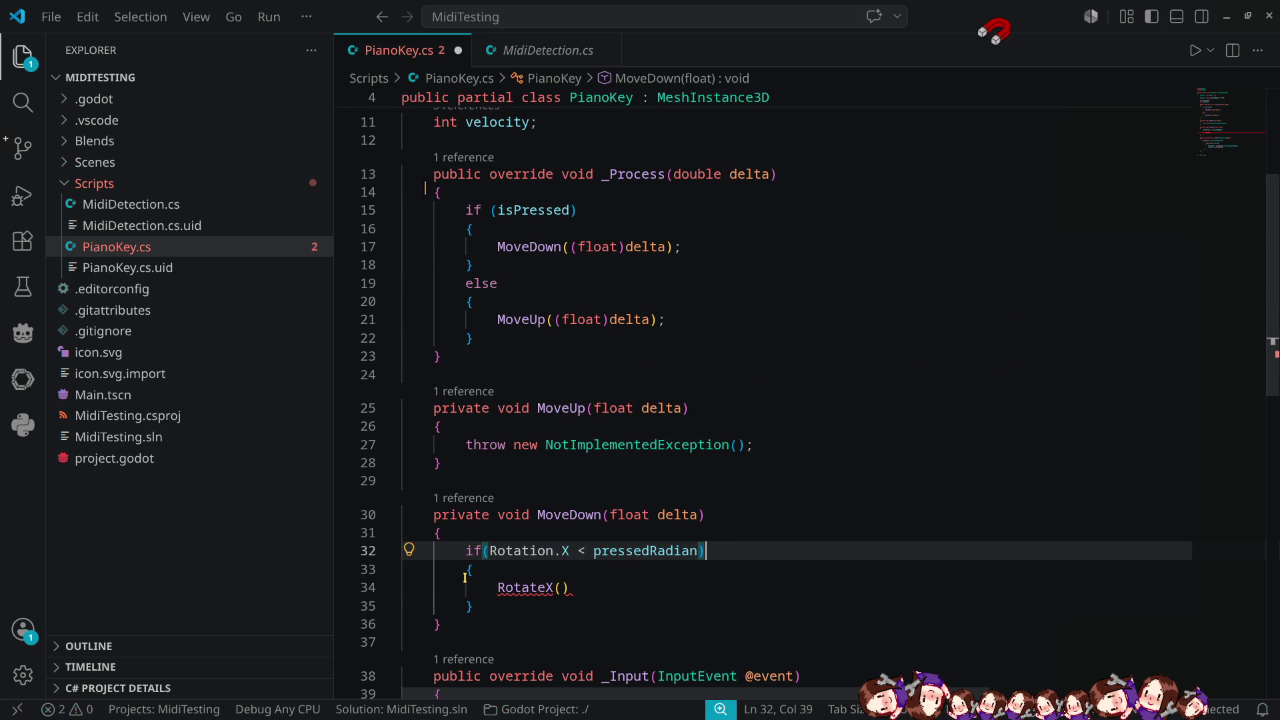
pyautogui.moveTo(546, 589)
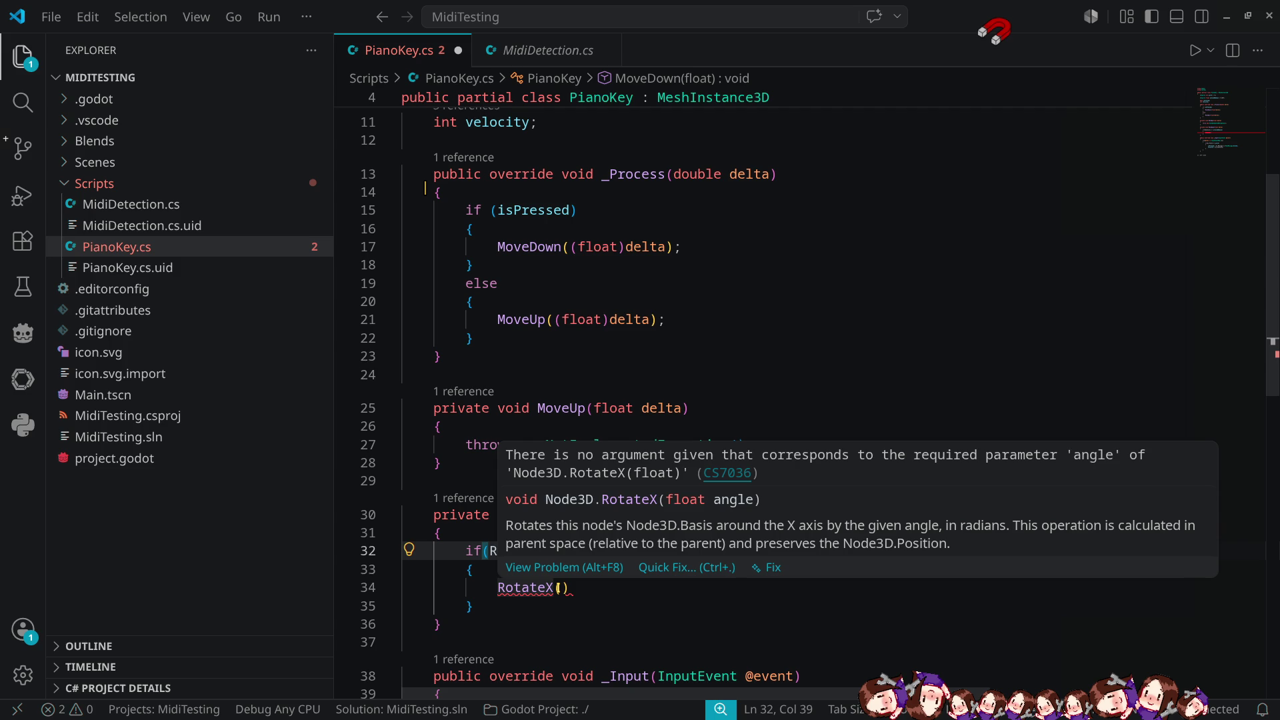
pyautogui.click(566, 589)
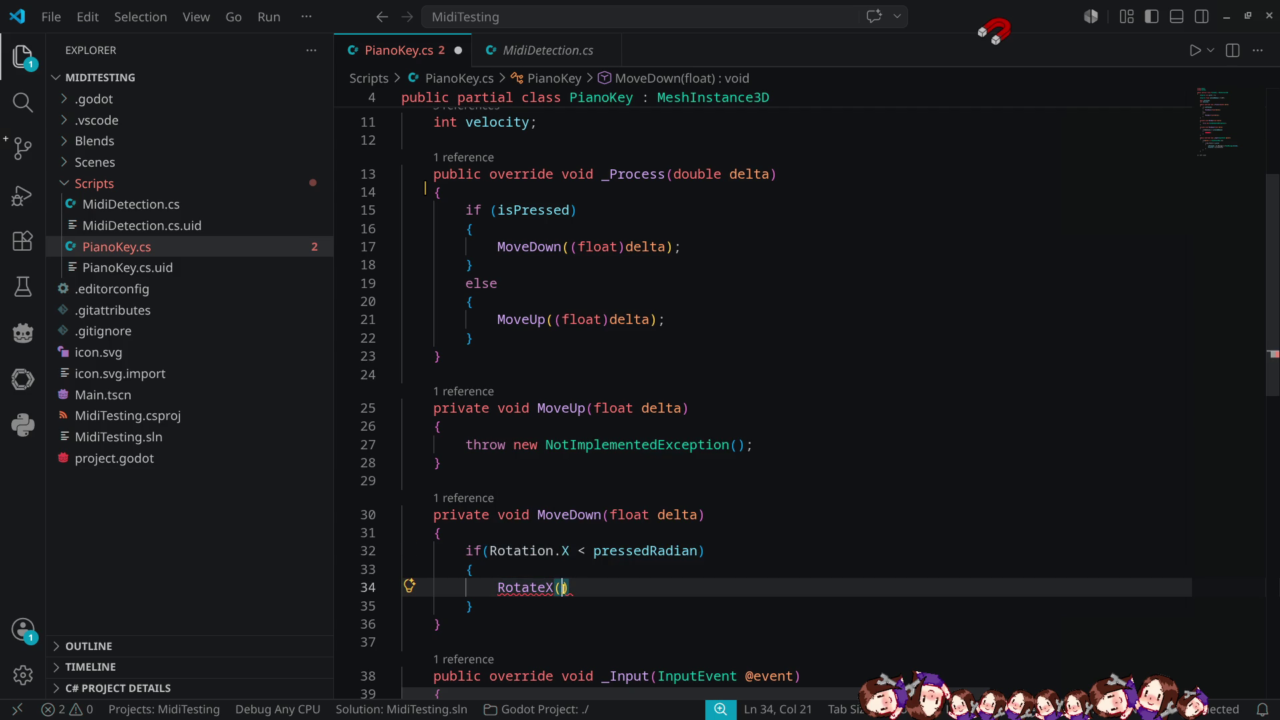
# Pass velocity followed by a multiply sign as RotateX's argument.
pyautogui.scroll(5, 833, 363)
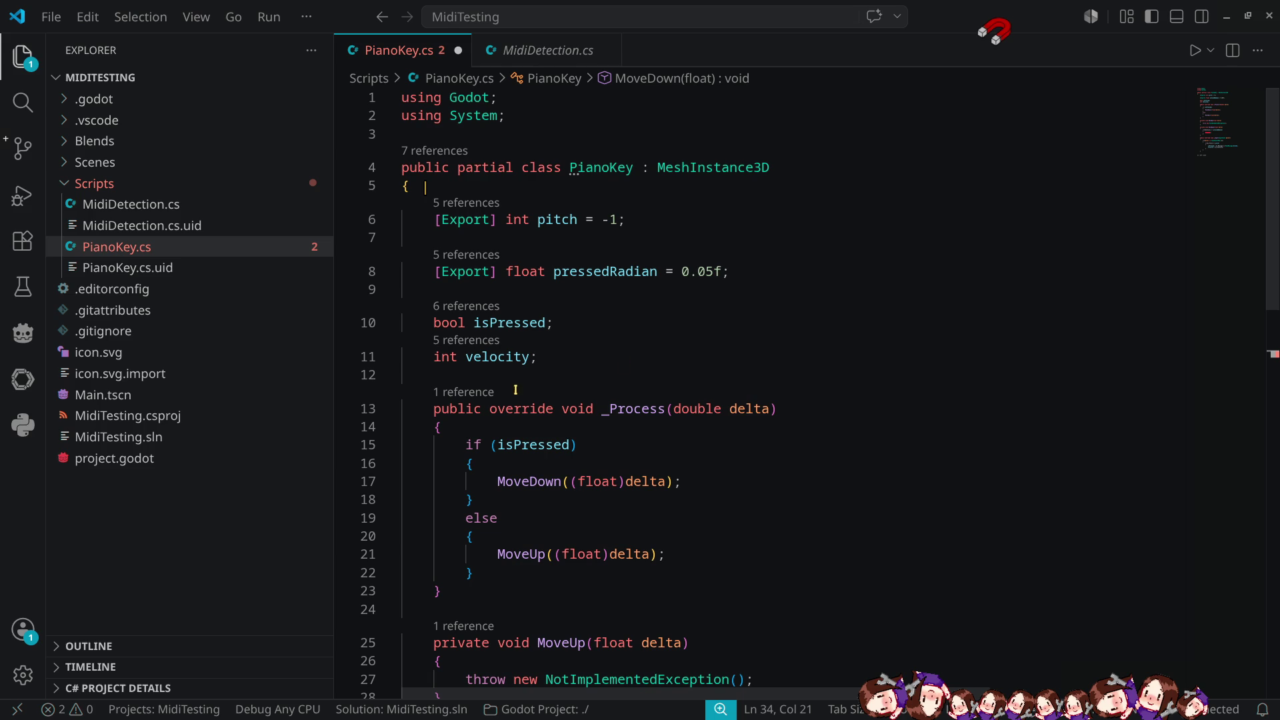
pyautogui.doubleClick(500, 357)
pyautogui.hotkey('ctrl', 'c')
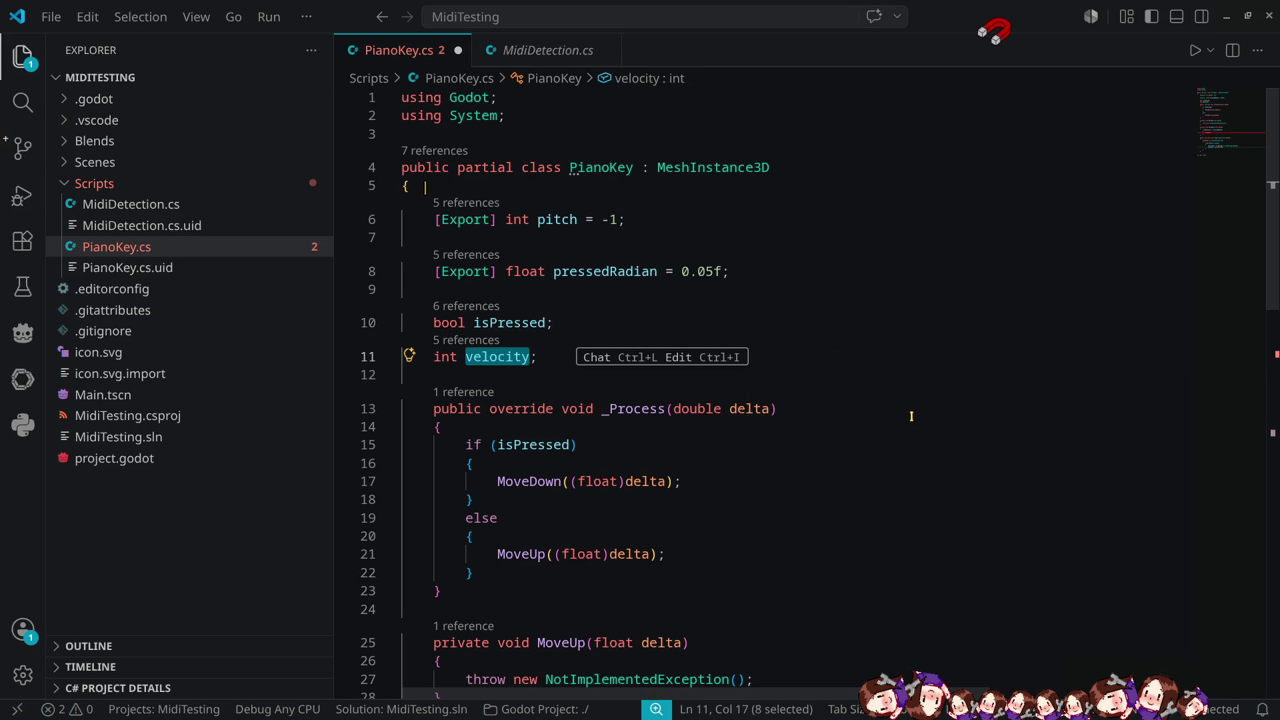
pyautogui.scroll(-3, 905, 429)
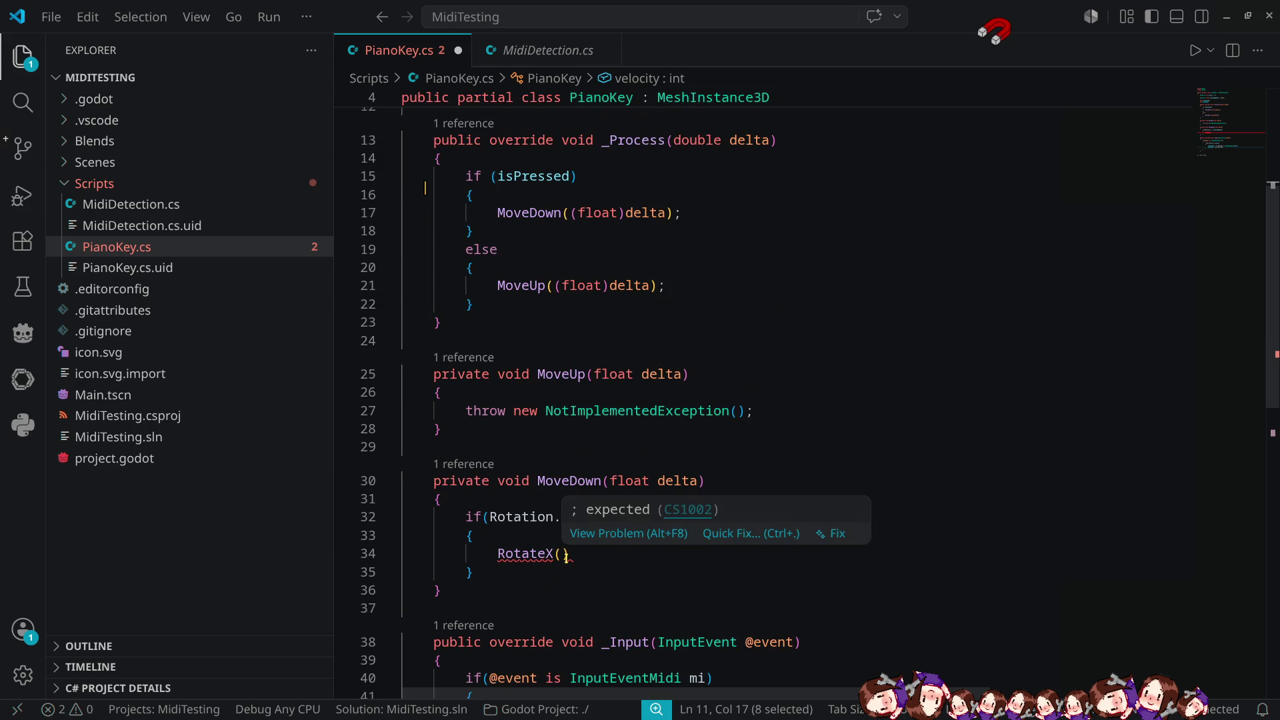
pyautogui.click(562, 556)
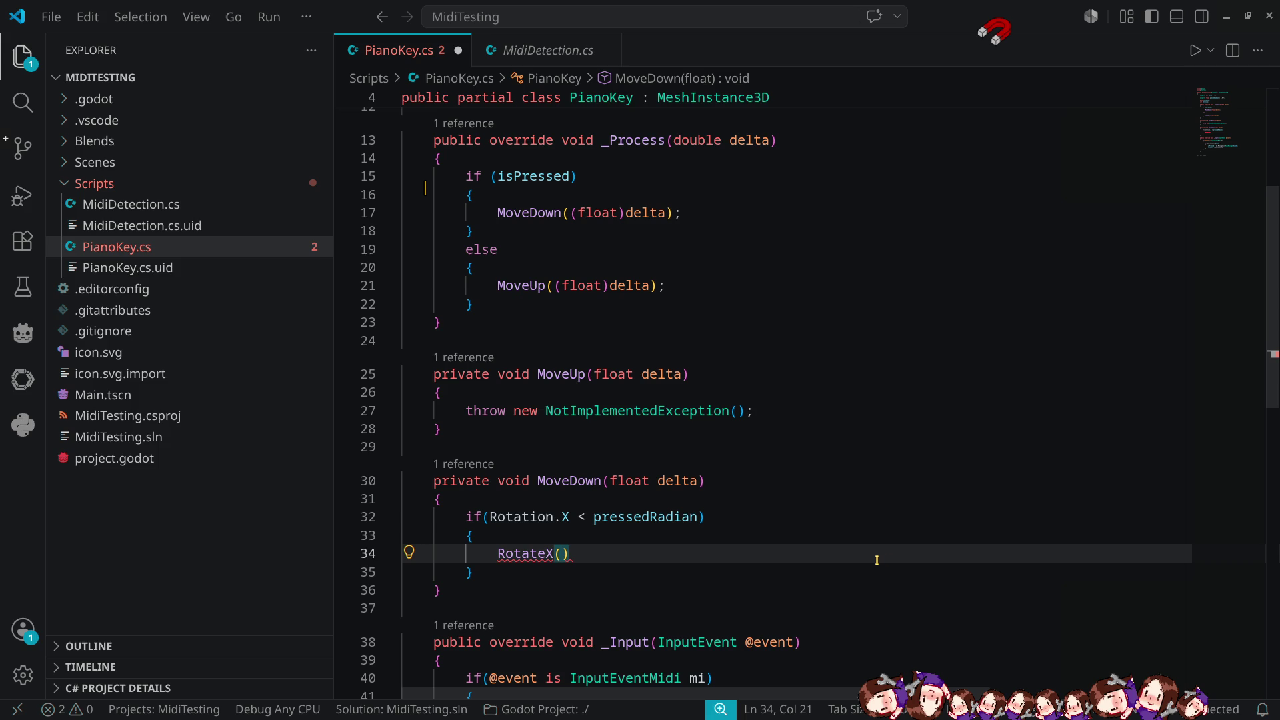
pyautogui.hotkey('ctrl', 'v')
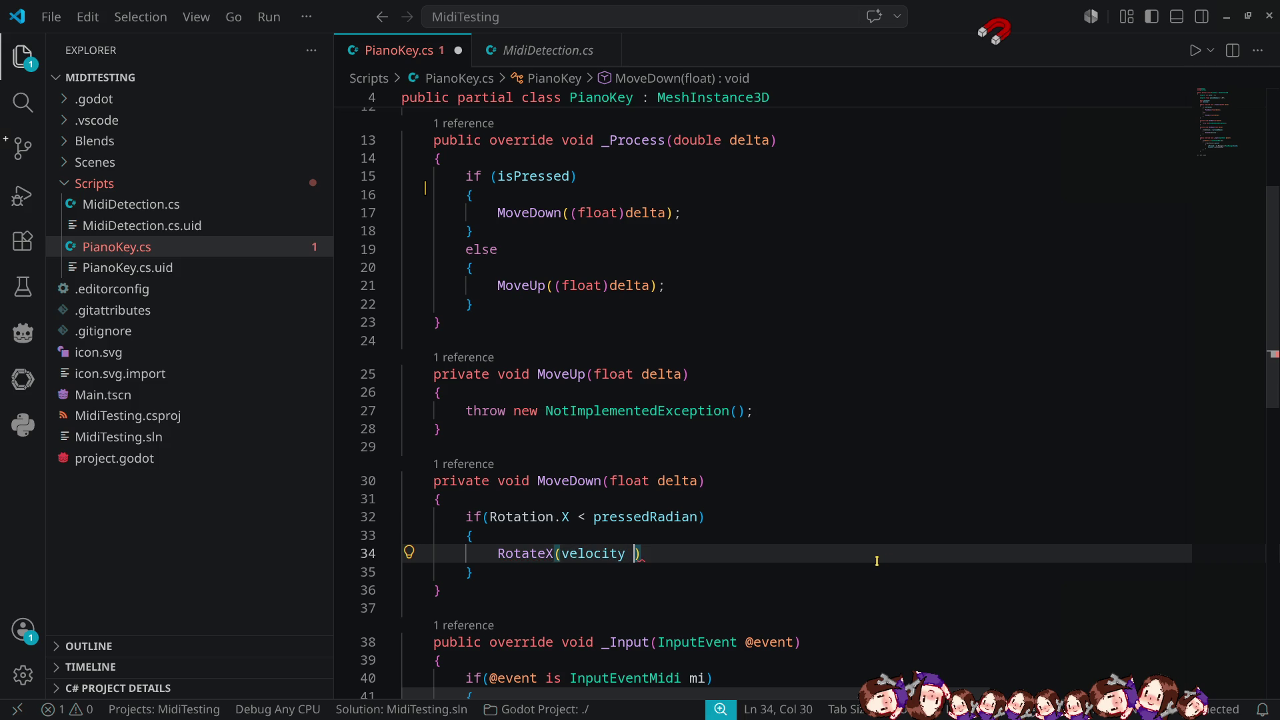
pyautogui.write('*')
# Duplicate the pressedRadian declaration as an exported float baseSpeed of 0.5f and save.
pyautogui.scroll(5, 867, 554)
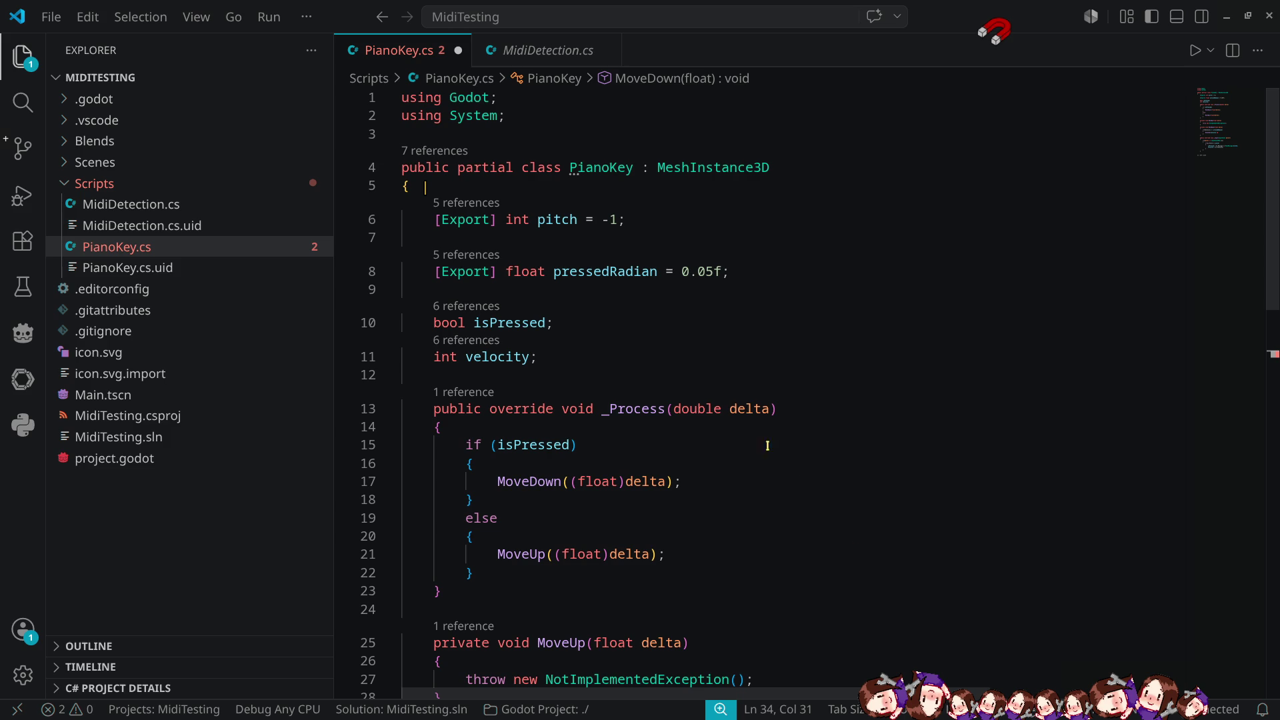
pyautogui.click(780, 274)
pyautogui.hotkey('ctrl', 'c')
pyautogui.click(652, 238)
pyautogui.hotkey('ctrl', 'v')
pyautogui.doubleClick(601, 252)
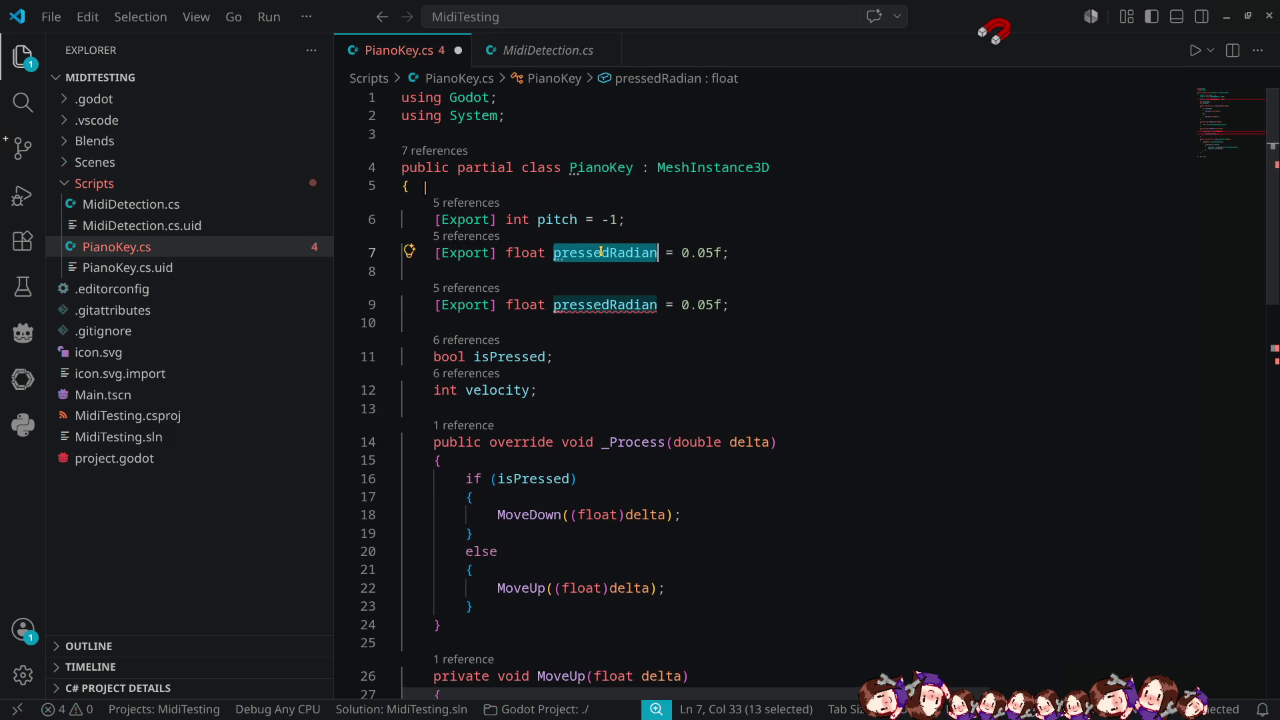
pyautogui.write('baseSpeed')
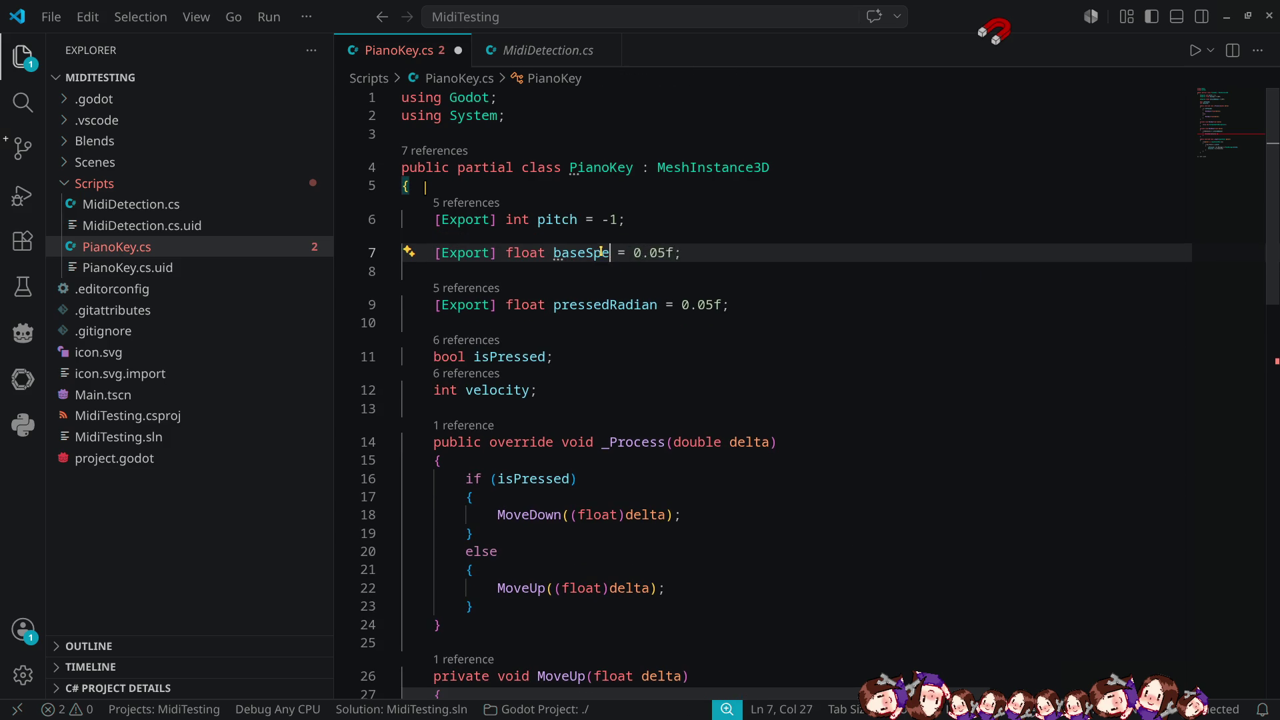
pyautogui.doubleClick(653, 253)
pyautogui.click(675, 252)
pyautogui.press('BackSpace')
pyautogui.hotkey('shift', 'Left')
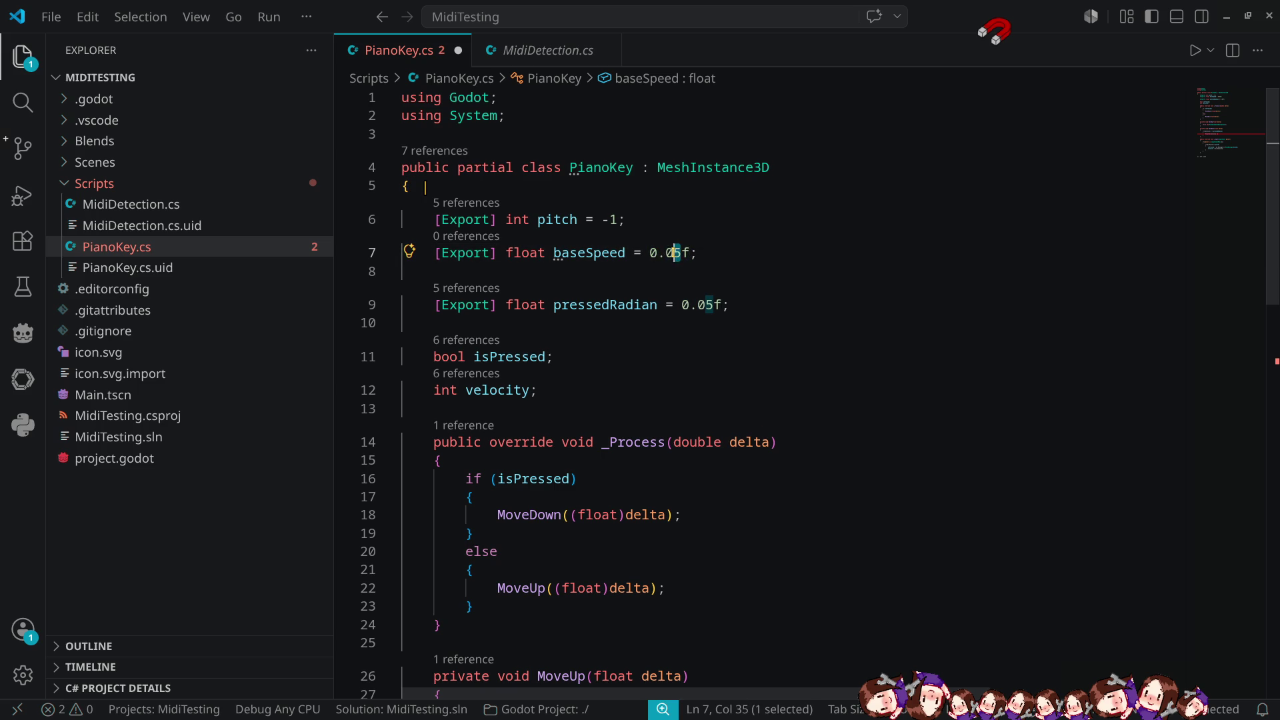
pyautogui.write('4')
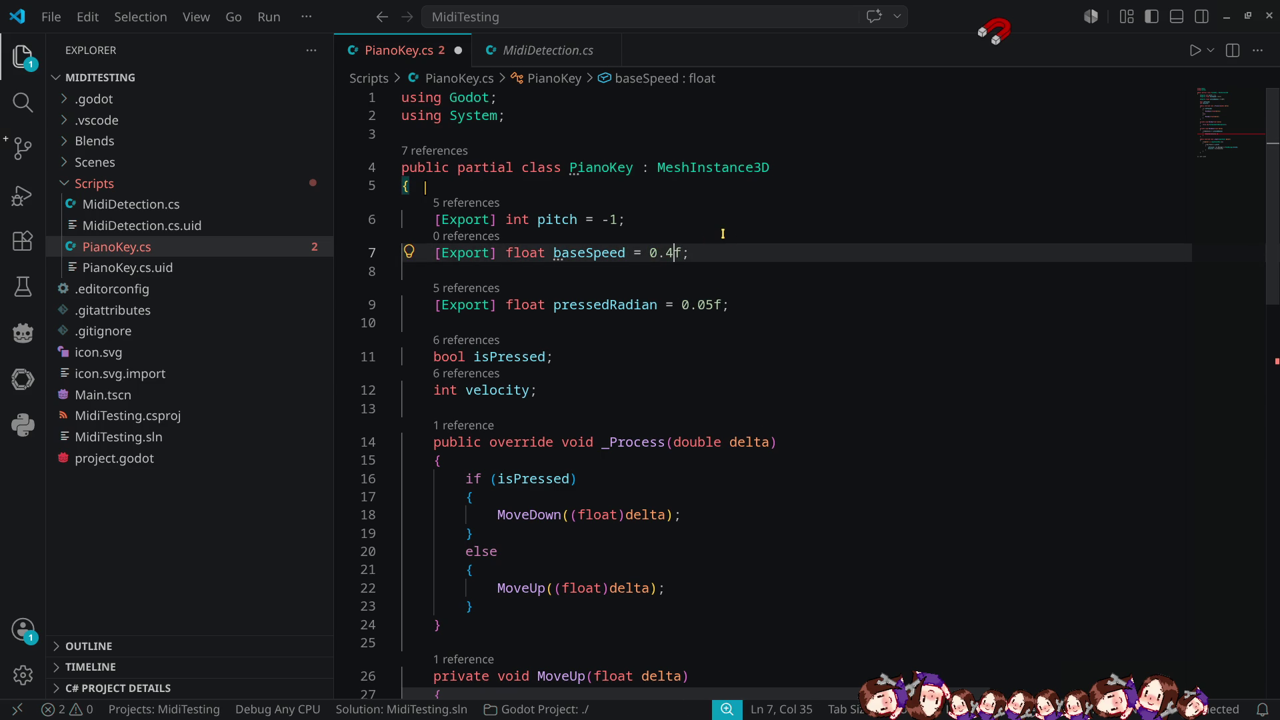
pyautogui.write('5')
pyautogui.hotkey('ctrl', 's')
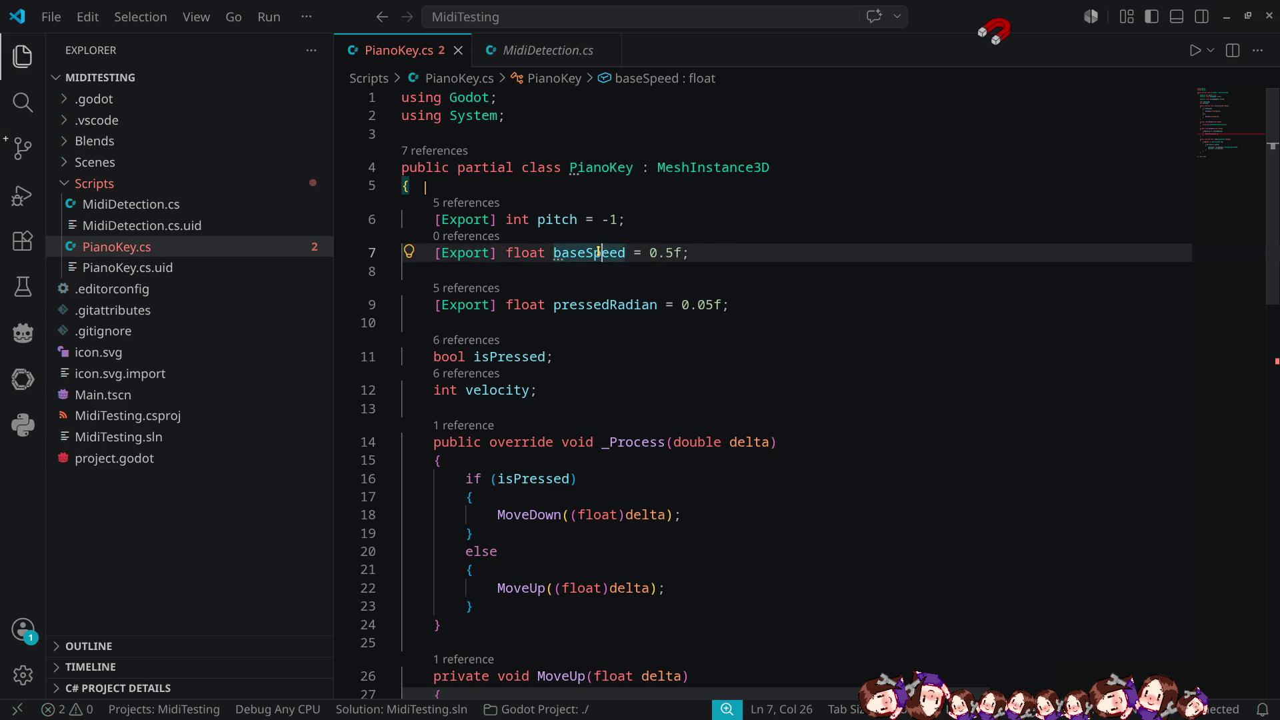
# Complete the call as RotateX(velocity * baseSpeed); with a blank line below.
pyautogui.doubleClick(589, 253)
pyautogui.scroll(-5, 742, 350)
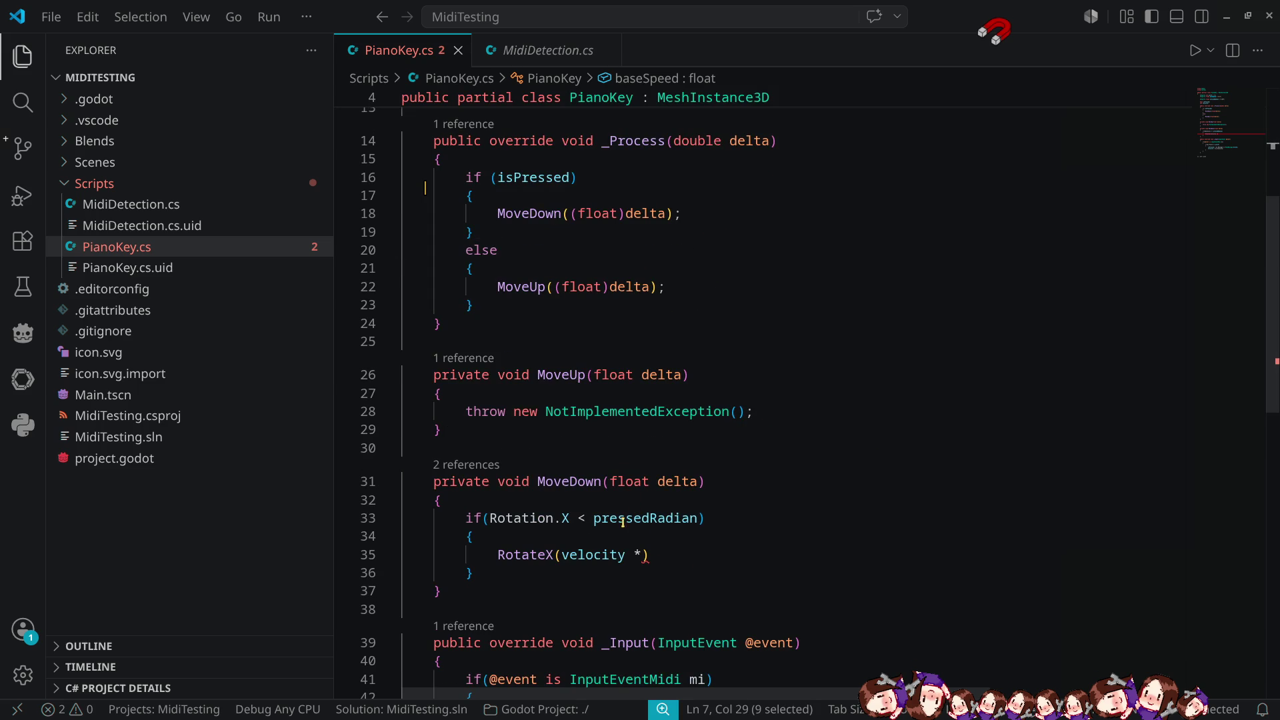
pyautogui.click(642, 555)
pyautogui.write('baseSpeed')
pyautogui.press('Right')
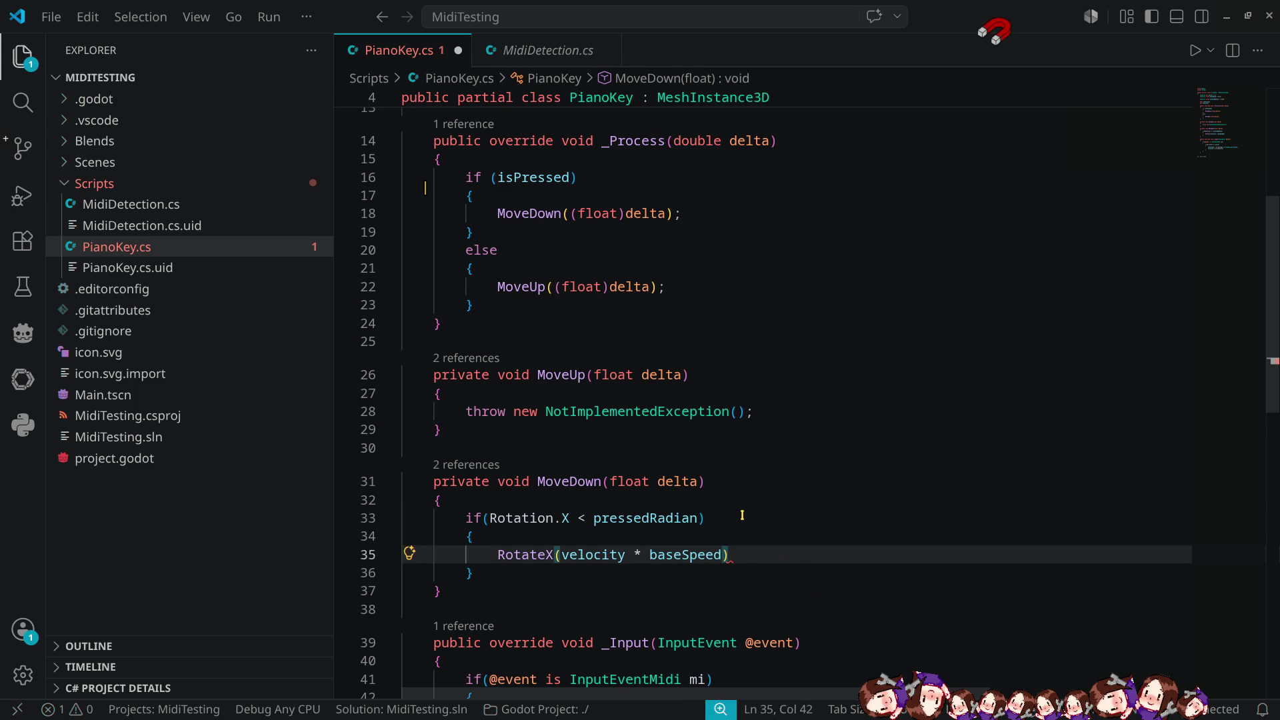
pyautogui.write(';')
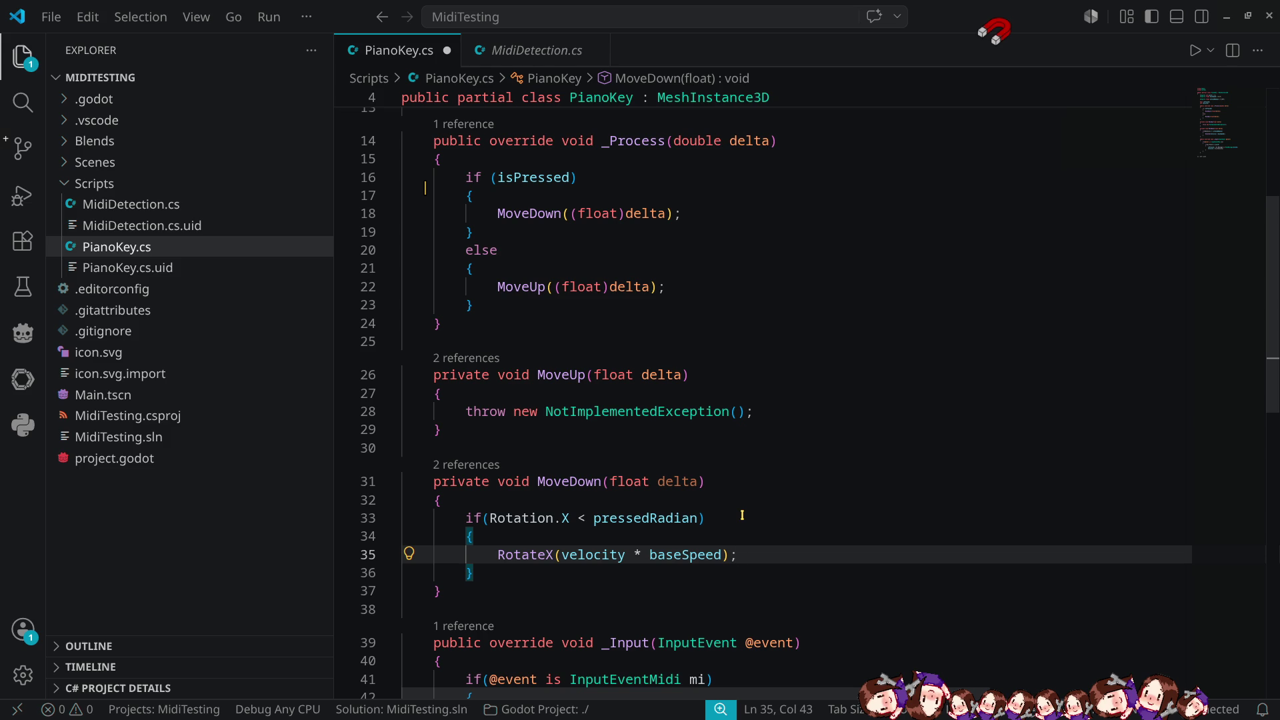
pyautogui.press('Return')
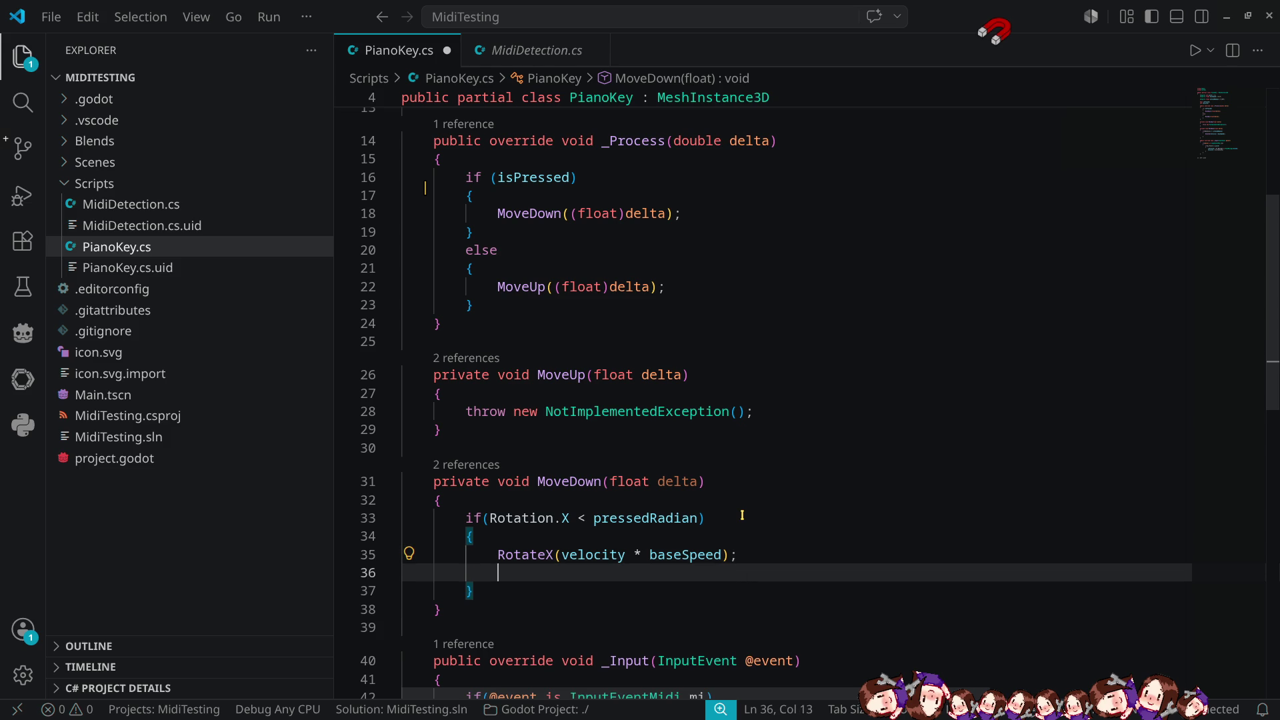
# Add a second check, if(Rotation.X > pressedRadian), with an opening brace.
pyautogui.write('if(rota')
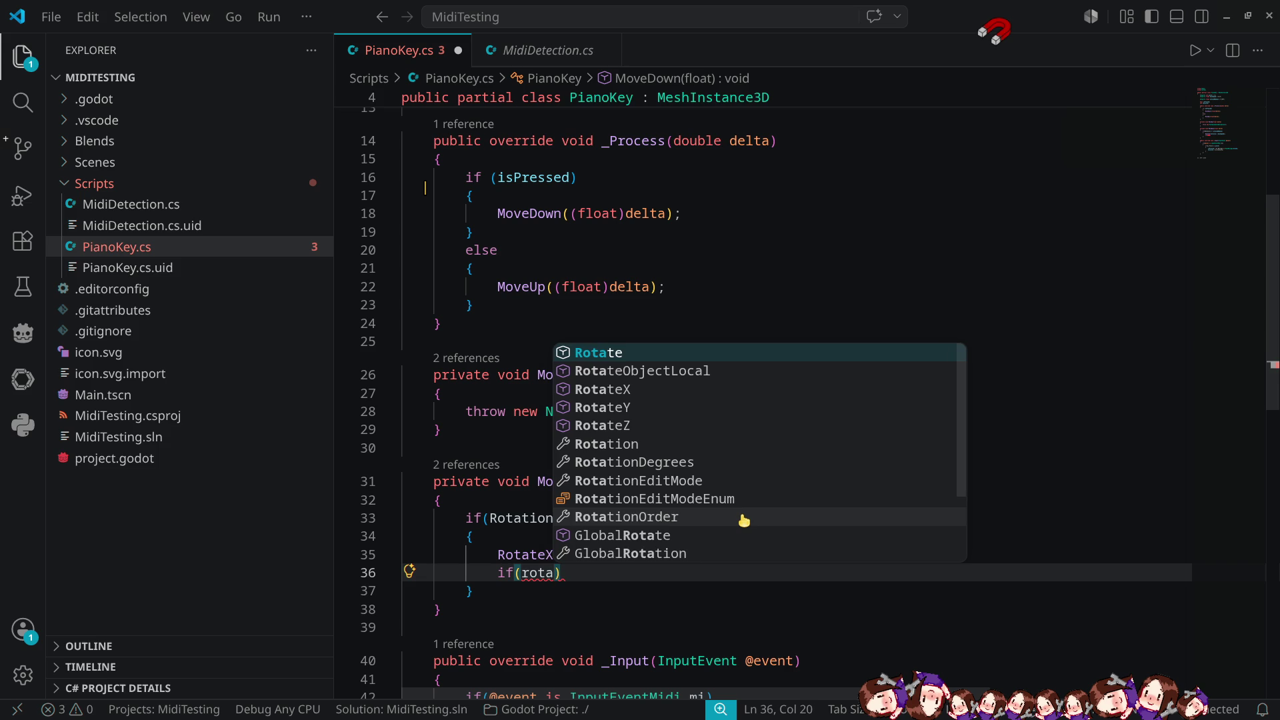
pyautogui.press('Down')
pyautogui.press('Down')
pyautogui.press('Down')
pyautogui.press('Down')
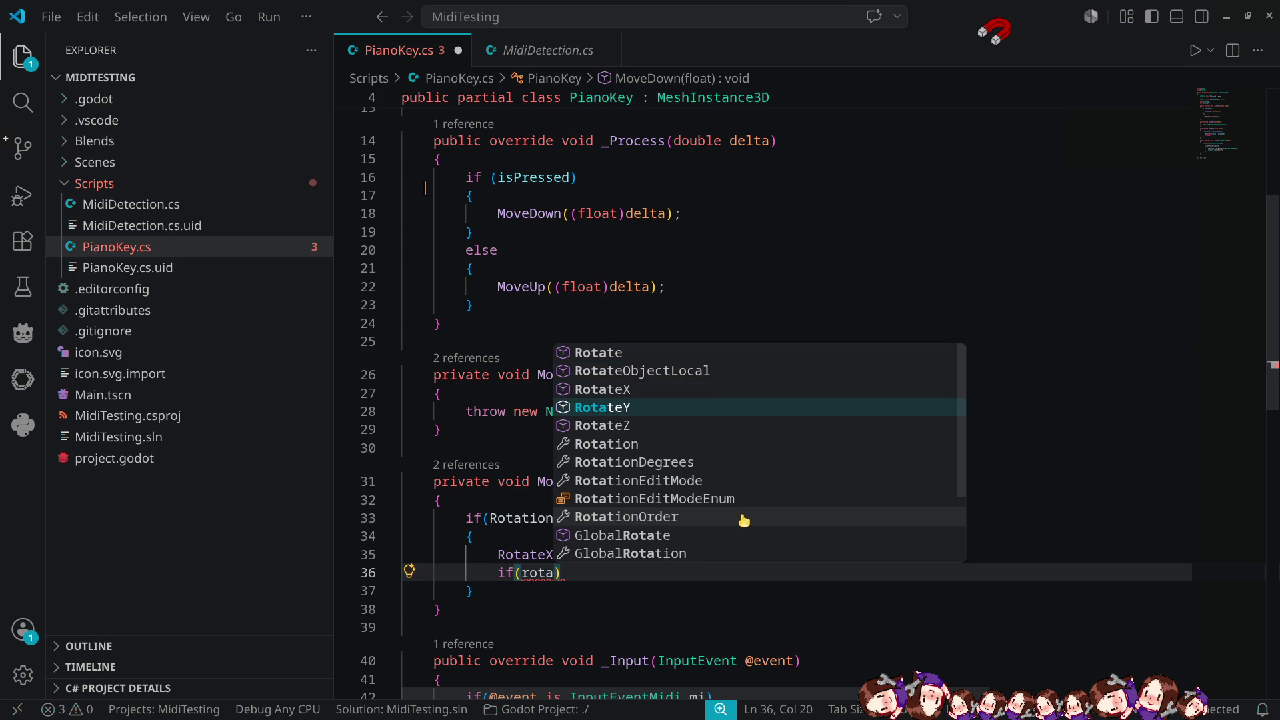
pyautogui.press('Tab')
pyautogui.write('.X')
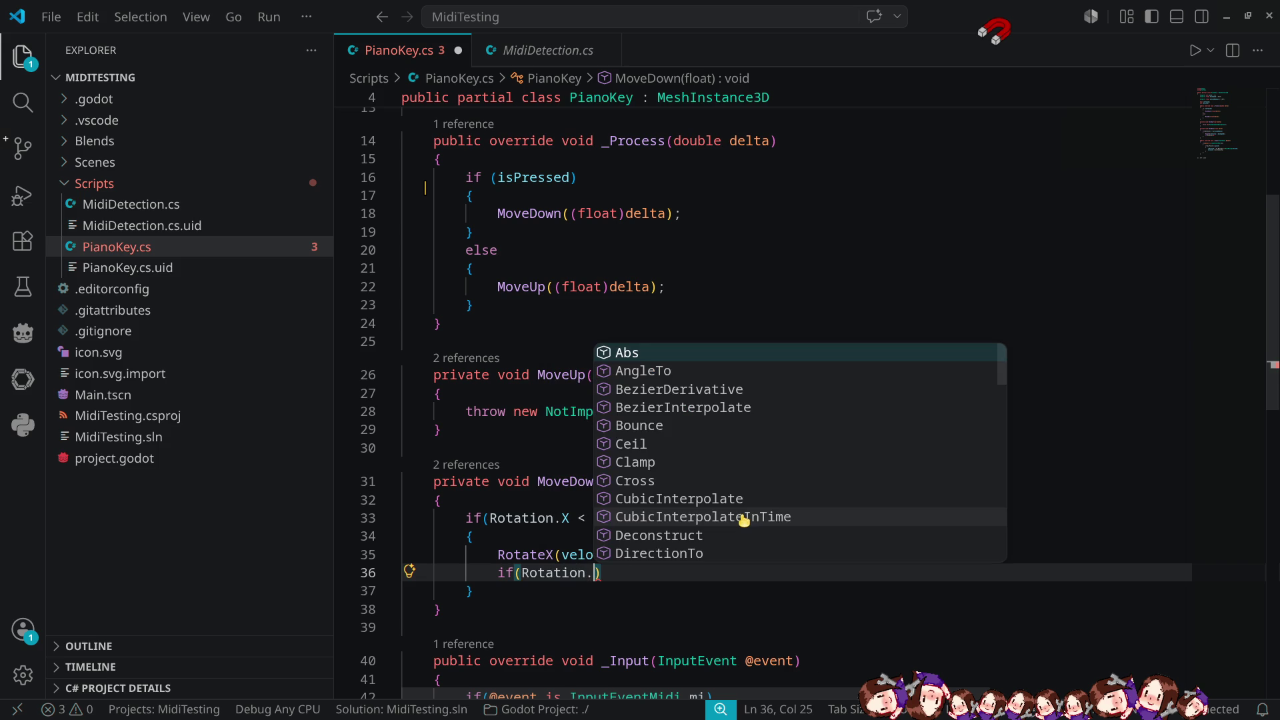
pyautogui.press('Escape')
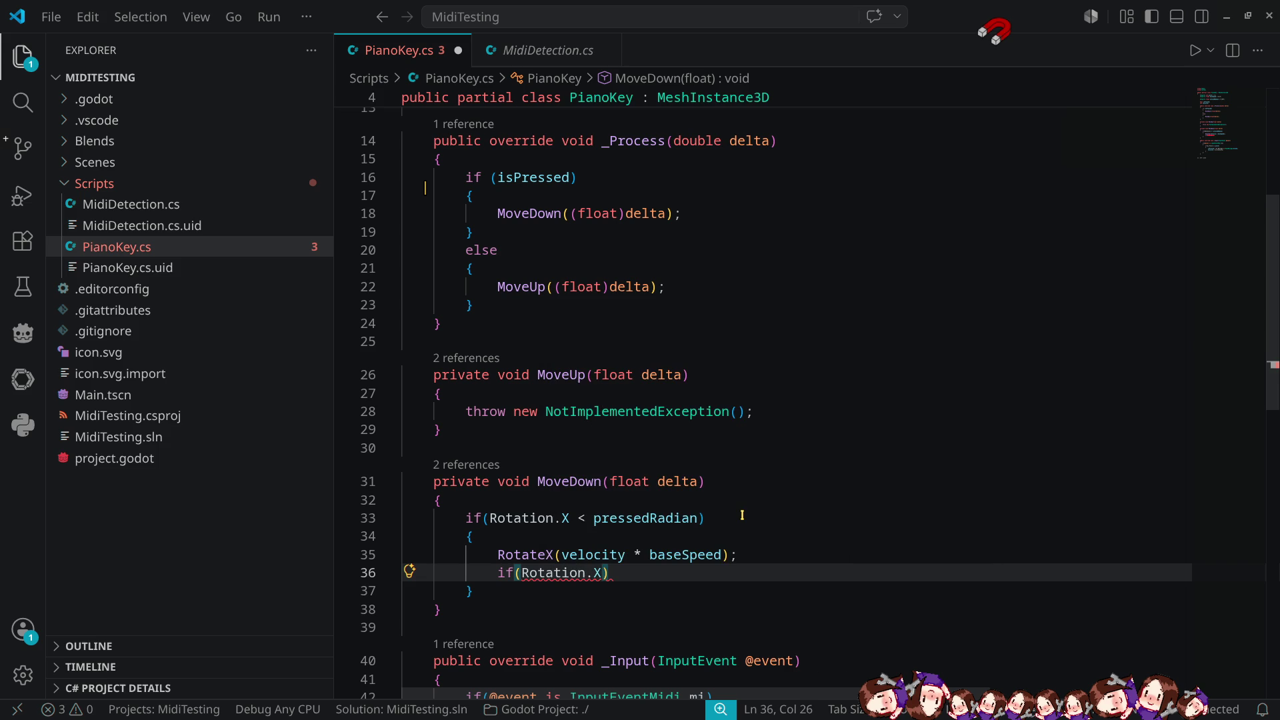
pyautogui.write('> pressed')
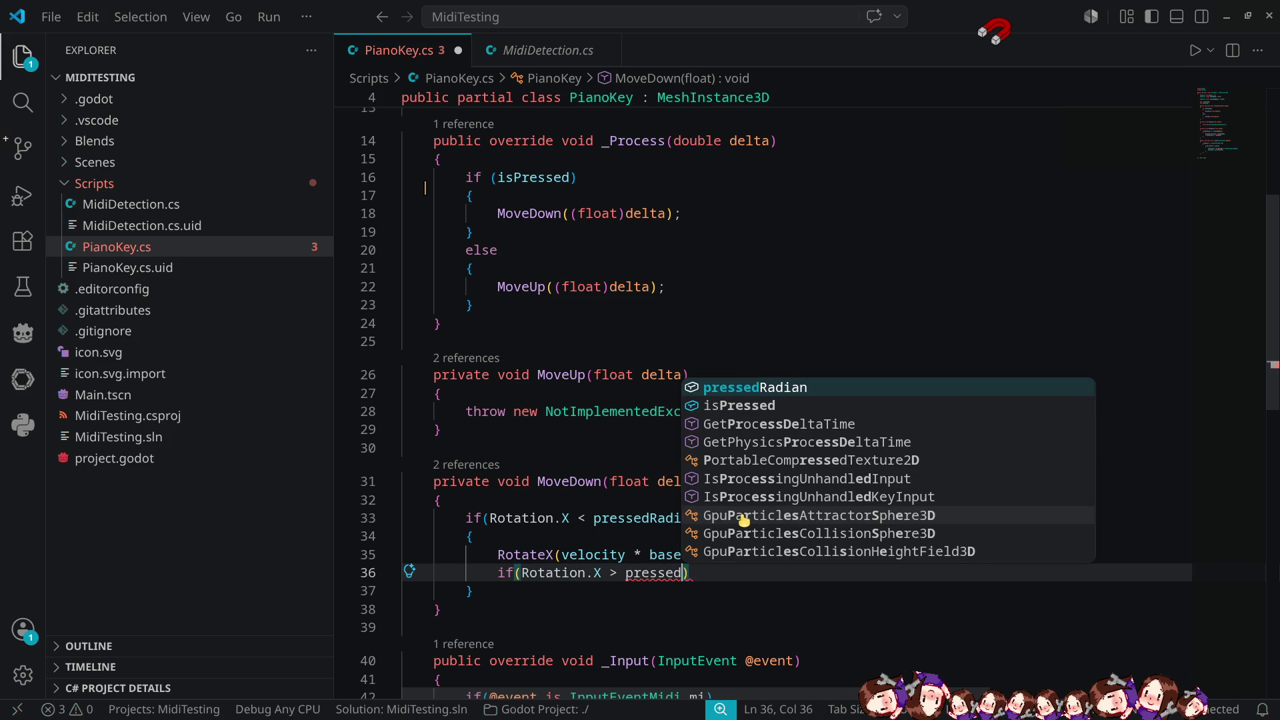
pyautogui.press('Tab')
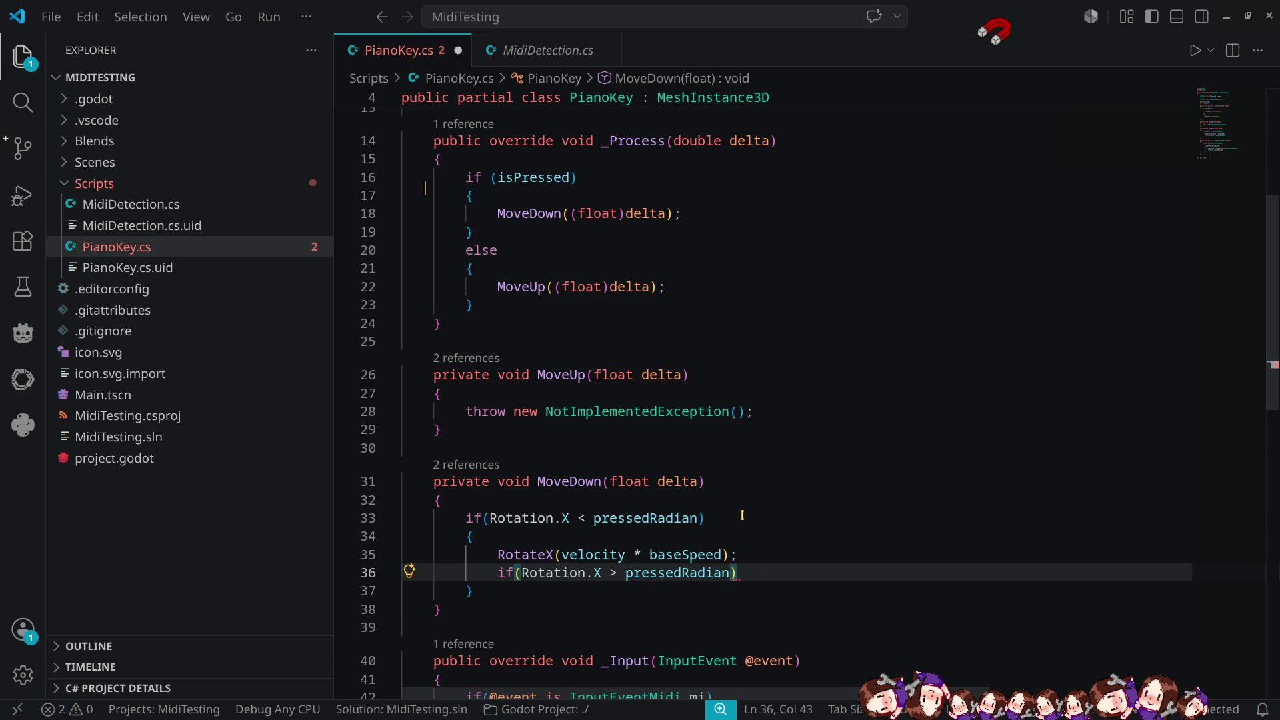
pyautogui.press('Return')
pyautogui.write('{')
pyautogui.press('Return')
# Inside it, write Rotation.X = pressedRadian;.
pyautogui.write('Rot')
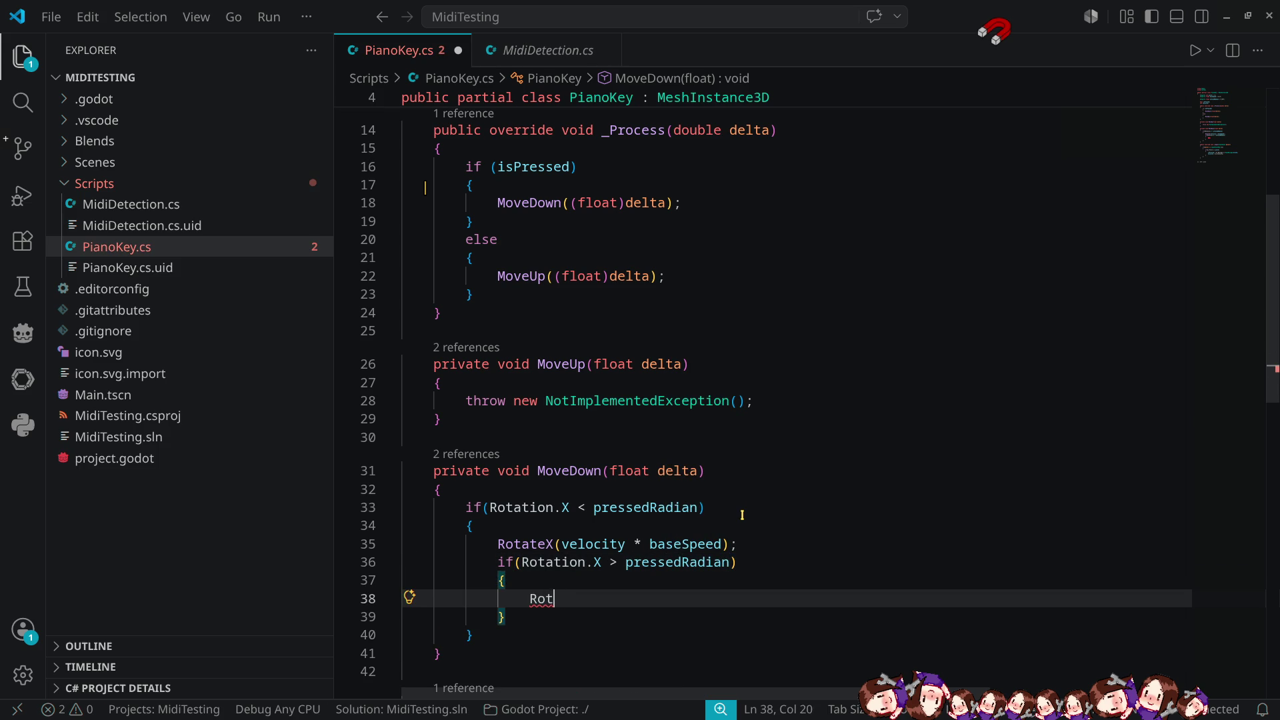
pyautogui.write('at')
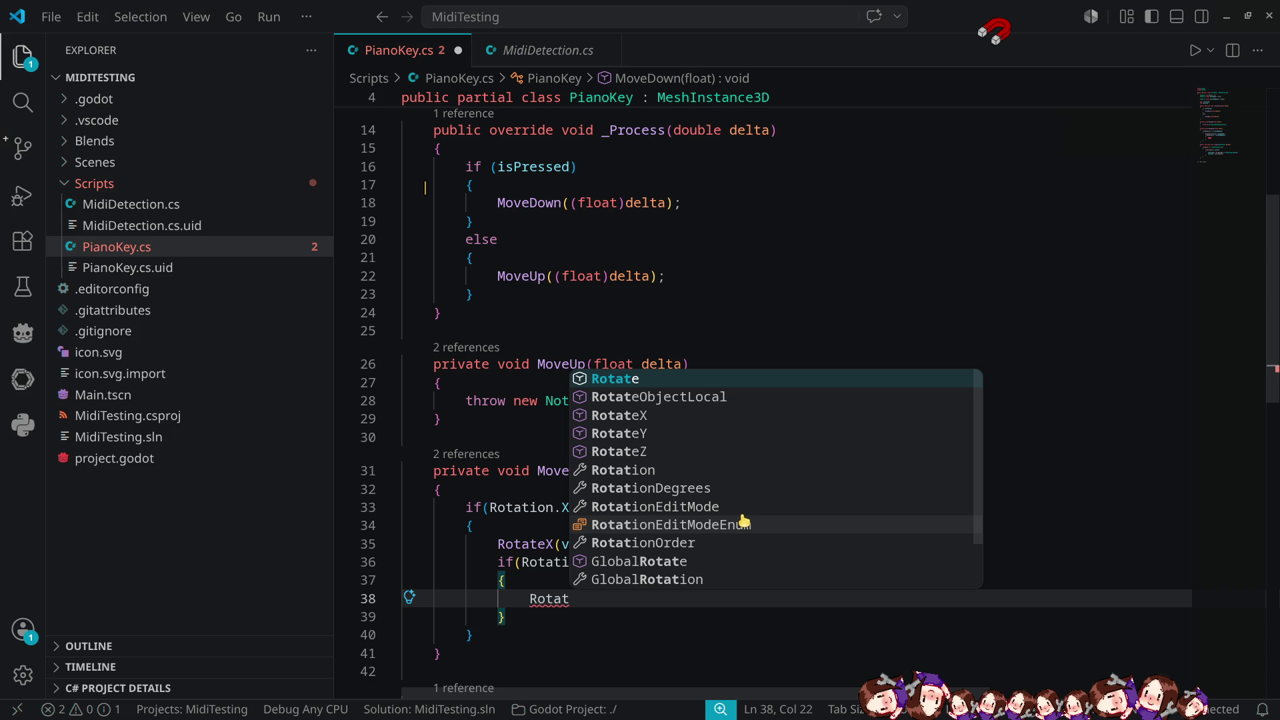
pyautogui.press('Down')
pyautogui.press('Down')
pyautogui.press('Down')
pyautogui.press('Tab')
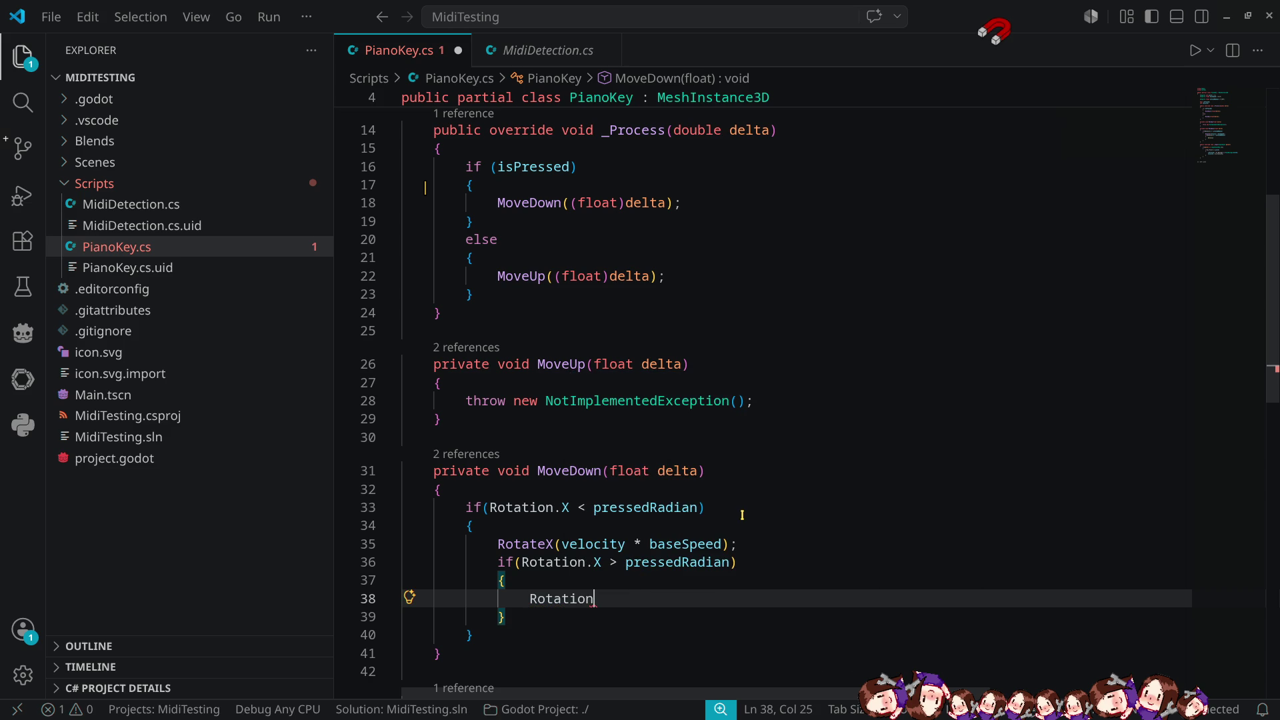
pyautogui.write('.X = ')
pyautogui.write('press')
pyautogui.press('Tab')
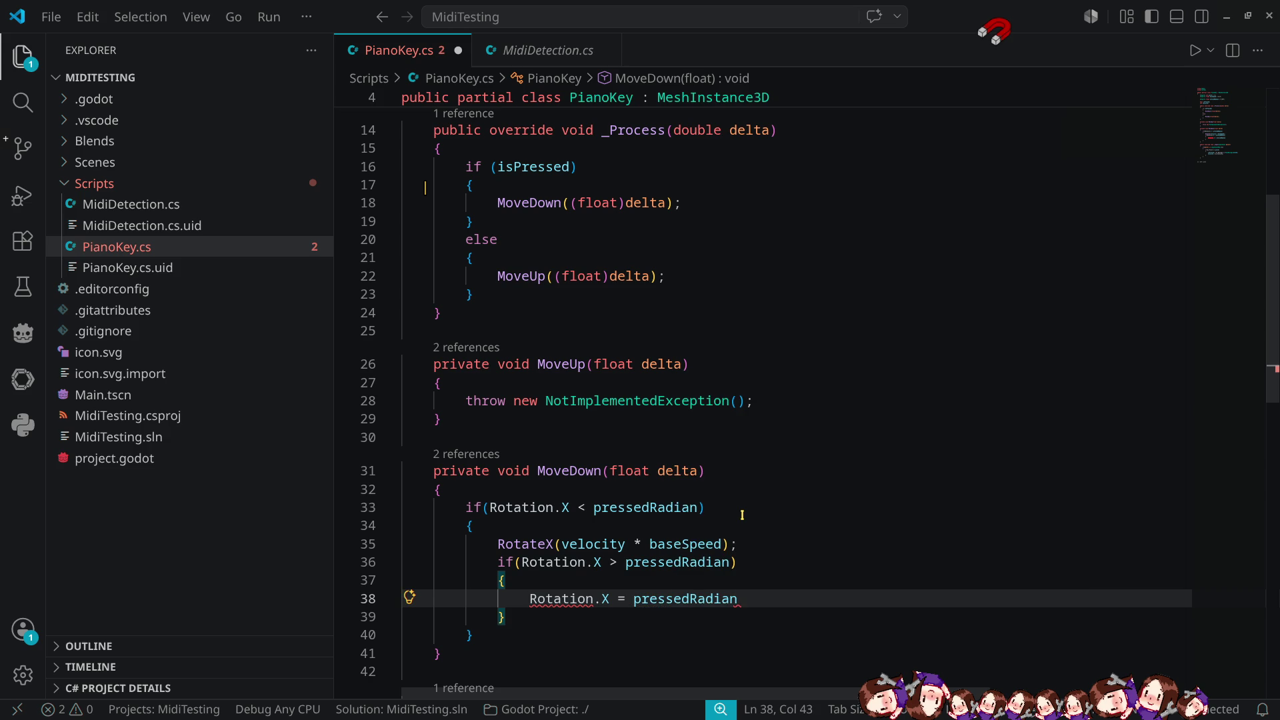
pyautogui.write(';')
pyautogui.moveTo(565, 598)
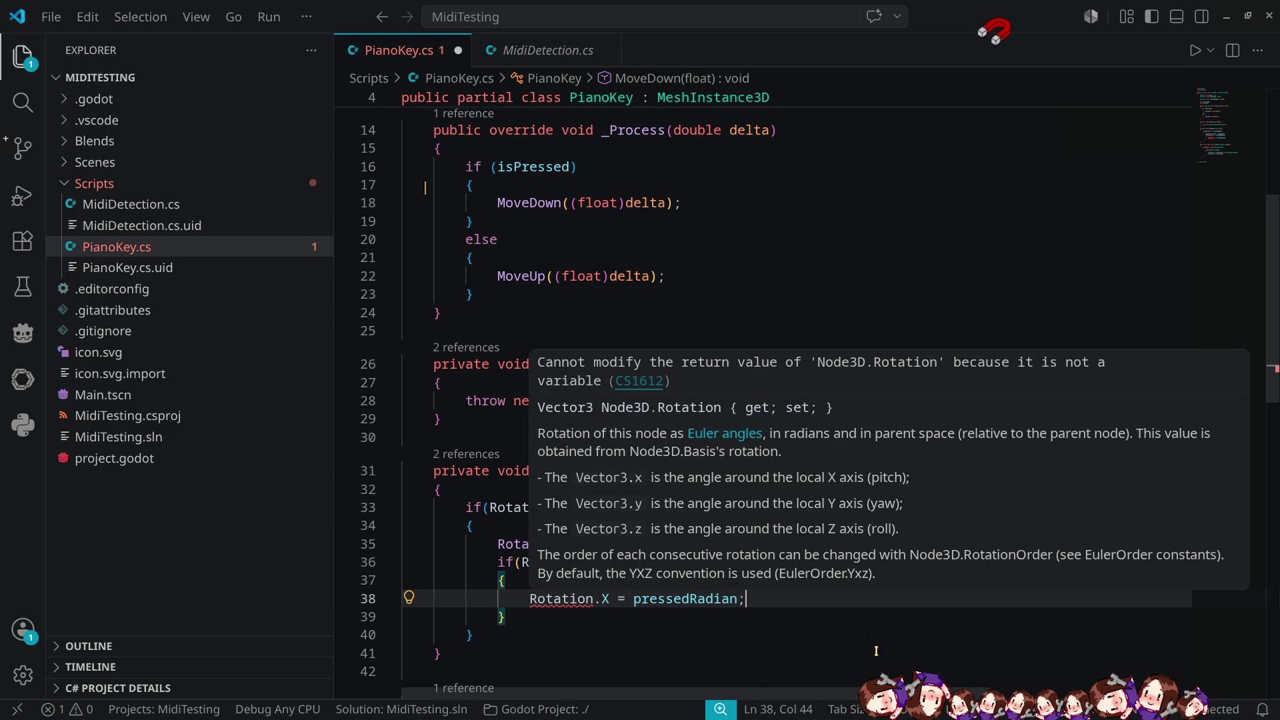
# Insert Vector3 newRot = Rotation; at the top of the block.
pyautogui.press('Up')
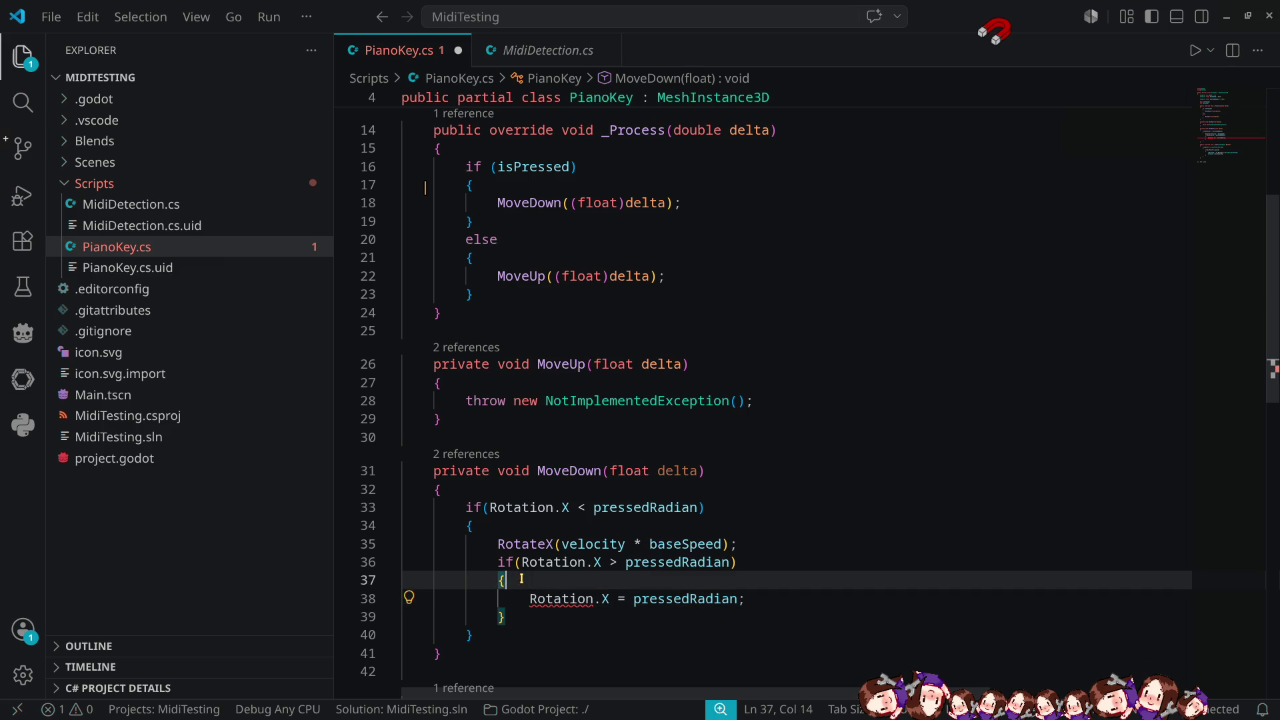
pyautogui.press('Return')
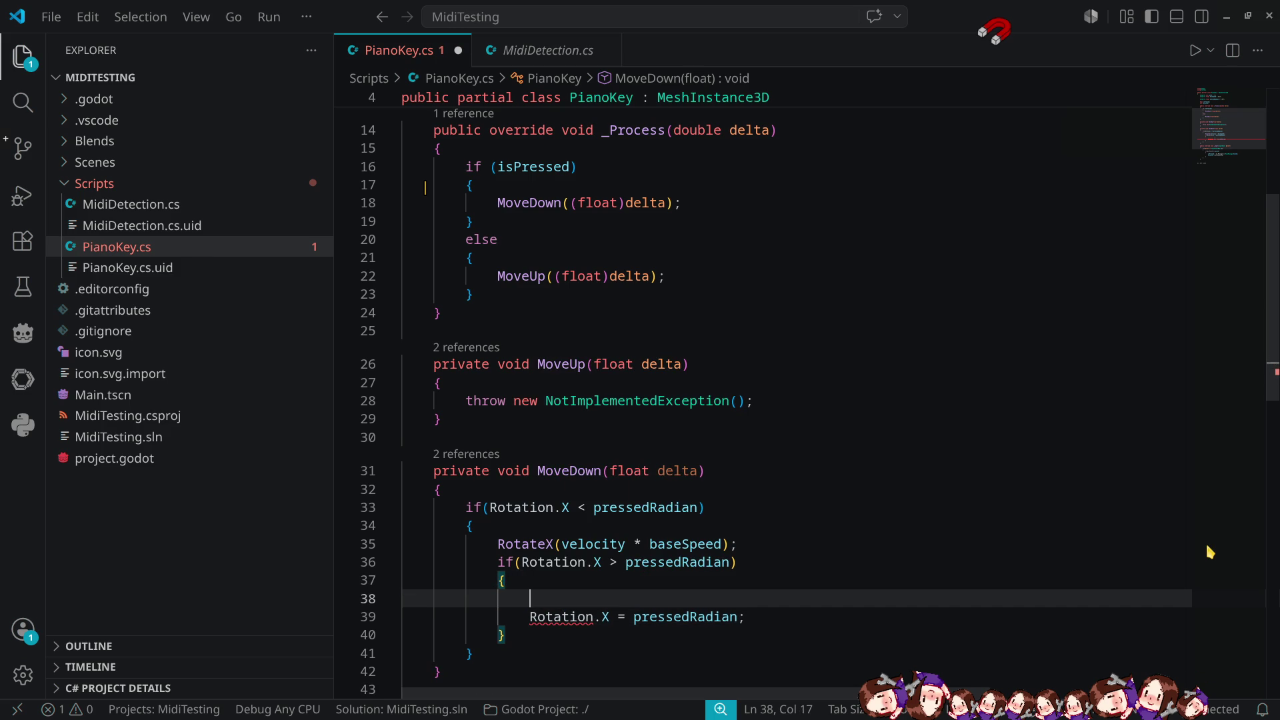
pyautogui.write('vec')
pyautogui.press('Down')
pyautogui.press('Down')
pyautogui.press('Down')
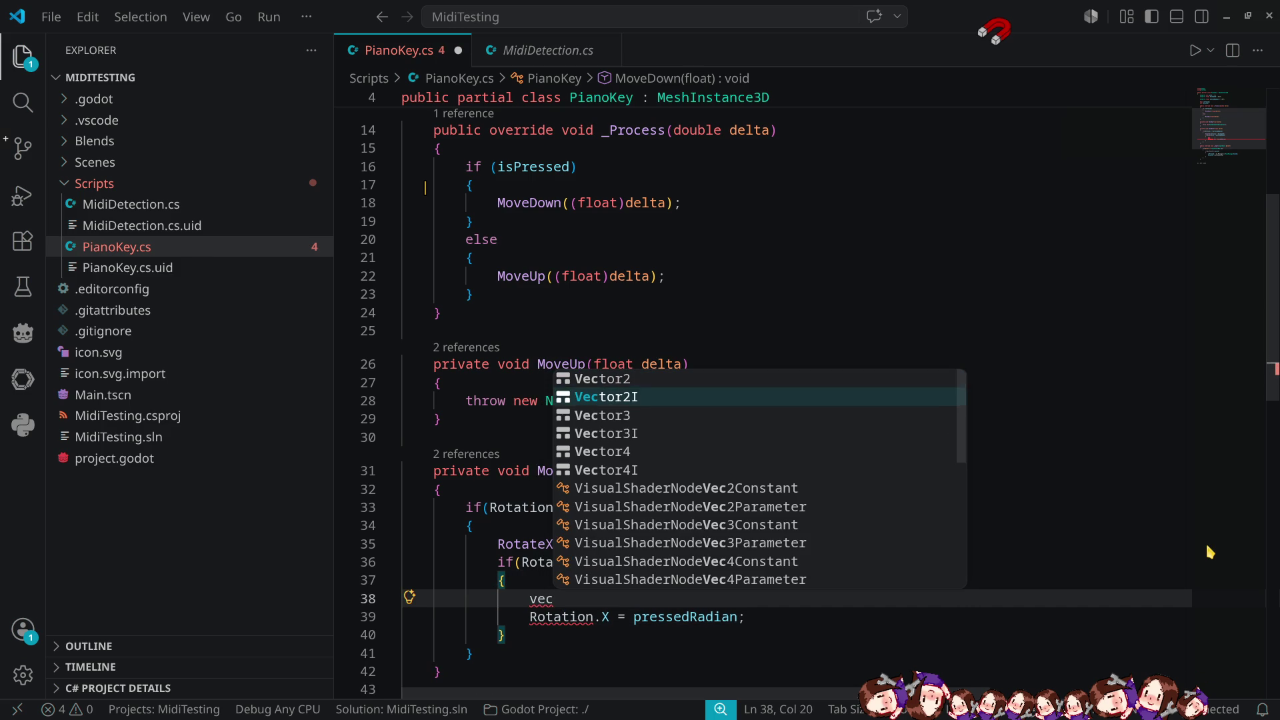
pyautogui.press('Up')
pyautogui.press('Tab')
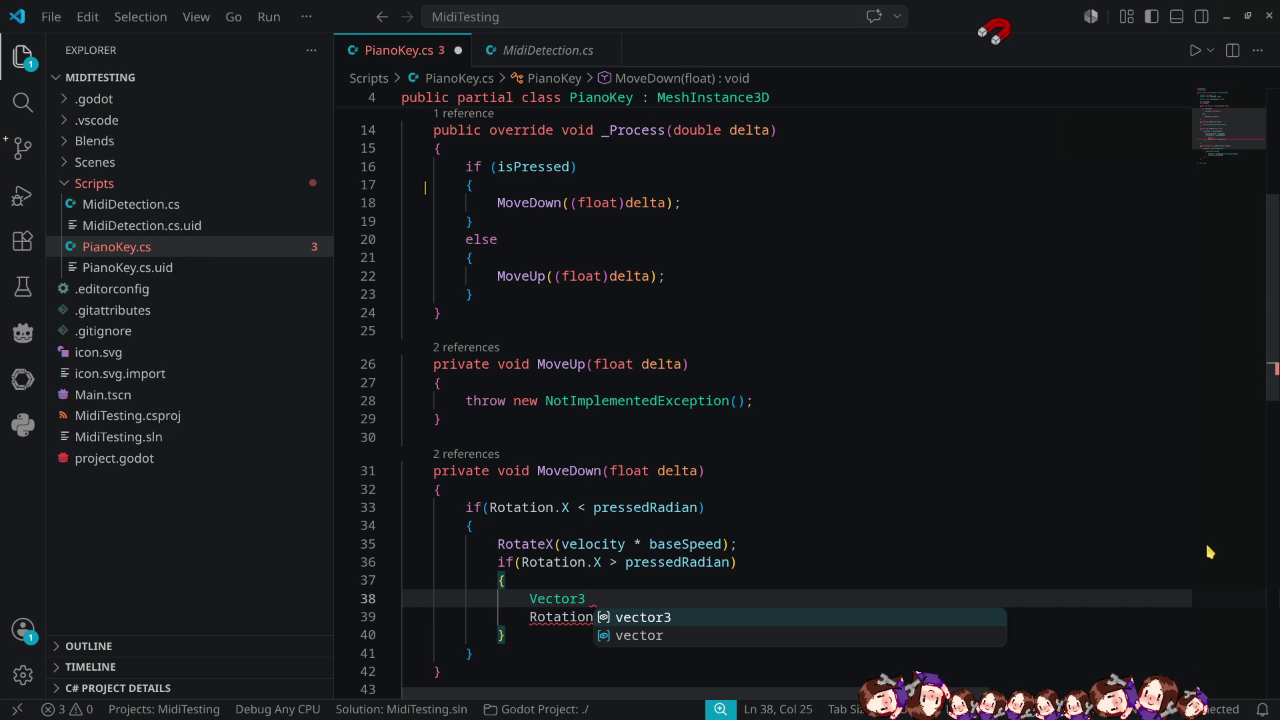
pyautogui.write('newRot ')
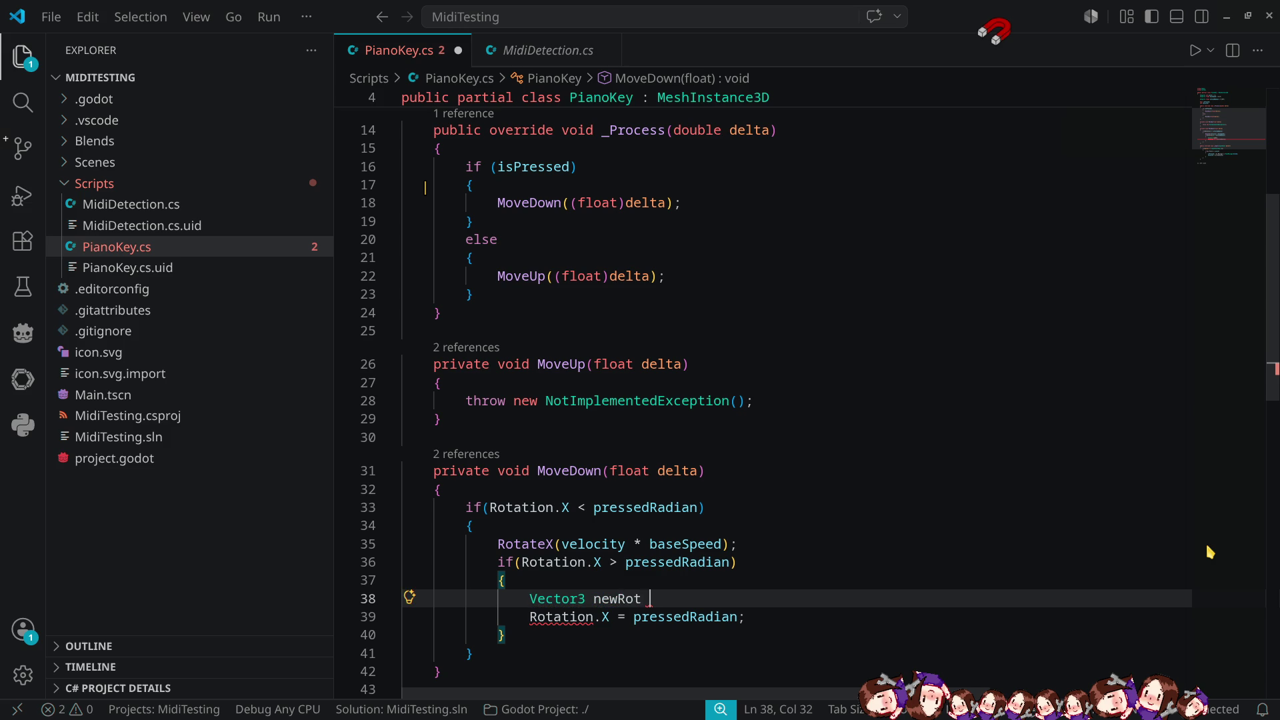
pyautogui.write('= rota')
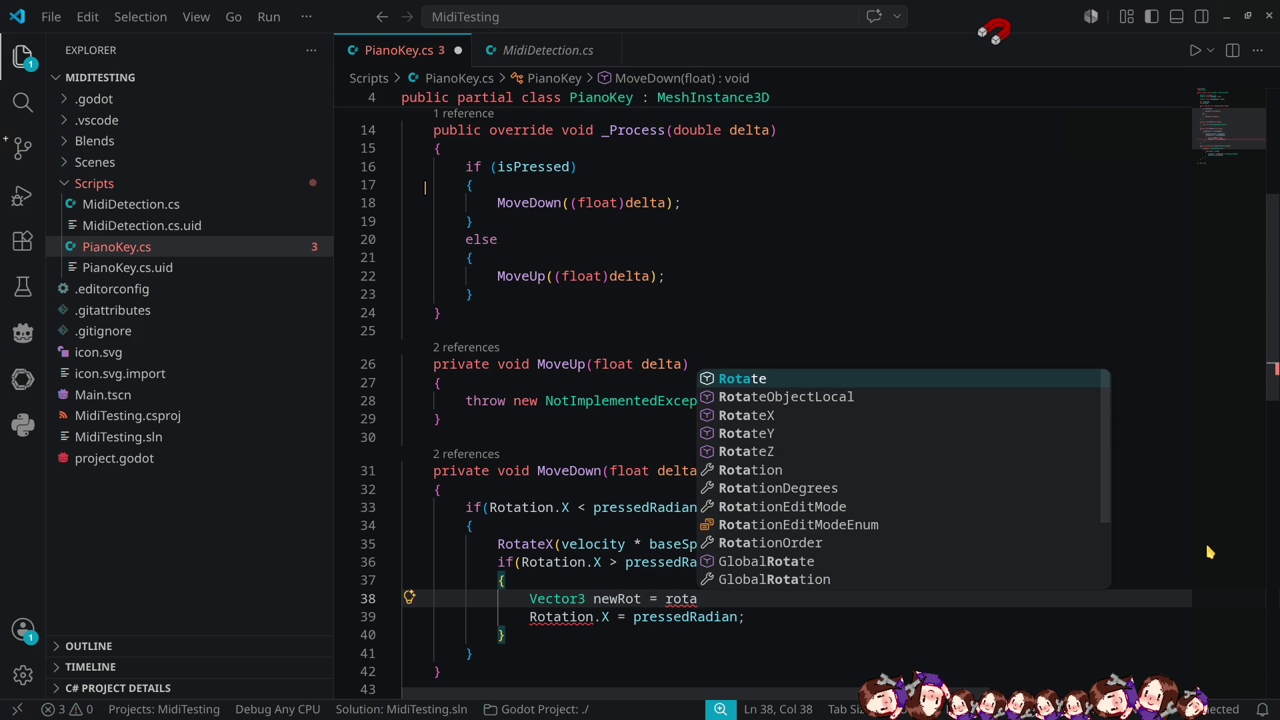
pyautogui.write('tion')
pyautogui.press('Tab')
pyautogui.write(';')
# Change the assignment to newRot.X = pressedRadian, add Rotation = newRot;, and save.
pyautogui.press('Down')
pyautogui.press('Home')
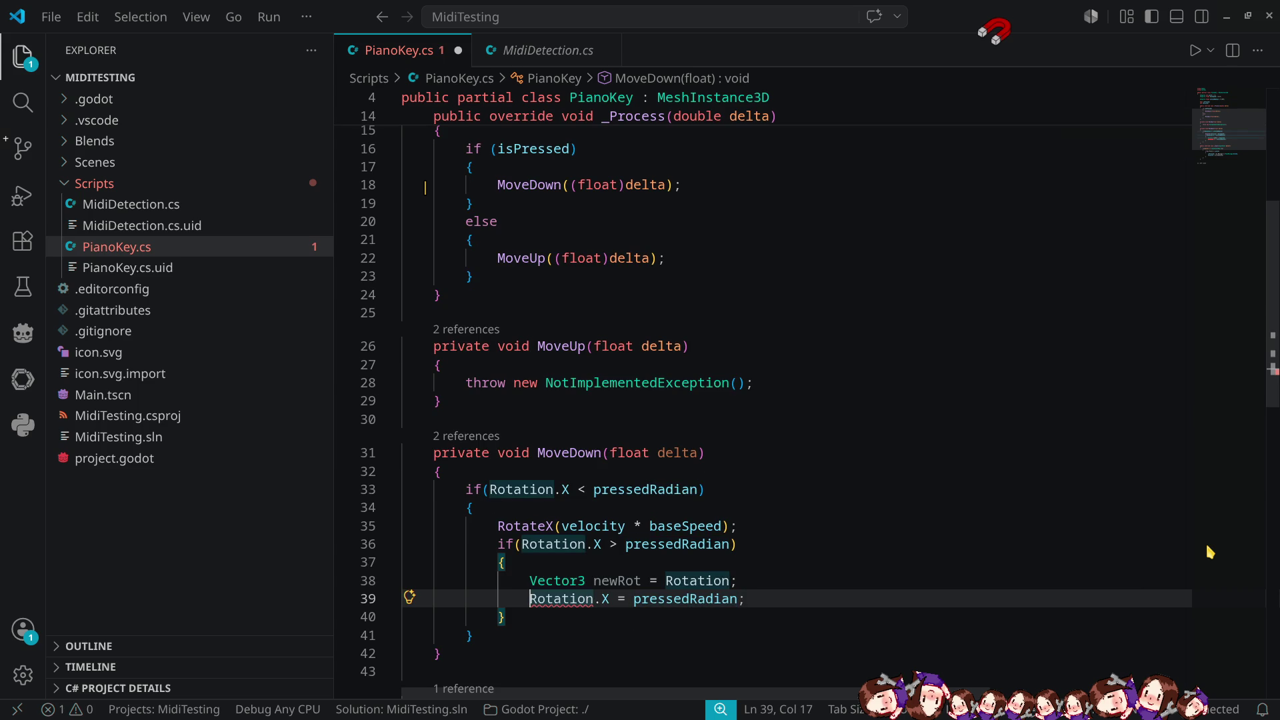
pyautogui.hotkey('ctrl', 'shift', 'Right')
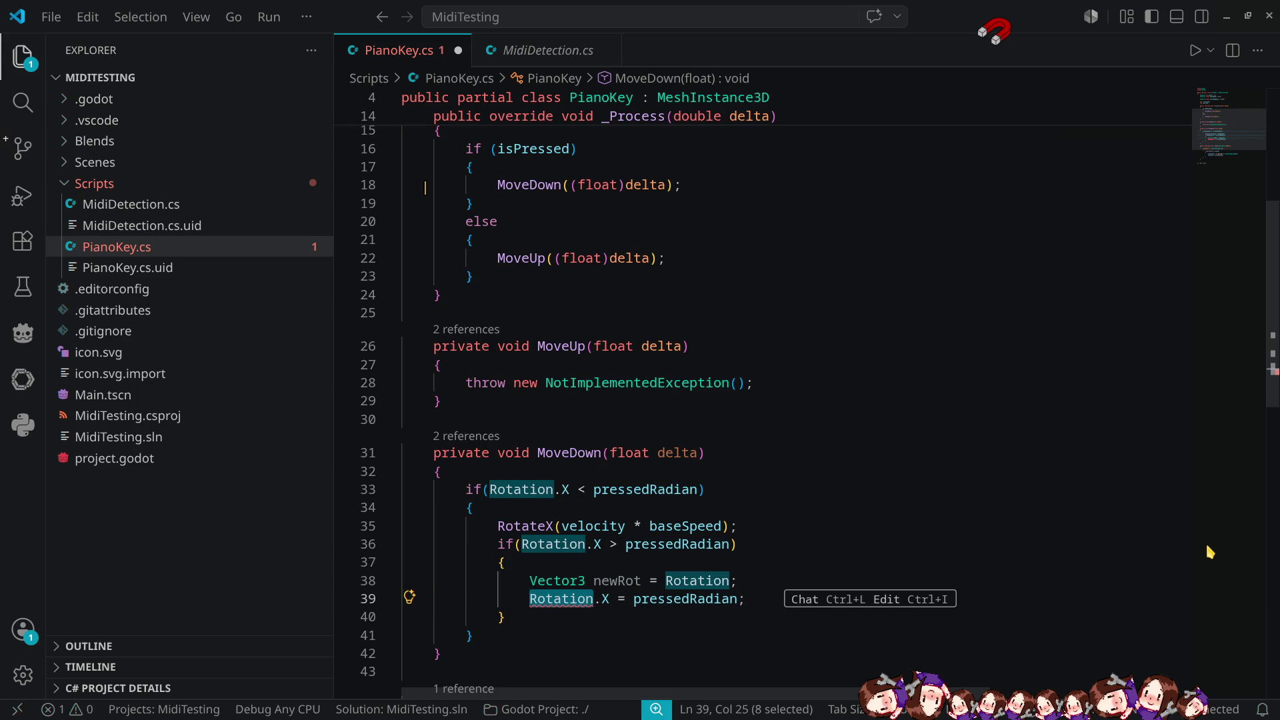
pyautogui.write('new')
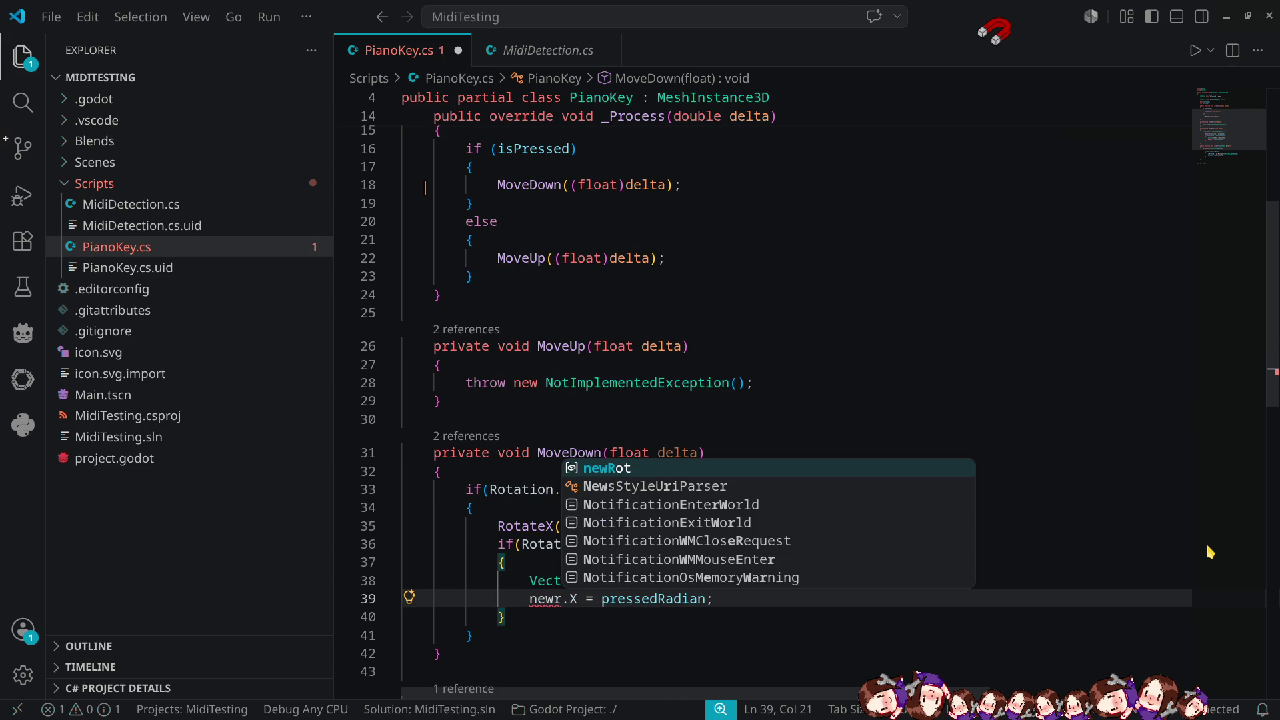
pyautogui.write('Rot')
pyautogui.press('End')
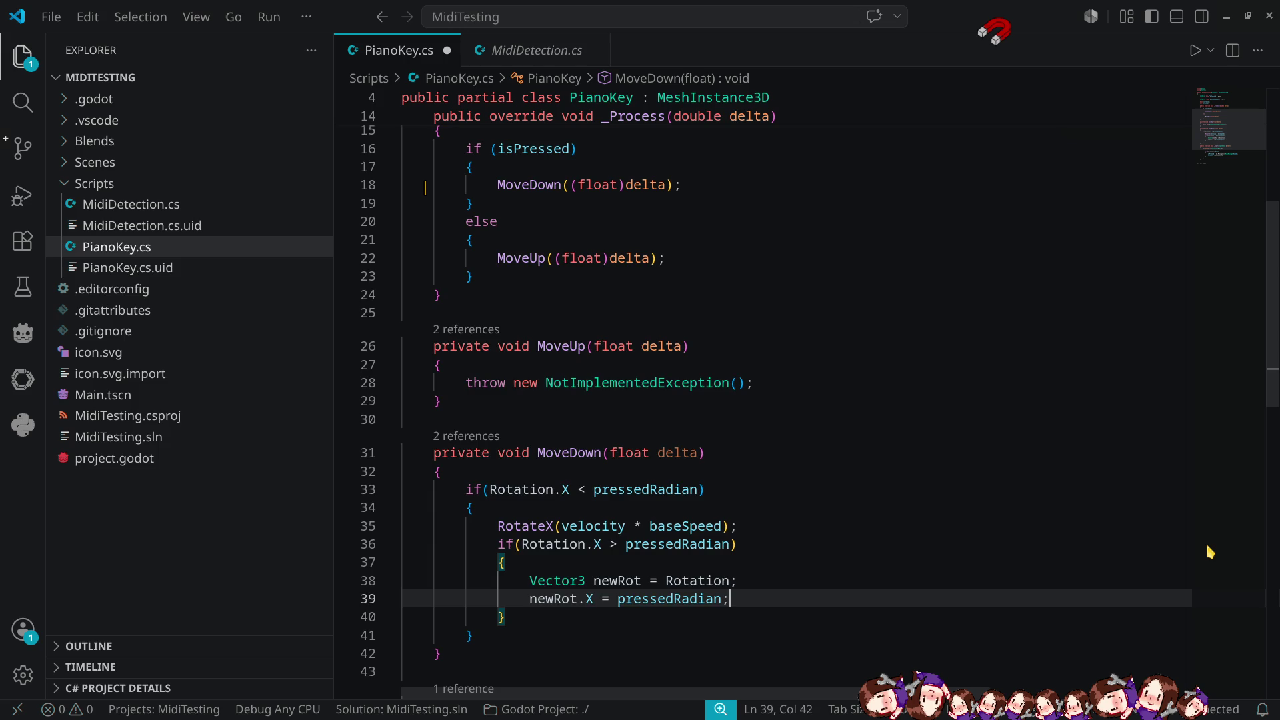
pyautogui.press('Return')
pyautogui.write('Rota')
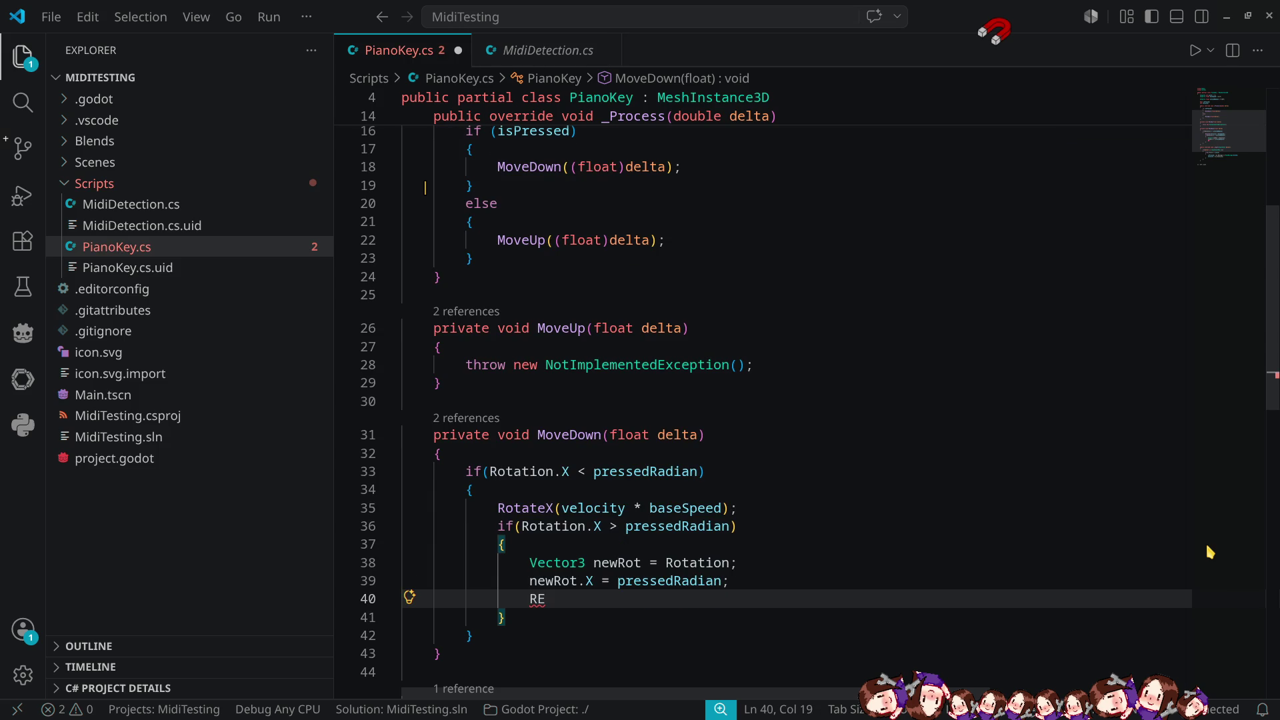
pyautogui.write('tio')
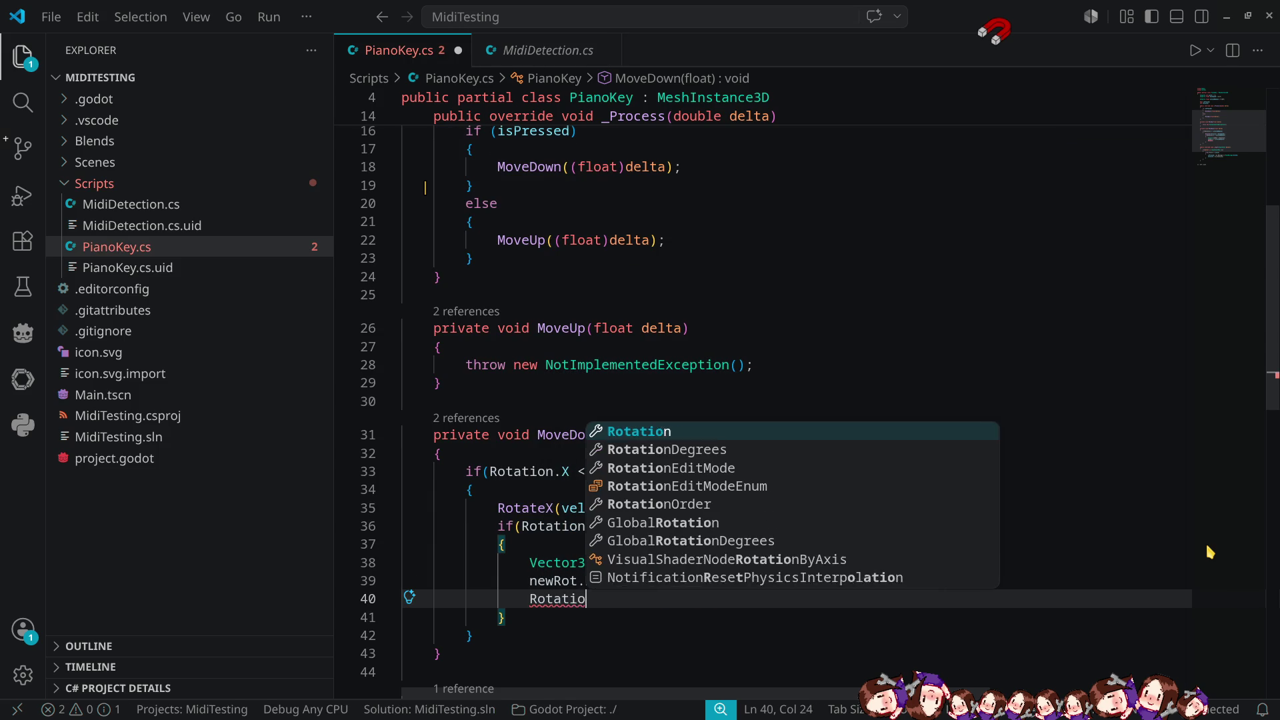
pyautogui.write('n = newRo')
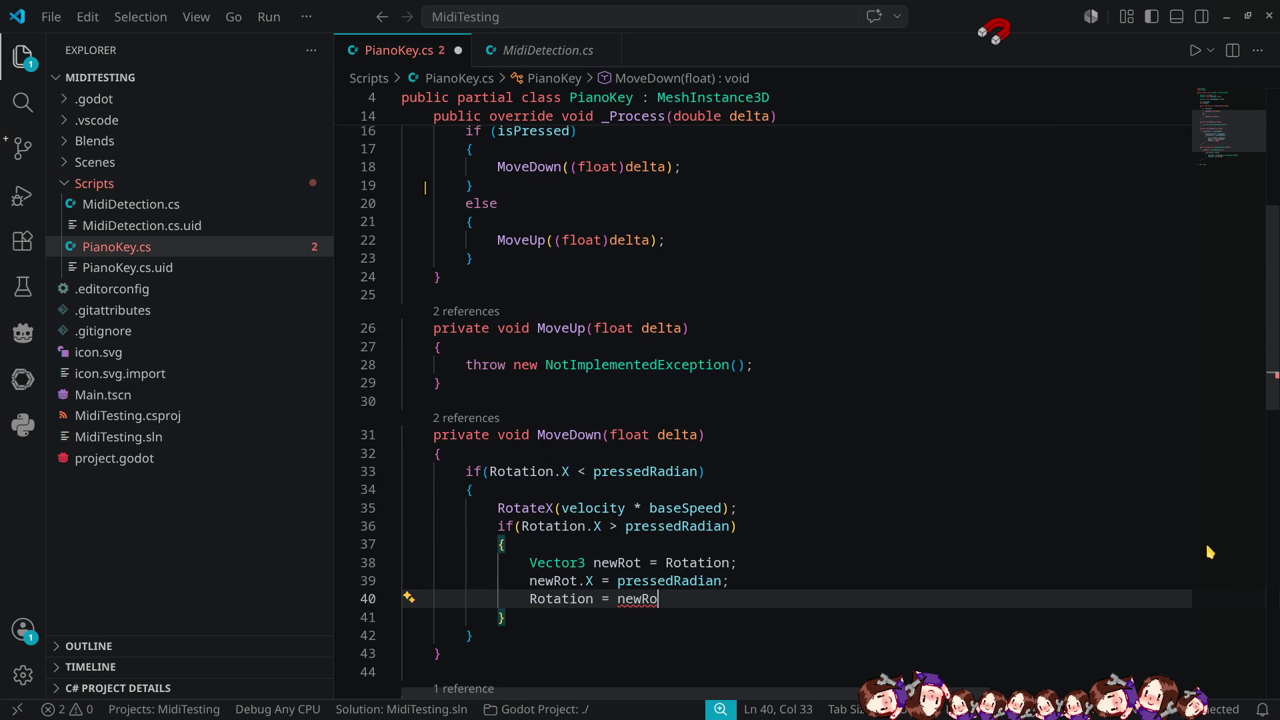
pyautogui.write('t;')
pyautogui.hotkey('ctrl', 's')
pyautogui.scroll(-3, 872, 469)
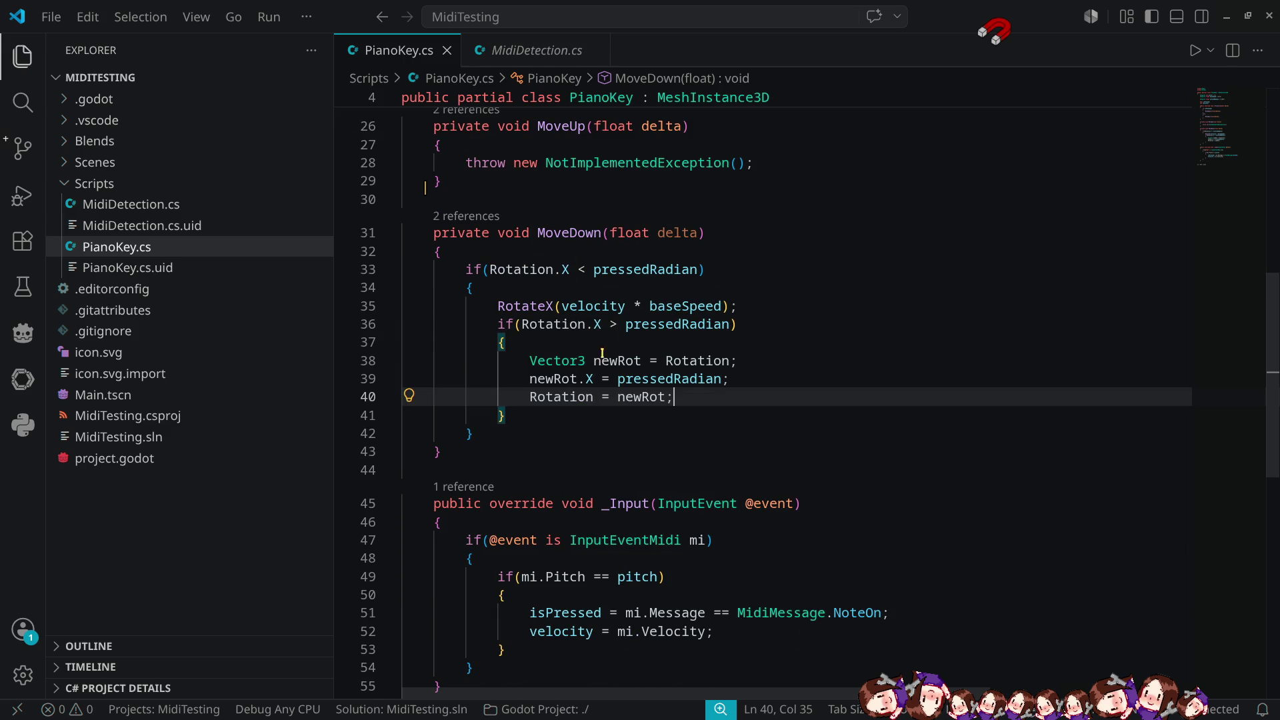
pyautogui.scroll(2, 602, 354)
pyautogui.moveTo(475, 534)
pyautogui.mouseDown()
pyautogui.moveTo(460, 527)
pyautogui.moveTo(446, 366)
pyautogui.mouseUp()
pyautogui.hotkey('ctrl', 'c')
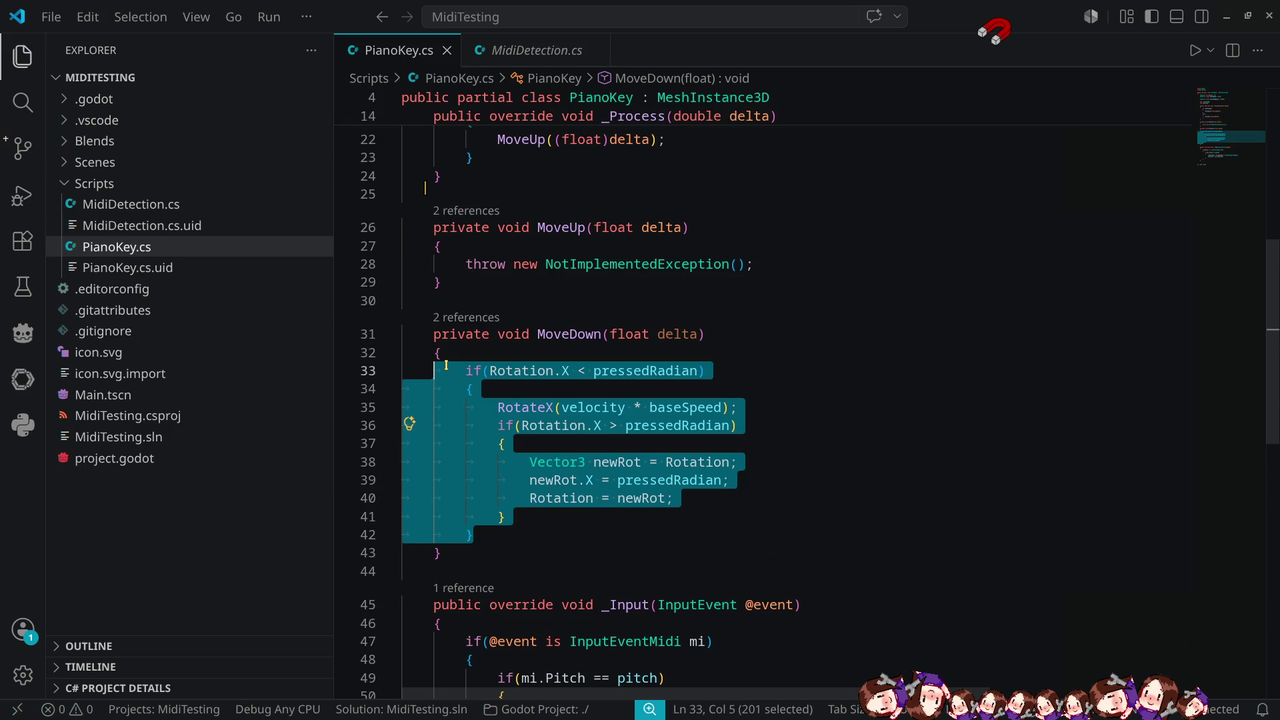
pyautogui.click(460, 264)
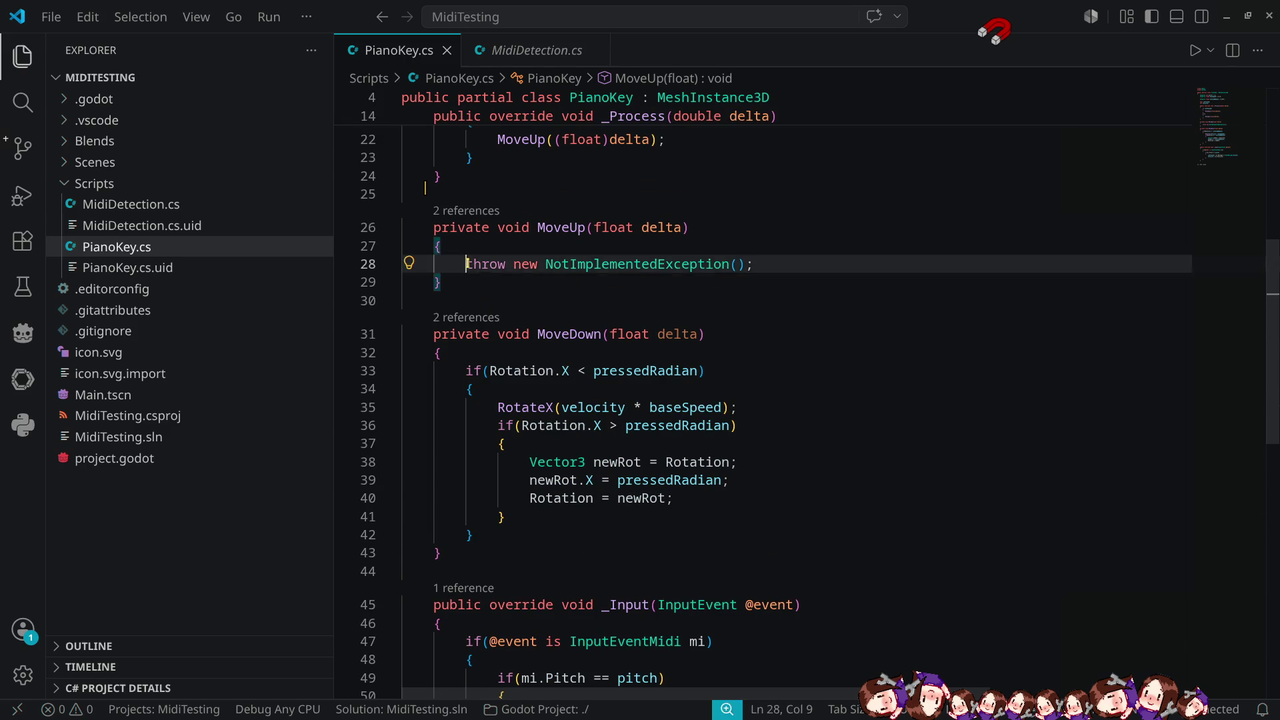
pyautogui.moveTo(460, 264); pyautogui.dragTo(753, 265)
pyautogui.hotkey('ctrl', 'v')
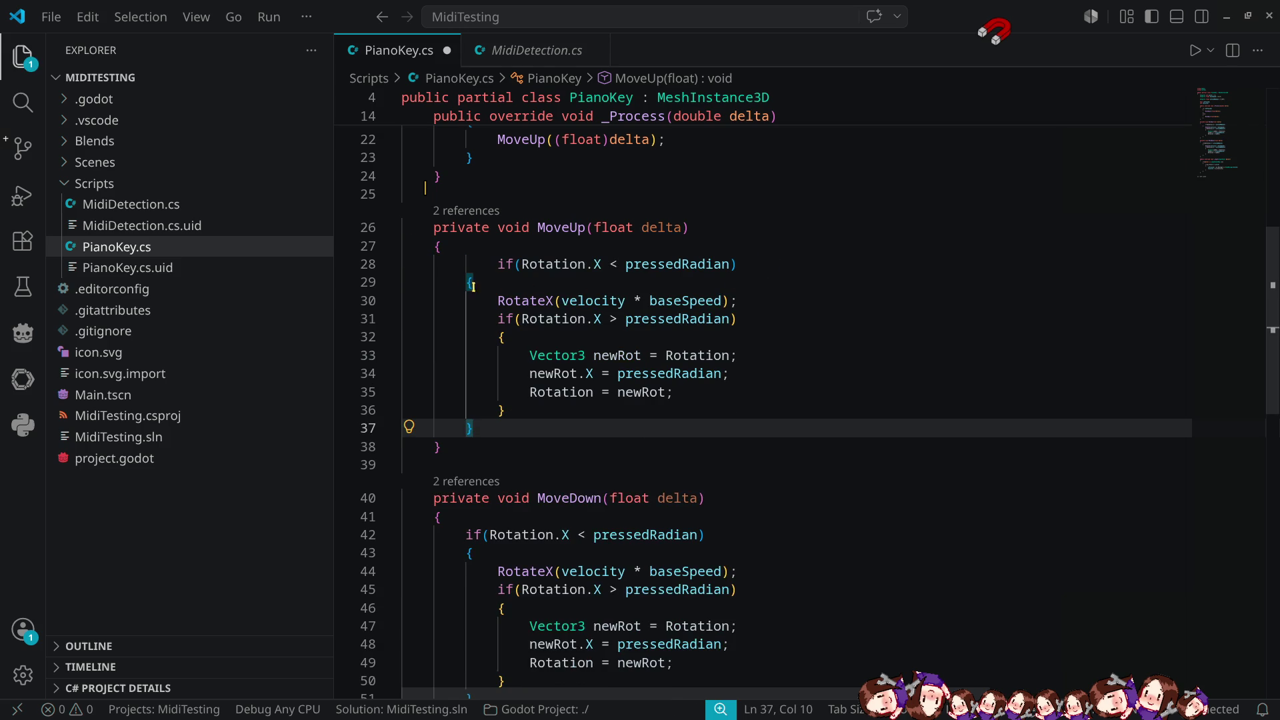
pyautogui.click(498, 264)
pyautogui.hotkey('shift', 'Tab')
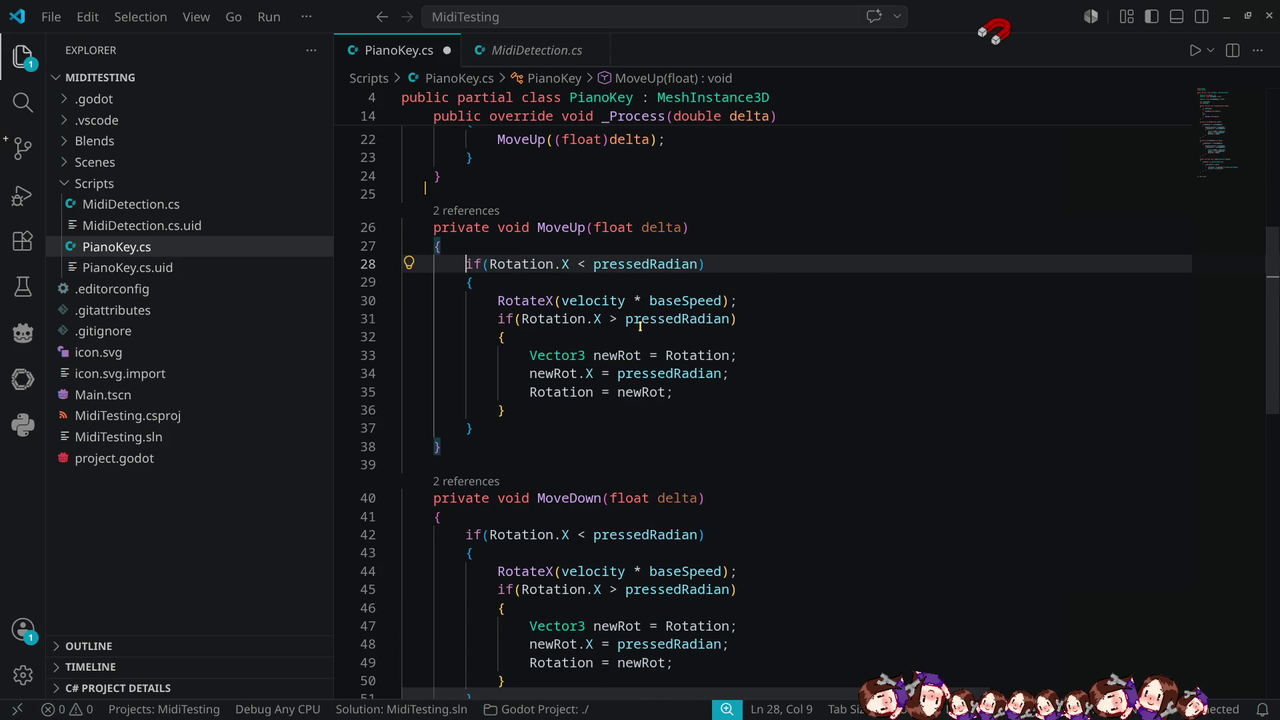
pyautogui.moveTo(576, 266); pyautogui.dragTo(593, 265)
pyautogui.write('>')
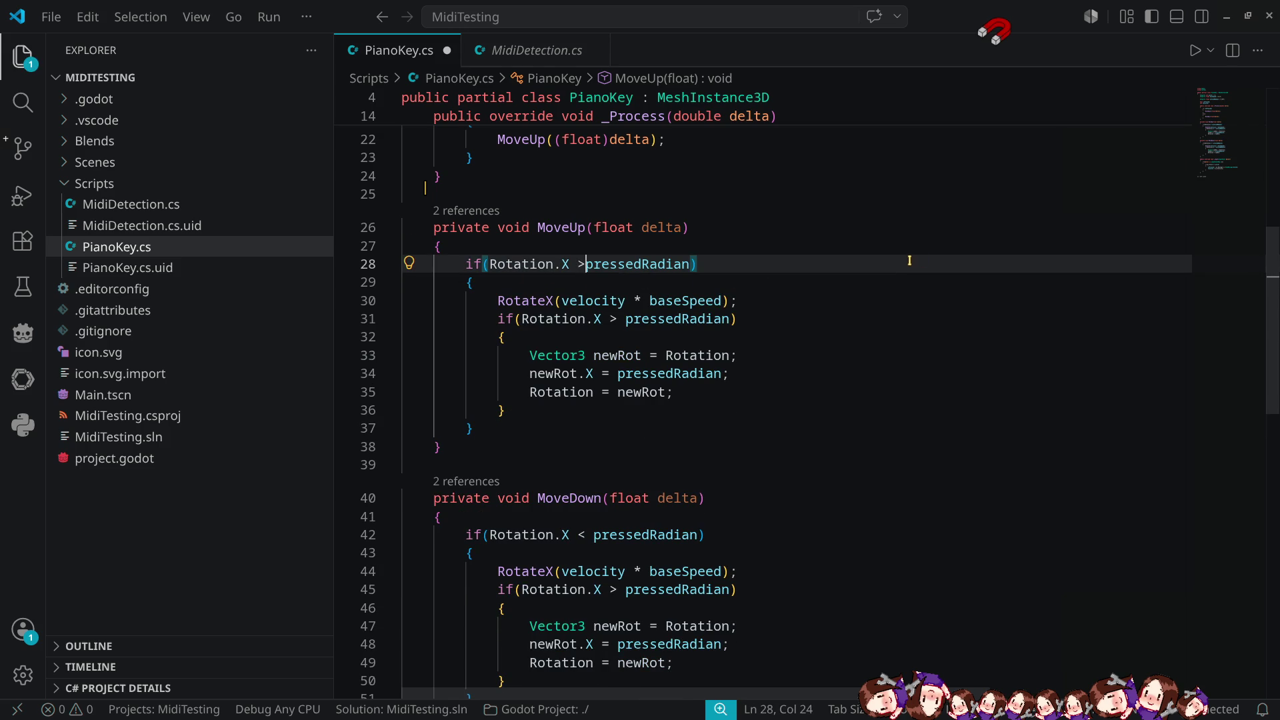
pyautogui.hotkey('ctrl', 'shift', 'Right')
pyautogui.write('0.0f')
pyautogui.press('Escape')
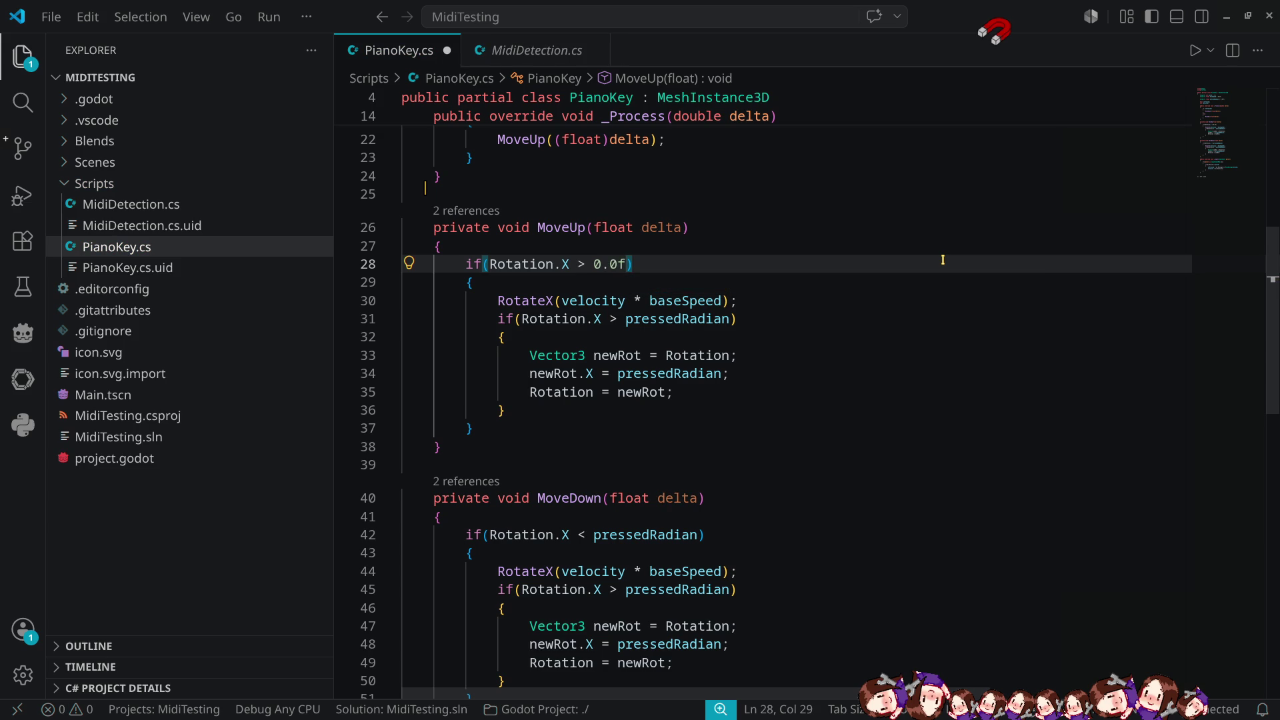
pyautogui.press('Down')
pyautogui.press('Down')
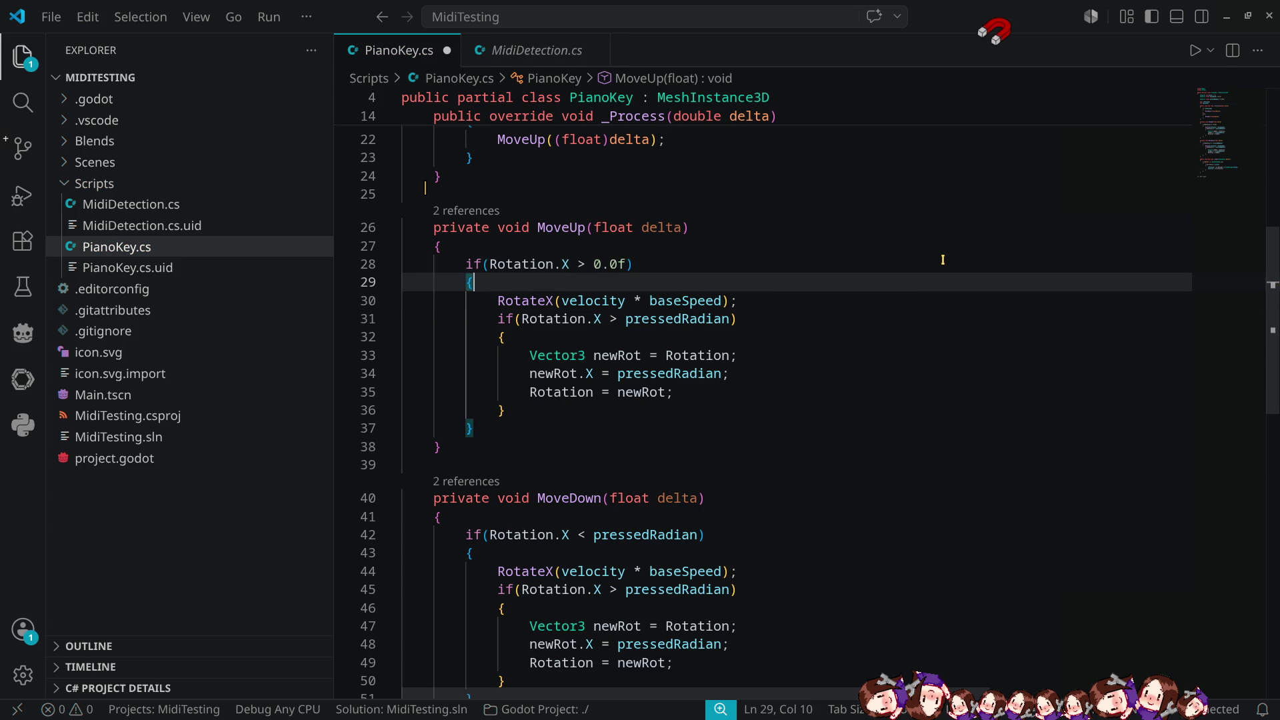
pyautogui.press('Left')
pyautogui.press('Left')
pyautogui.press('Left')
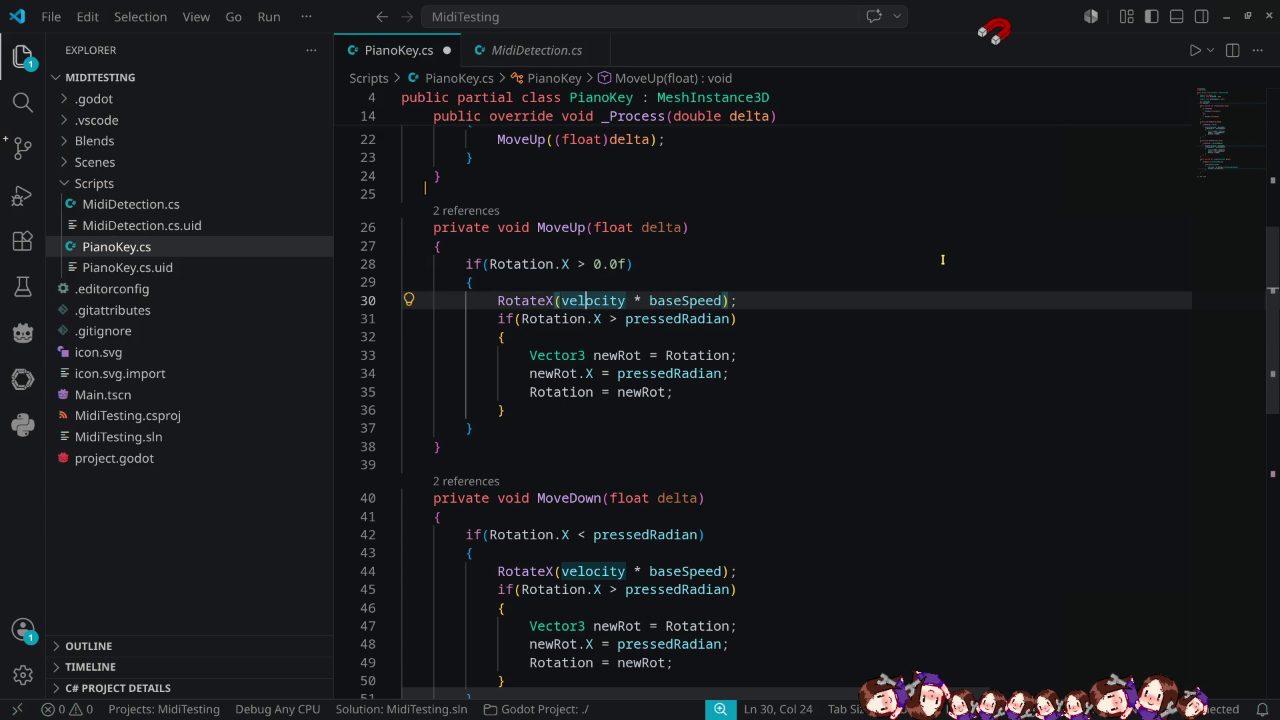
pyautogui.hotkey('ctrl', 'shift', 'Right')
pyautogui.write('-')
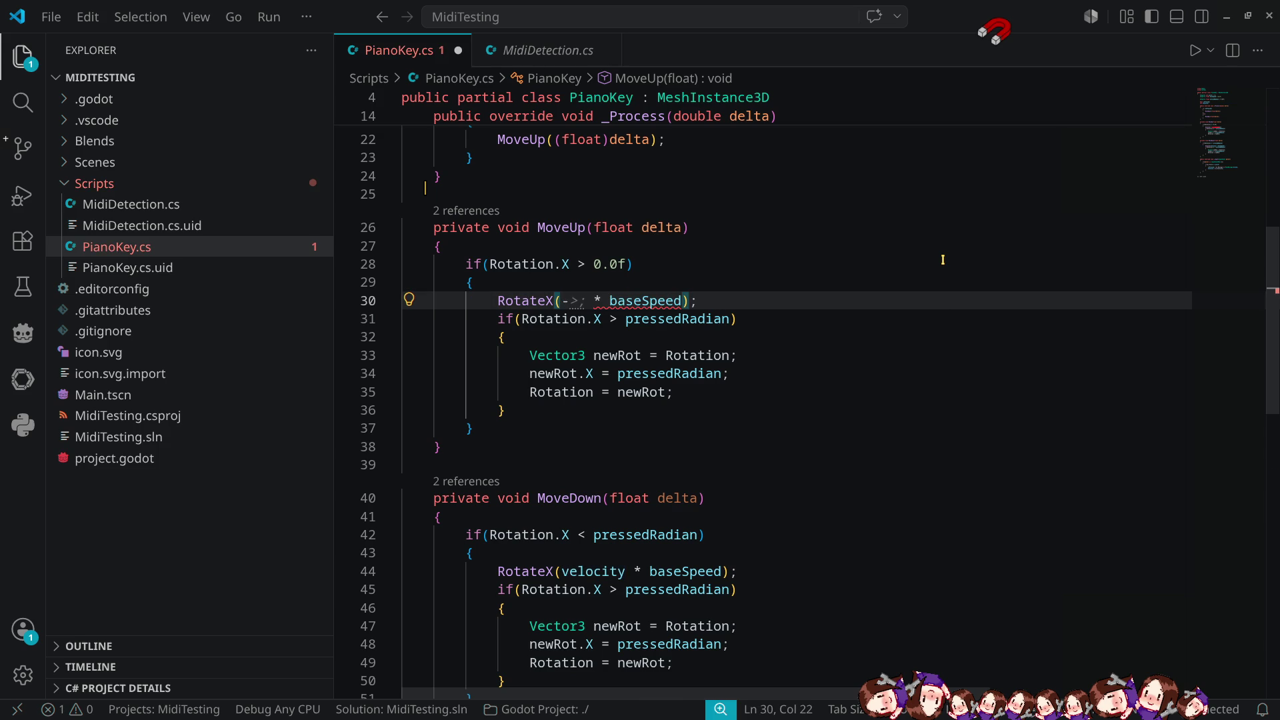
pyautogui.write('1')
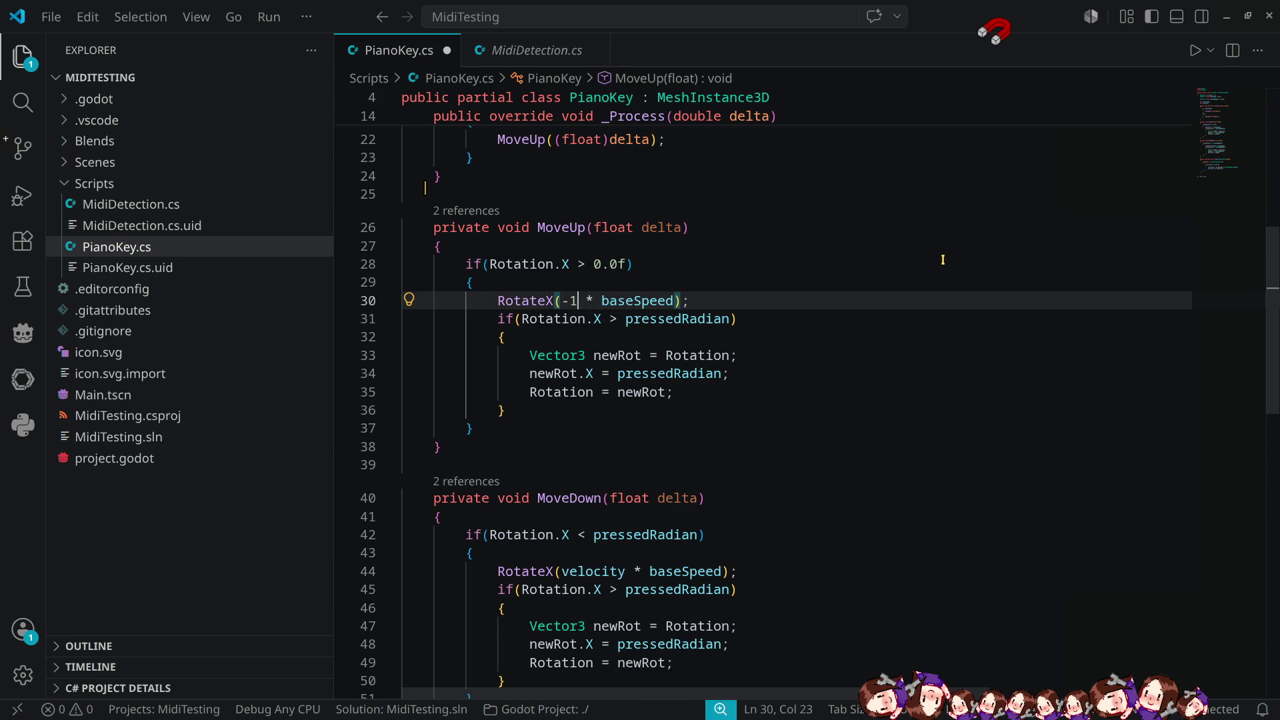
pyautogui.write('.0f')
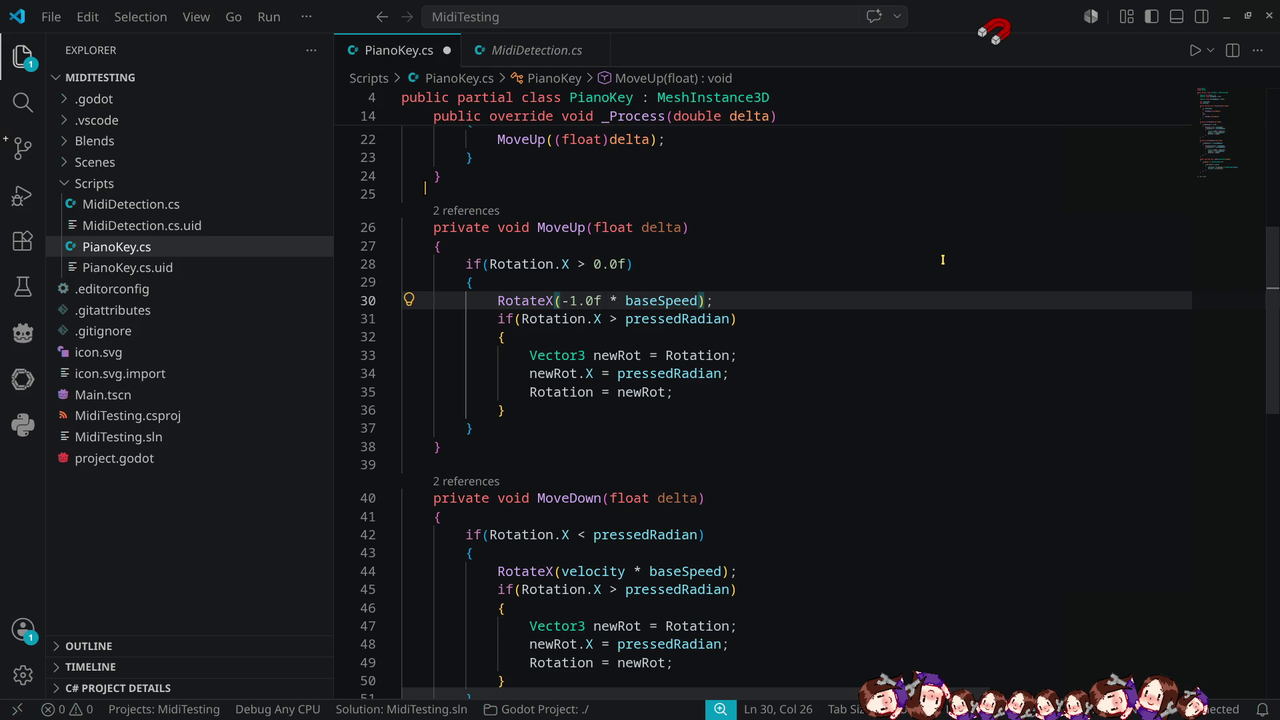
pyautogui.press('Down')
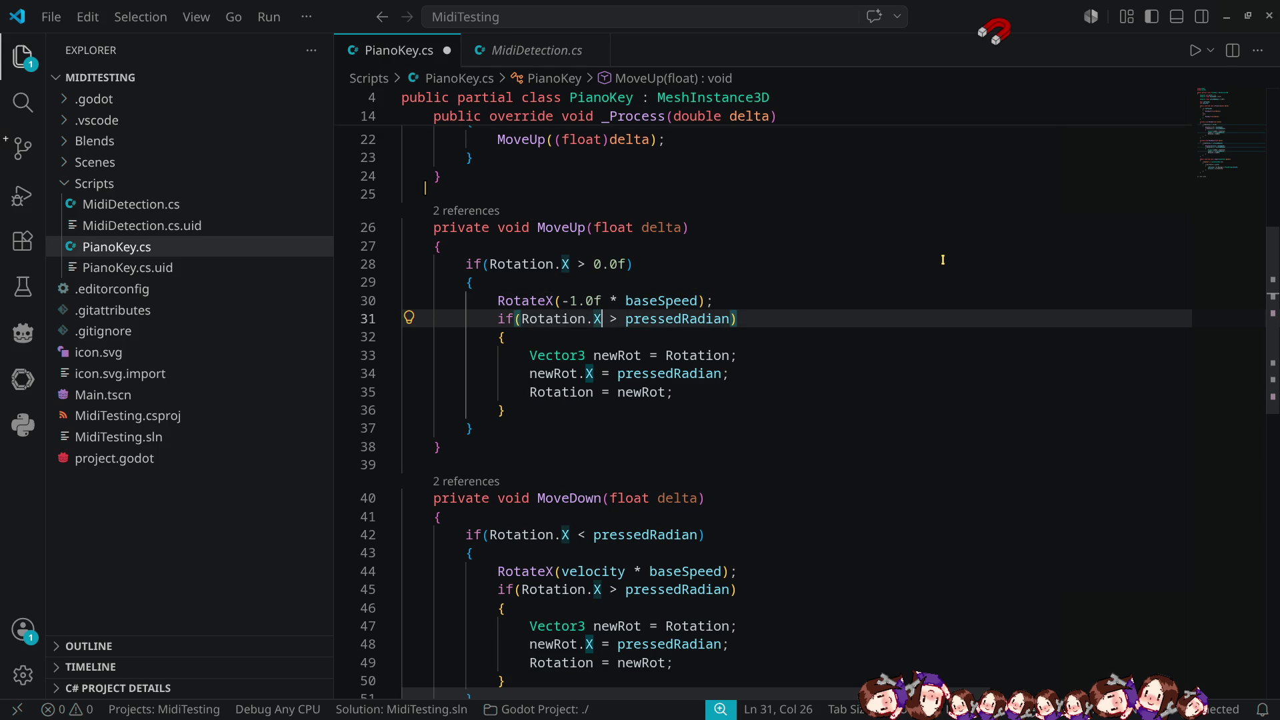
pyautogui.press('Right')
pyautogui.press('Delete')
pyautogui.write('<')
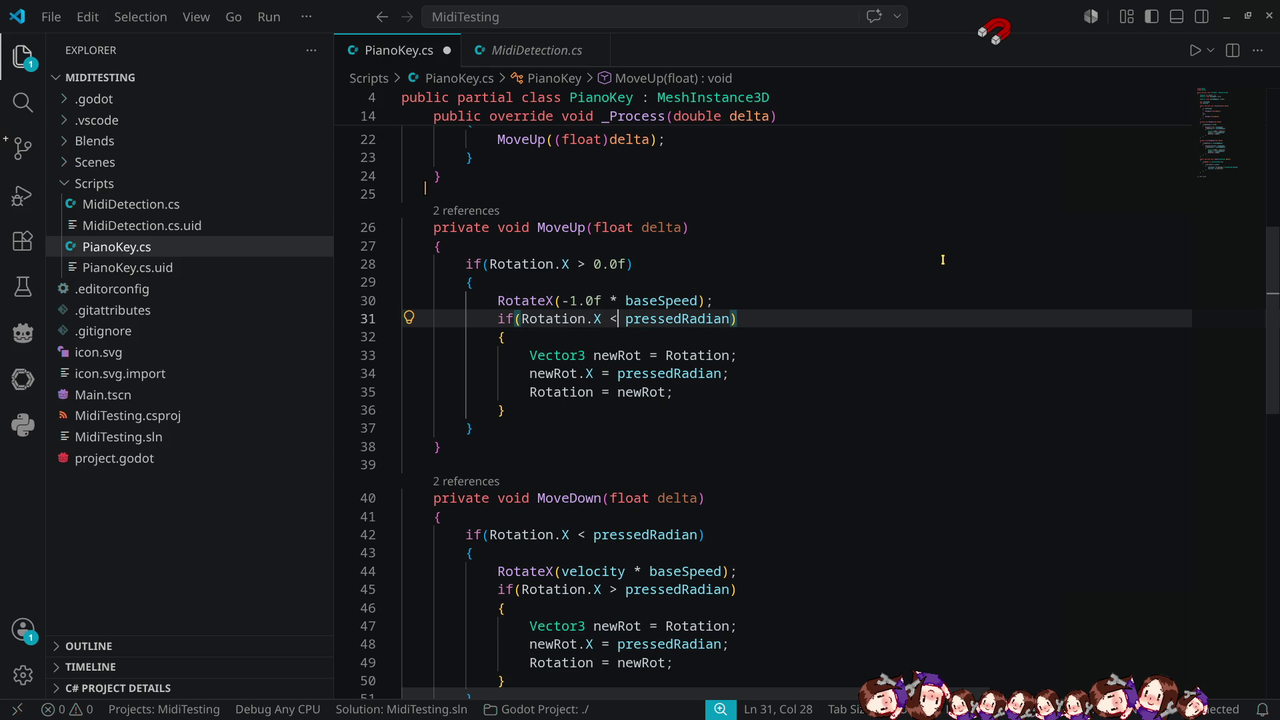
pyautogui.press('Right')
pyautogui.hotkey('ctrl', 'shift', 'Right')
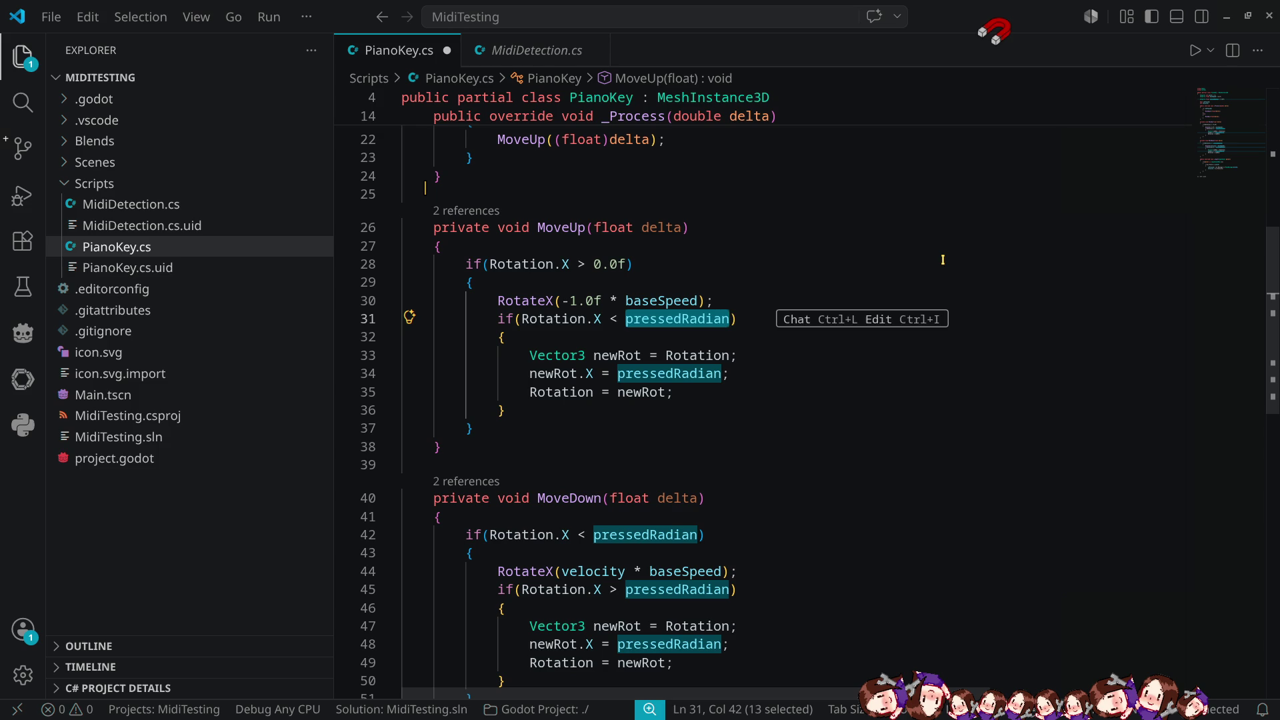
pyautogui.press('BackSpace')
pyautogui.write('0.0f')
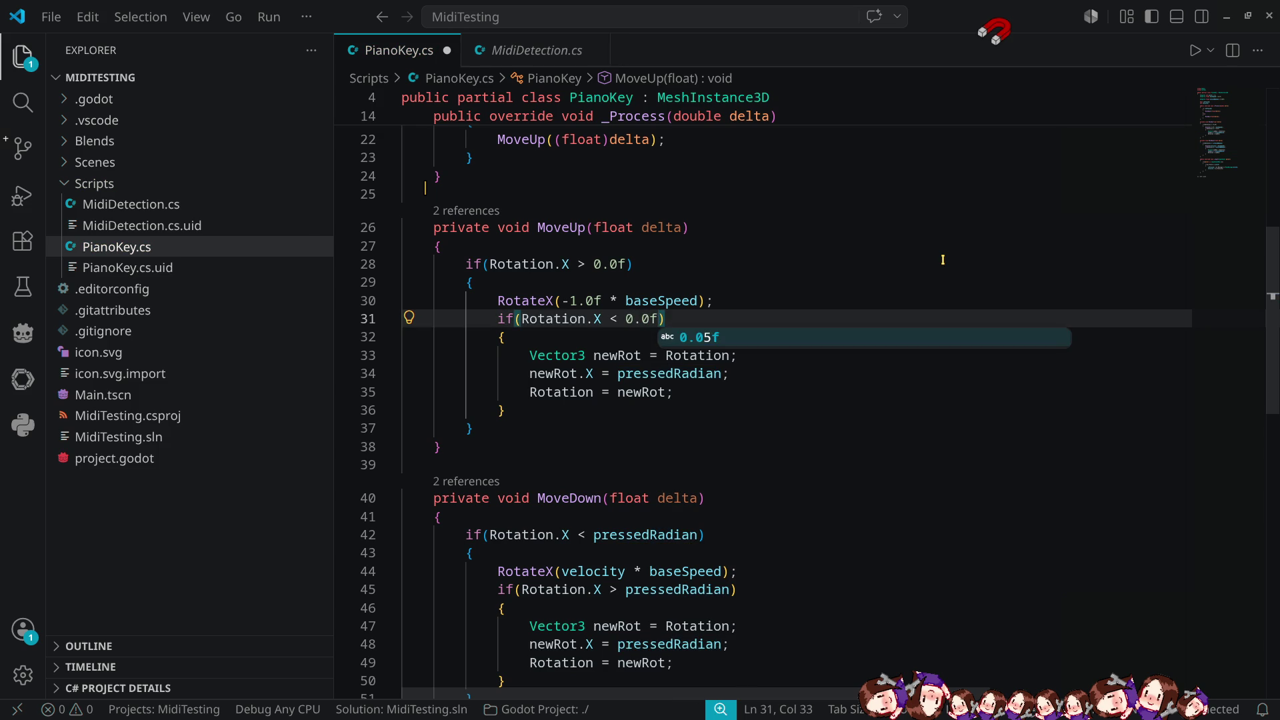
pyautogui.press('Down')
pyautogui.press('Down')
pyautogui.press('Down')
pyautogui.press('Left')
pyautogui.press('Left')
pyautogui.press('Left')
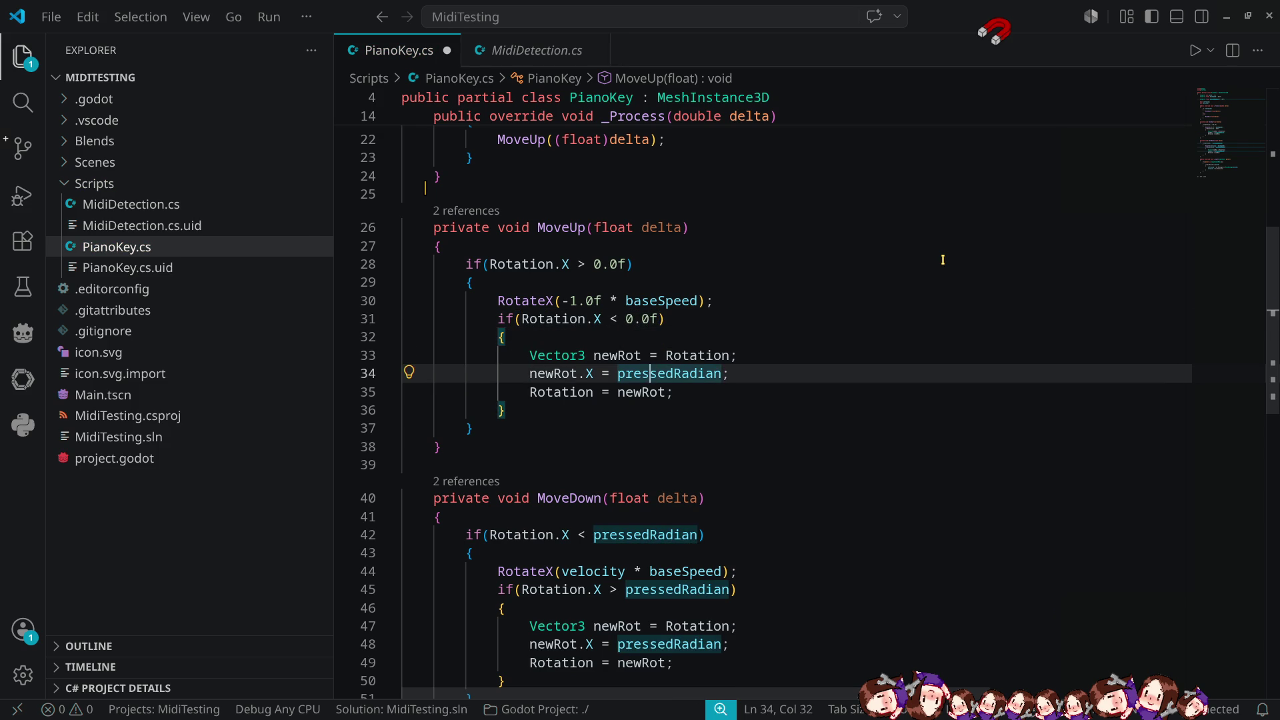
pyautogui.press('Left')
pyautogui.hotkey('ctrl', 'shift', 'Right')
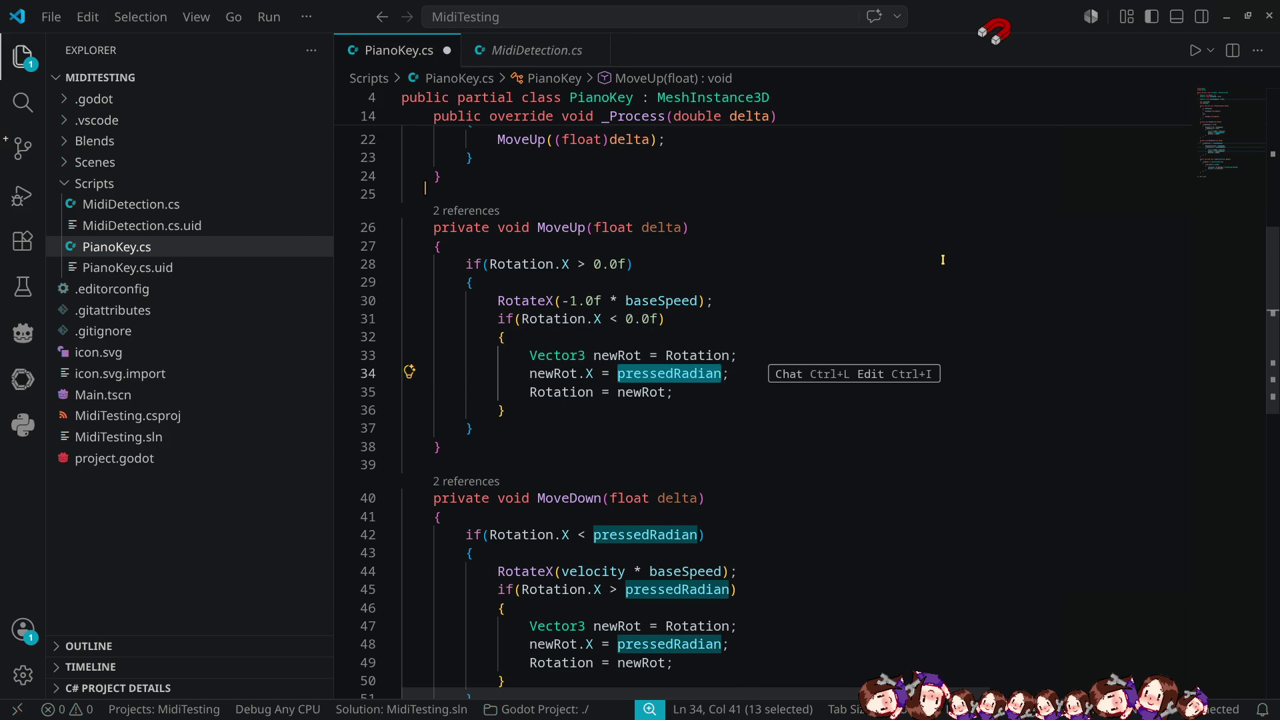
pyautogui.write('0.0f;')
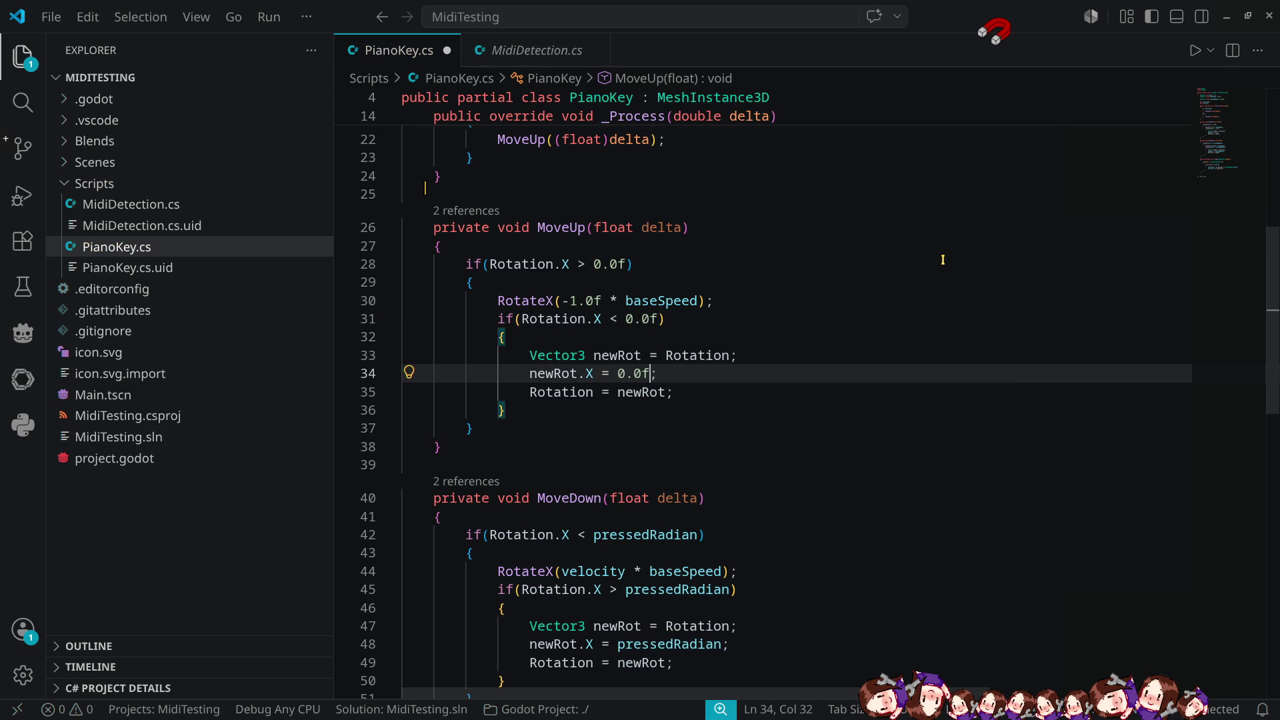
pyautogui.hotkey('ctrl', 's')
pyautogui.scroll(5, 942, 259)
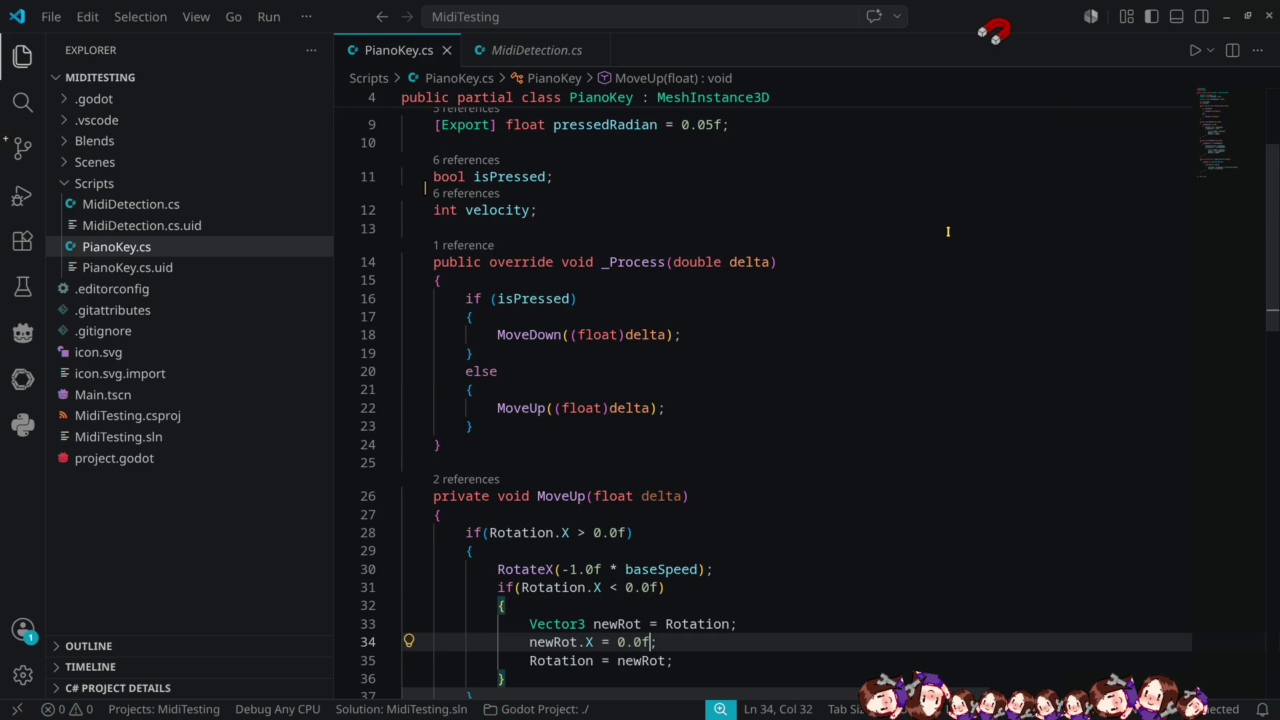
pyautogui.scroll(3, 844, 376)
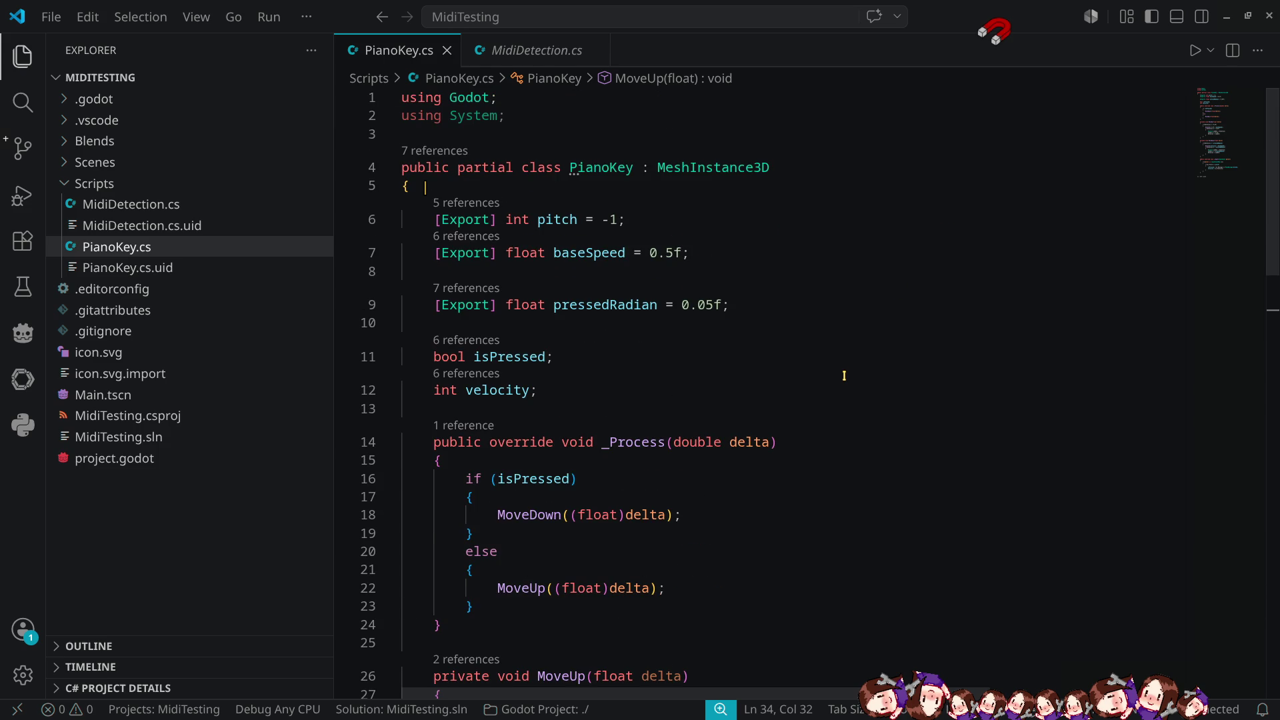
pyautogui.scroll(-10, 844, 376)
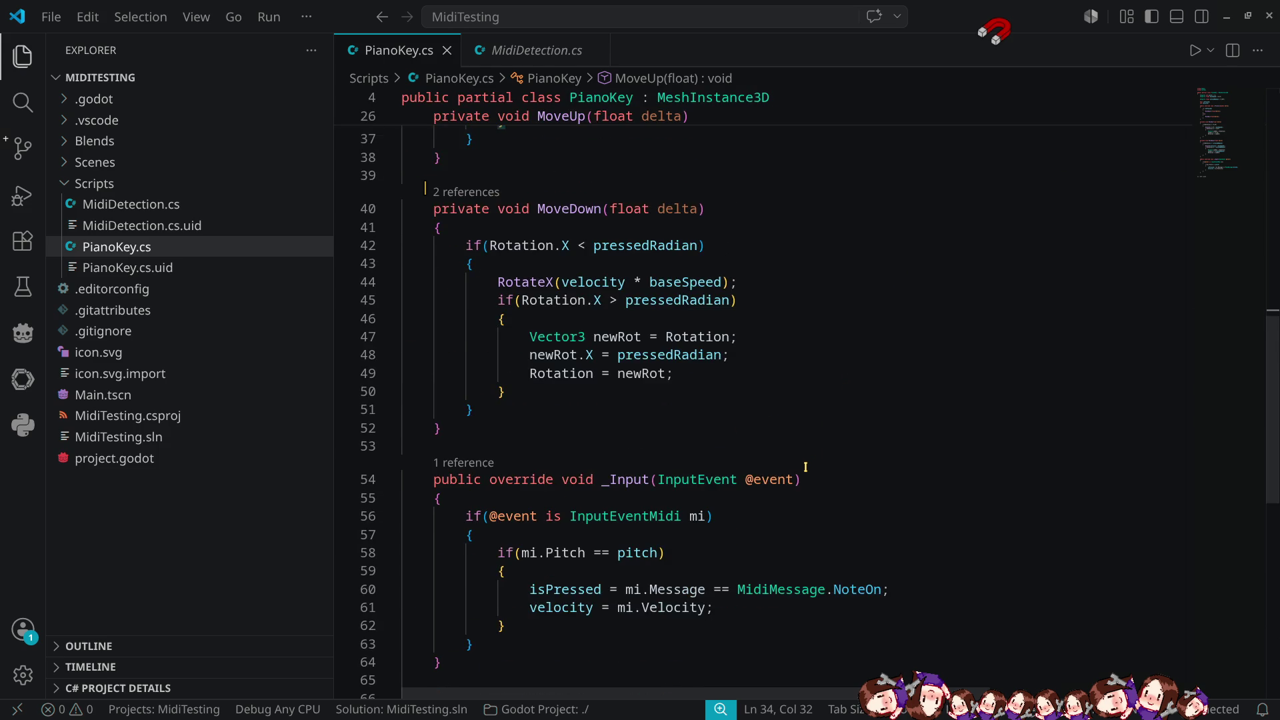
pyautogui.scroll(-4, 806, 467)
pyautogui.scroll(4, 804, 478)
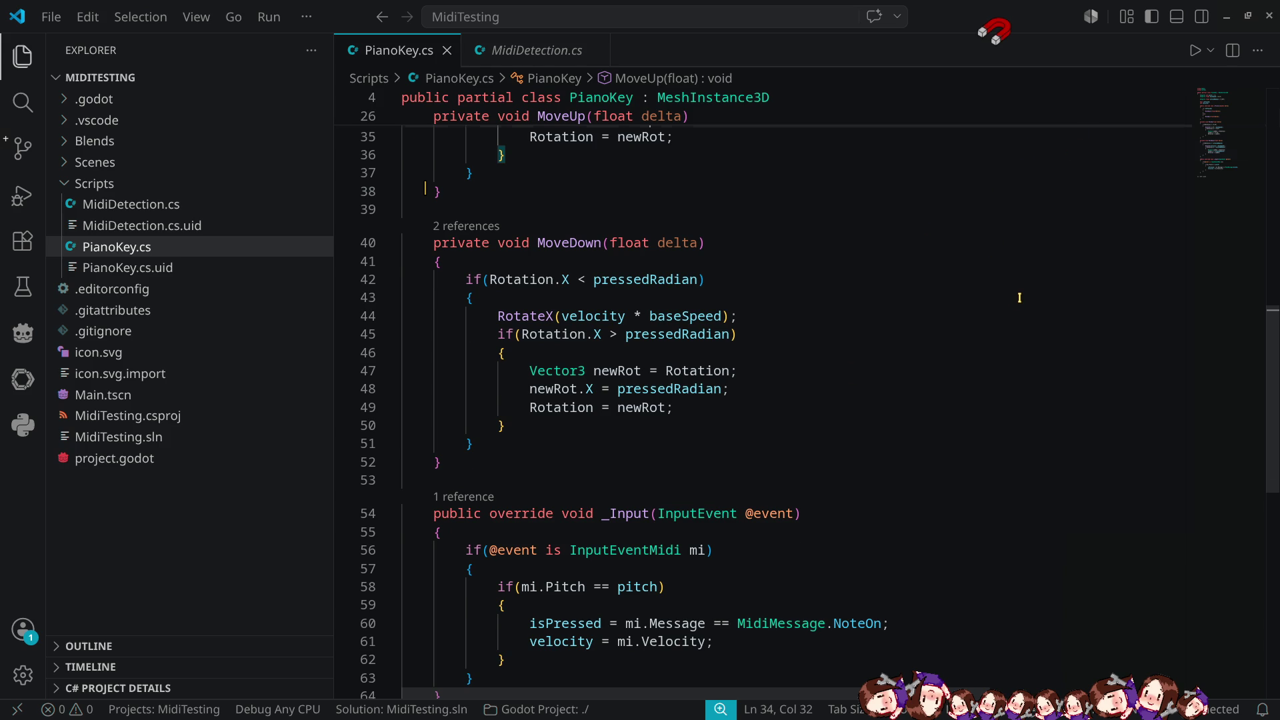
pyautogui.scroll(1, 1020, 297)
# Check the key's 180° Z rotation in Blender, then bring the Godot editor forward.
pyautogui.hotkey('alt', 'Tab')
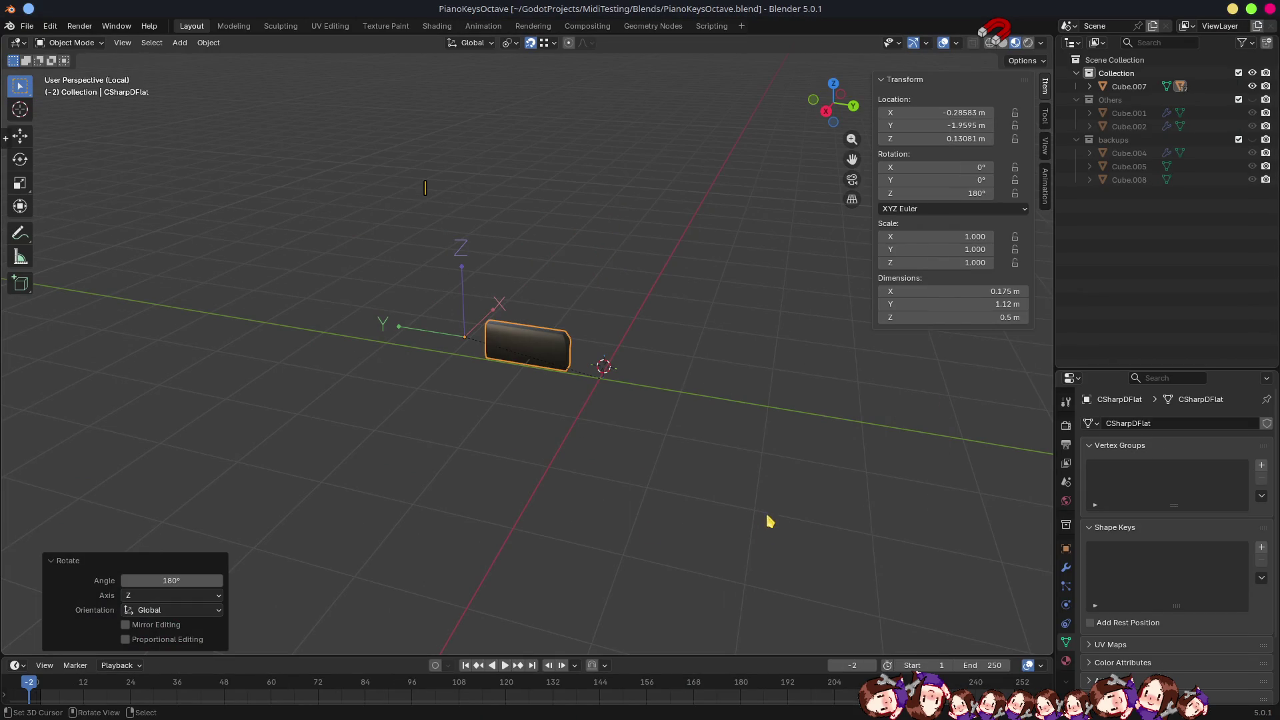
pyautogui.hotkey('alt', 'Tab')
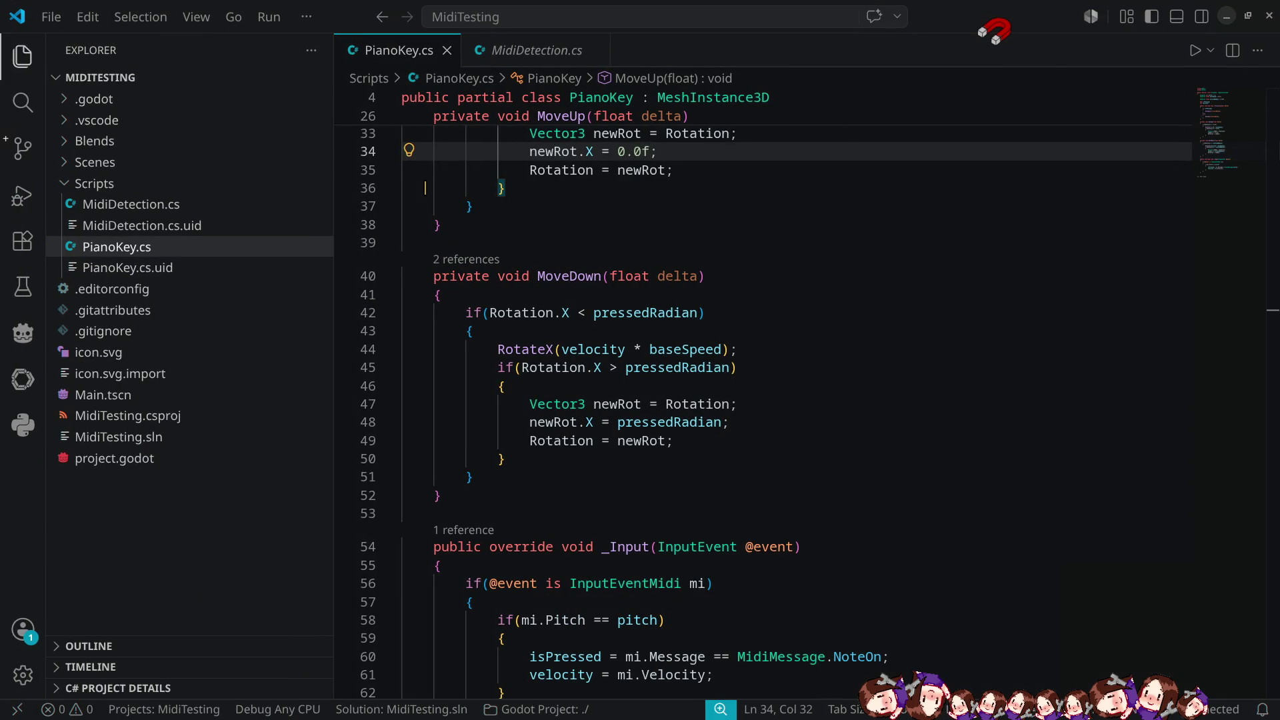
pyautogui.hotkey('alt', 'Tab')
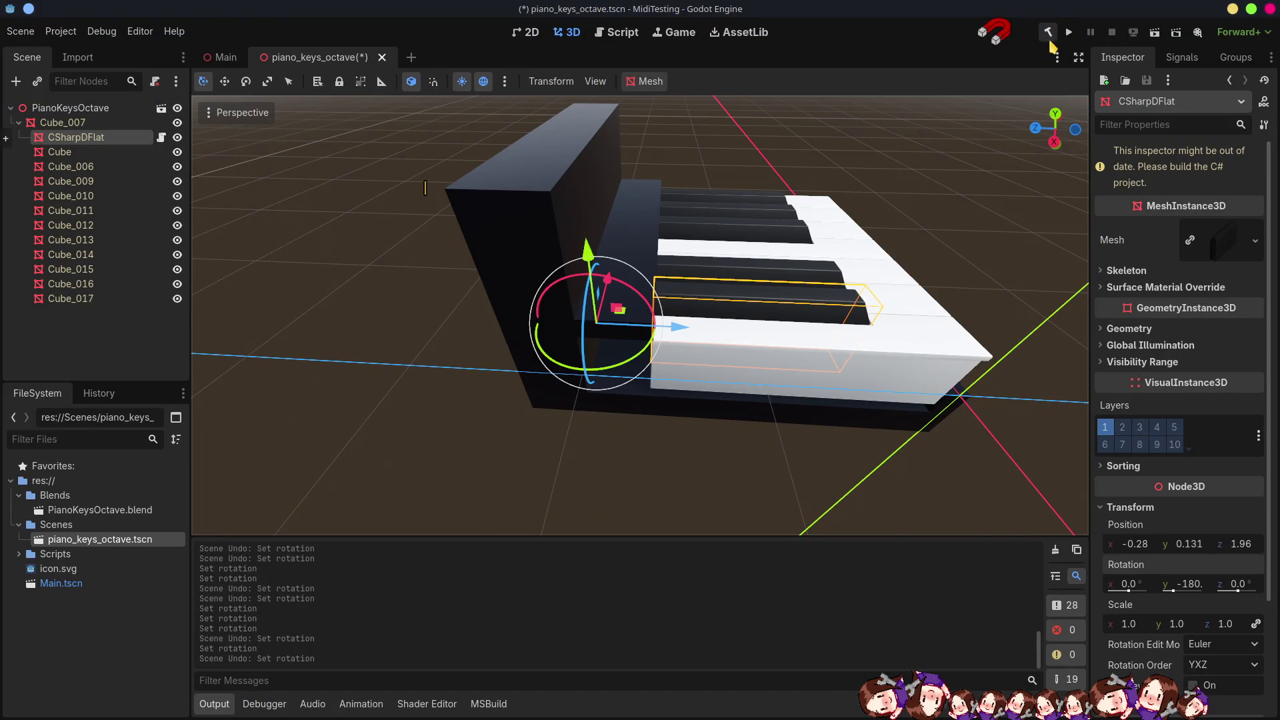
# Rebuild the C# project, then save the scene and run the MidiTesting game.
pyautogui.click(1048, 32)
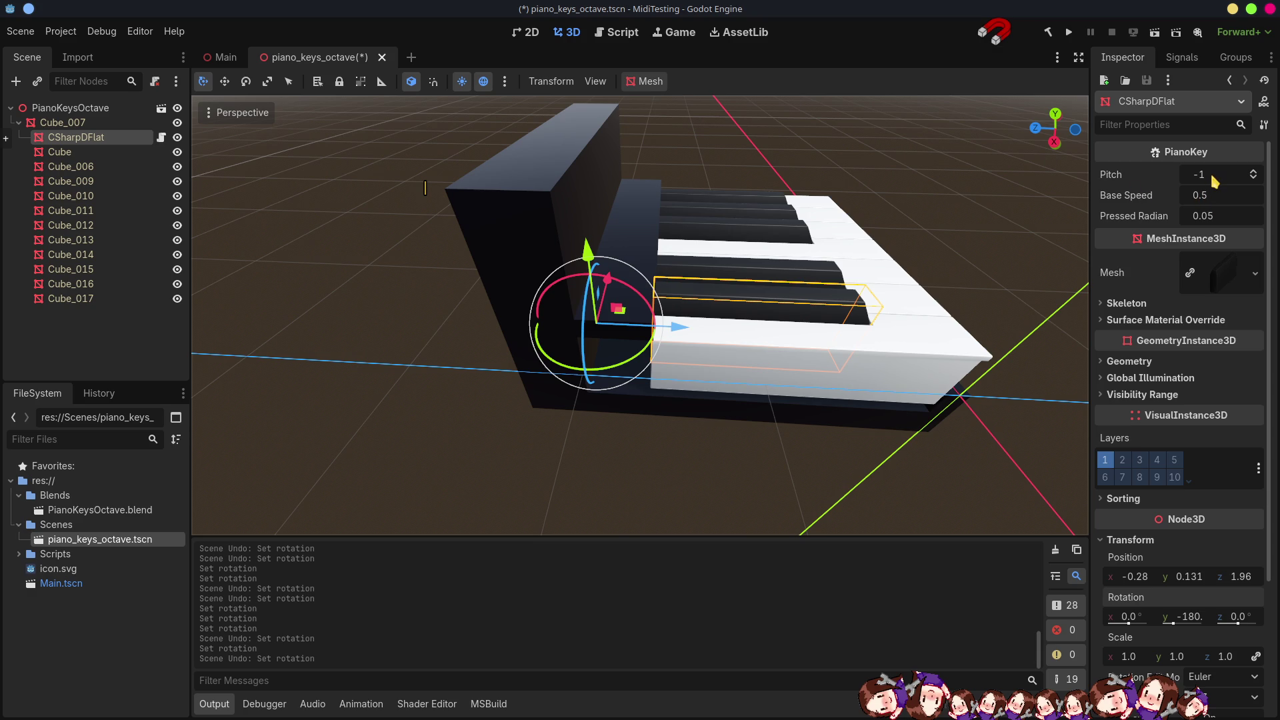
pyautogui.click(1069, 33)
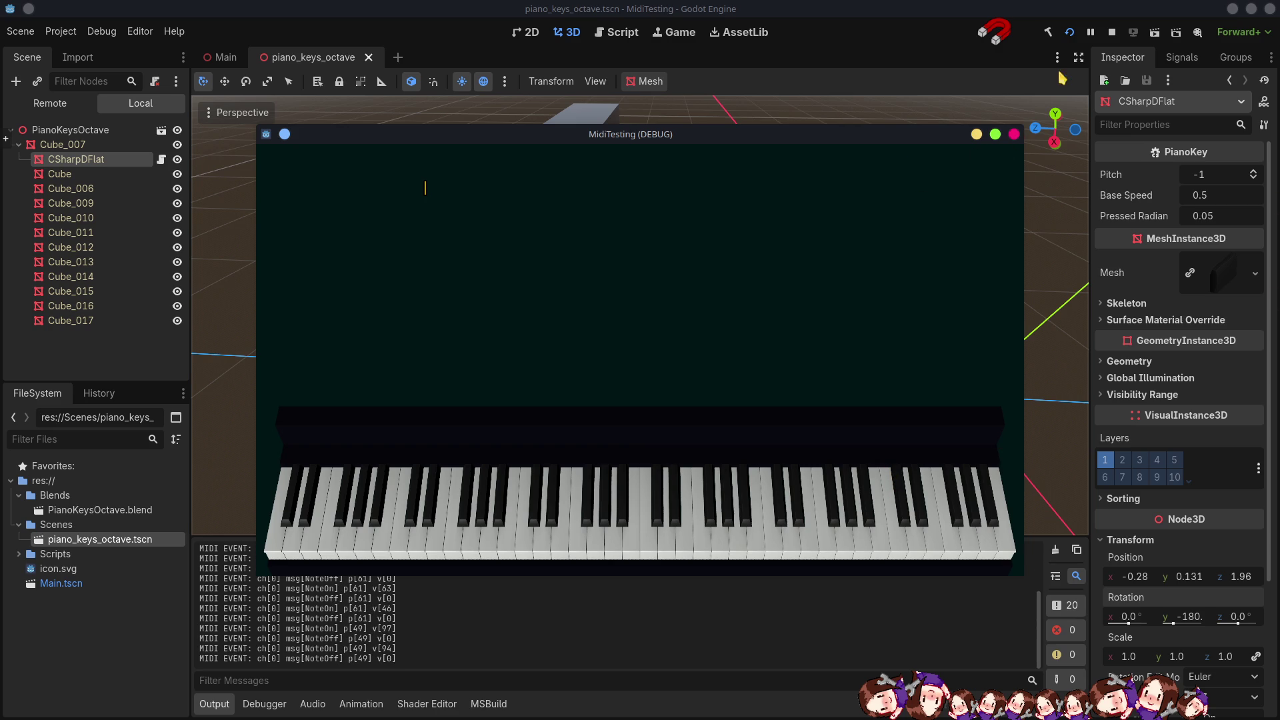
# Set CSharpDFlat's Pitch to 49, then run and stop the game again.
pyautogui.click(1111, 32)
pyautogui.click(1224, 176)
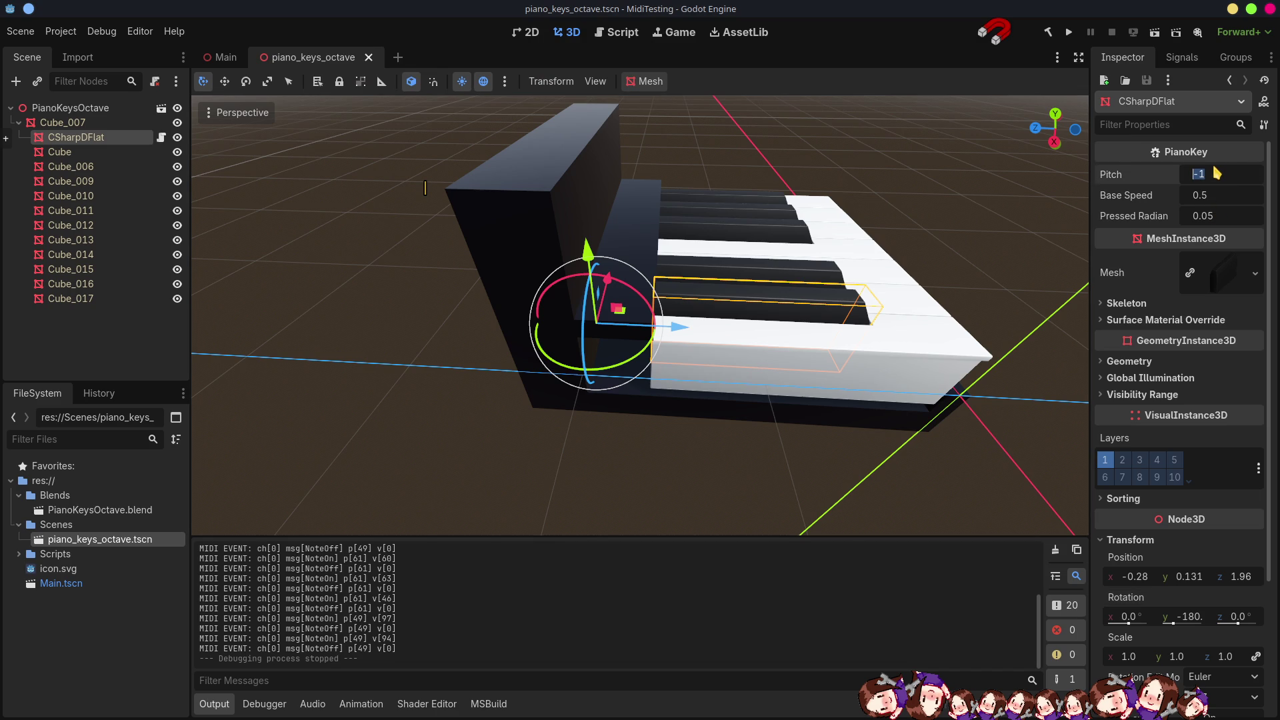
pyautogui.write('49')
pyautogui.press('Return')
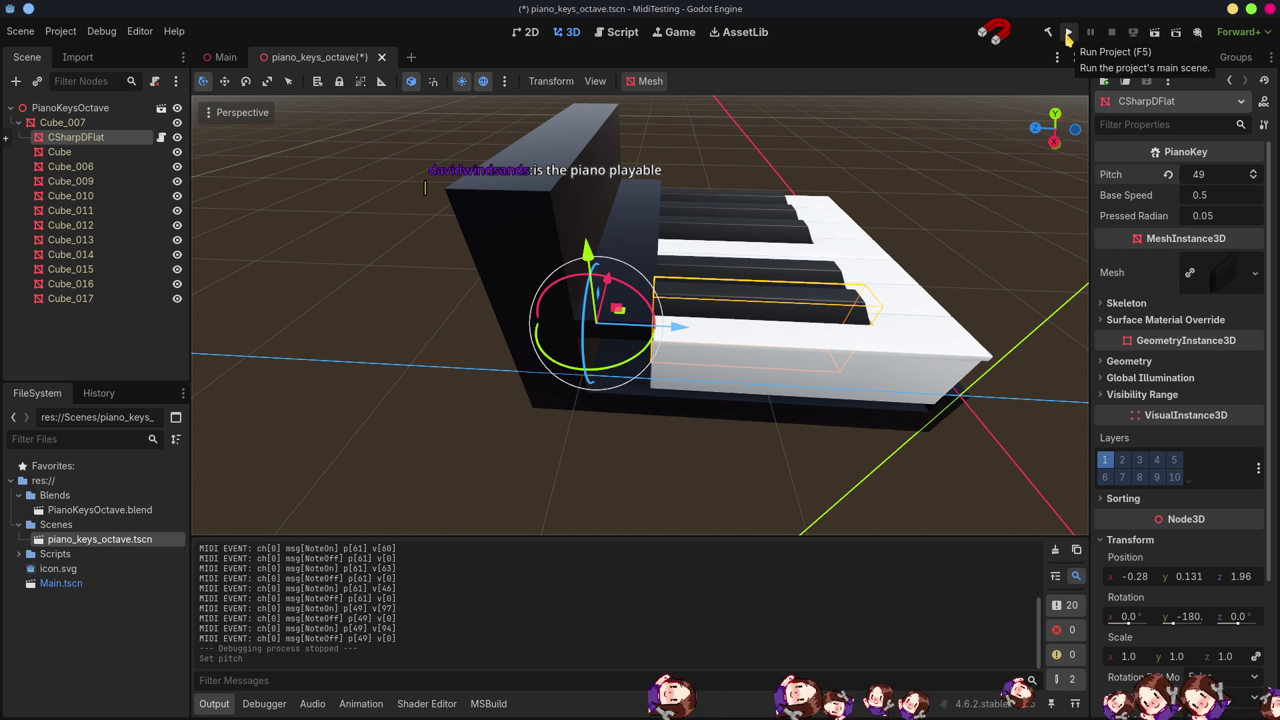
pyautogui.click(1068, 33)
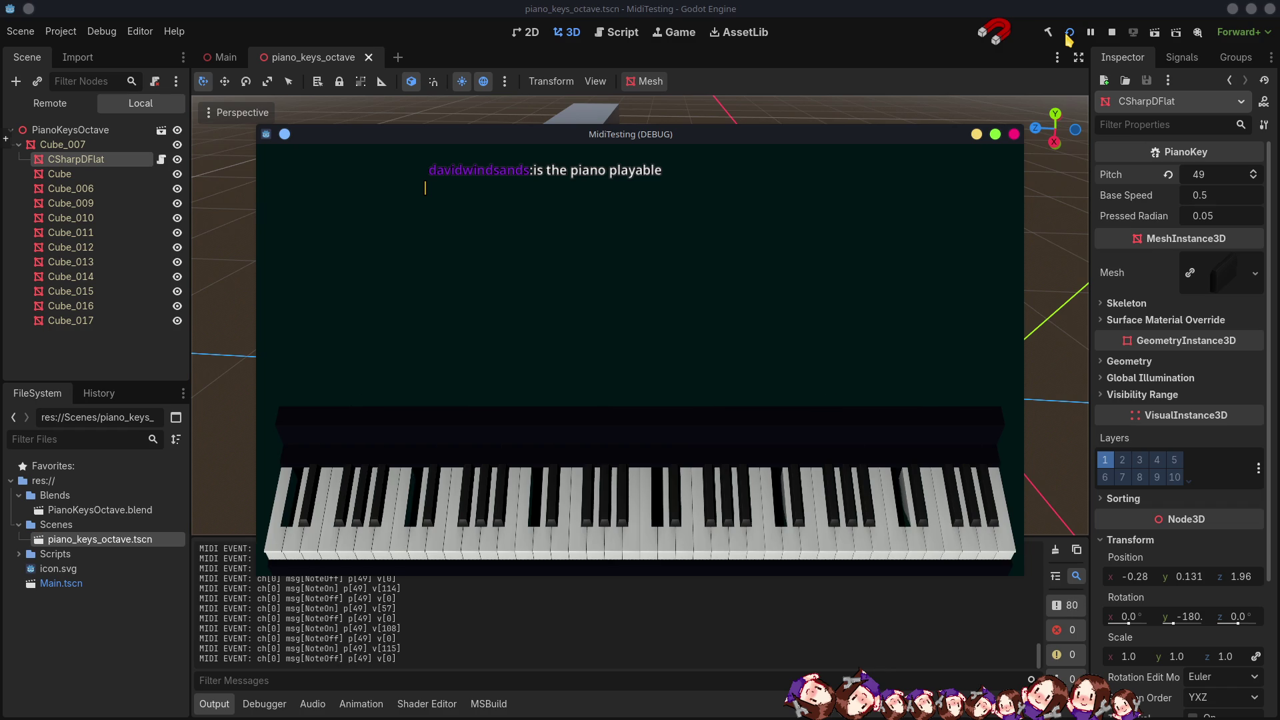
pyautogui.click(1112, 35)
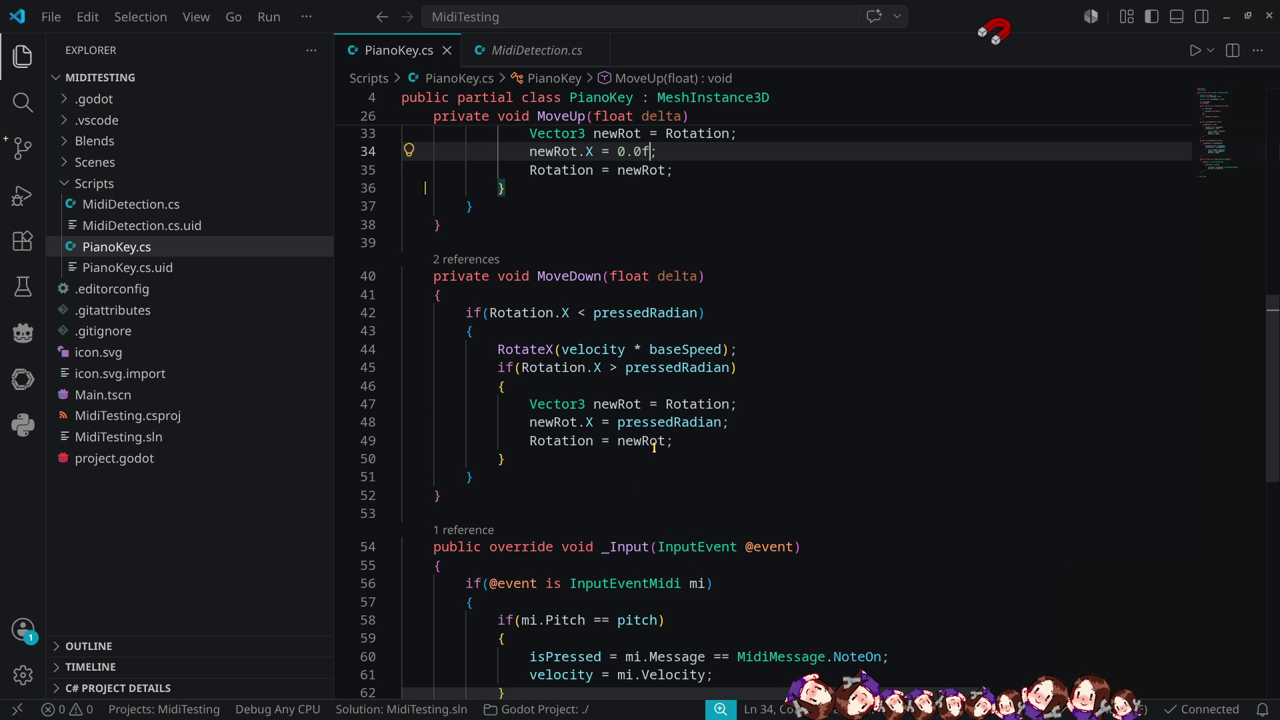
# Replace the RotateX call on line 44 of MoveDown with Rotation.
pyautogui.scroll(3, 751, 338)
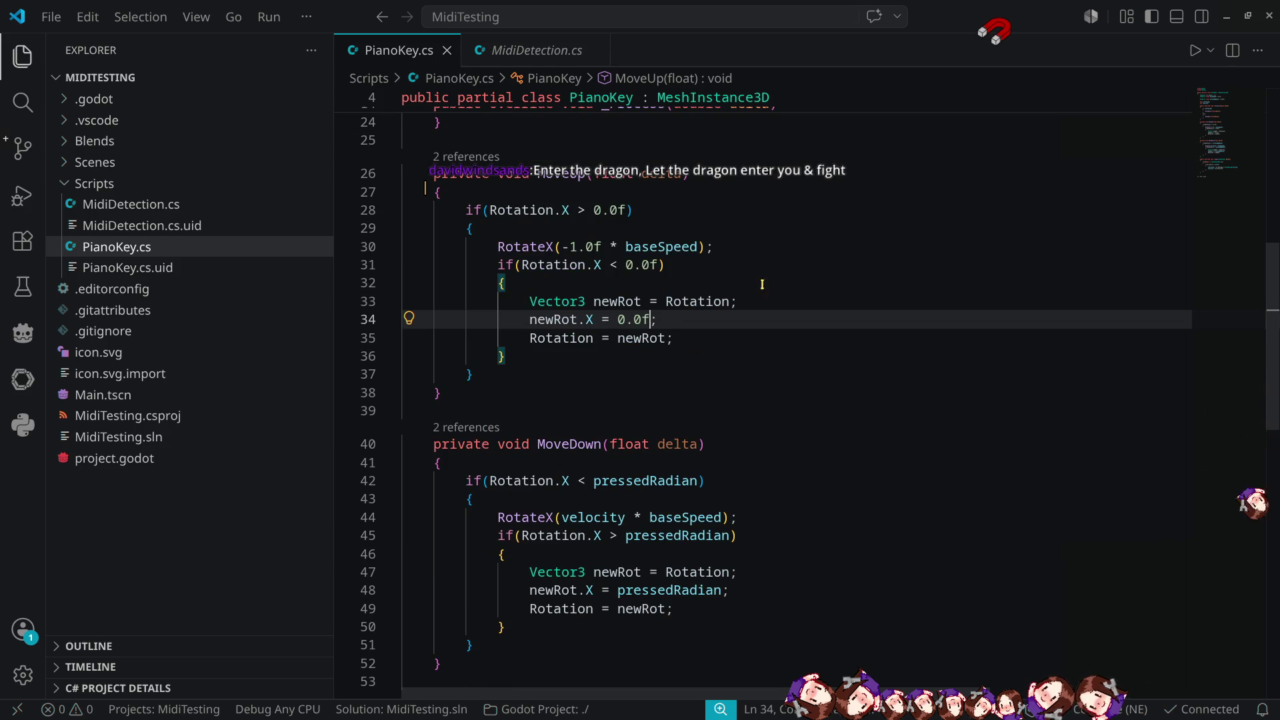
pyautogui.scroll(3, 762, 285)
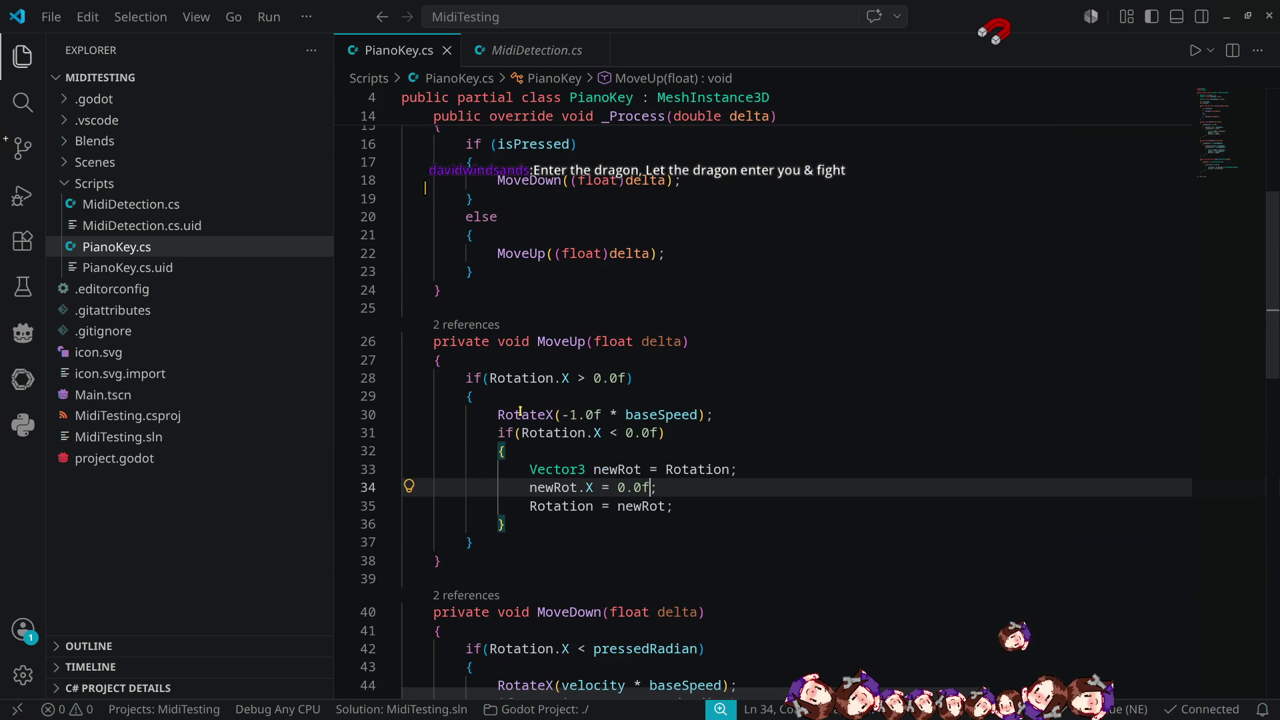
pyautogui.click(521, 415)
pyautogui.doubleClick(521, 415)
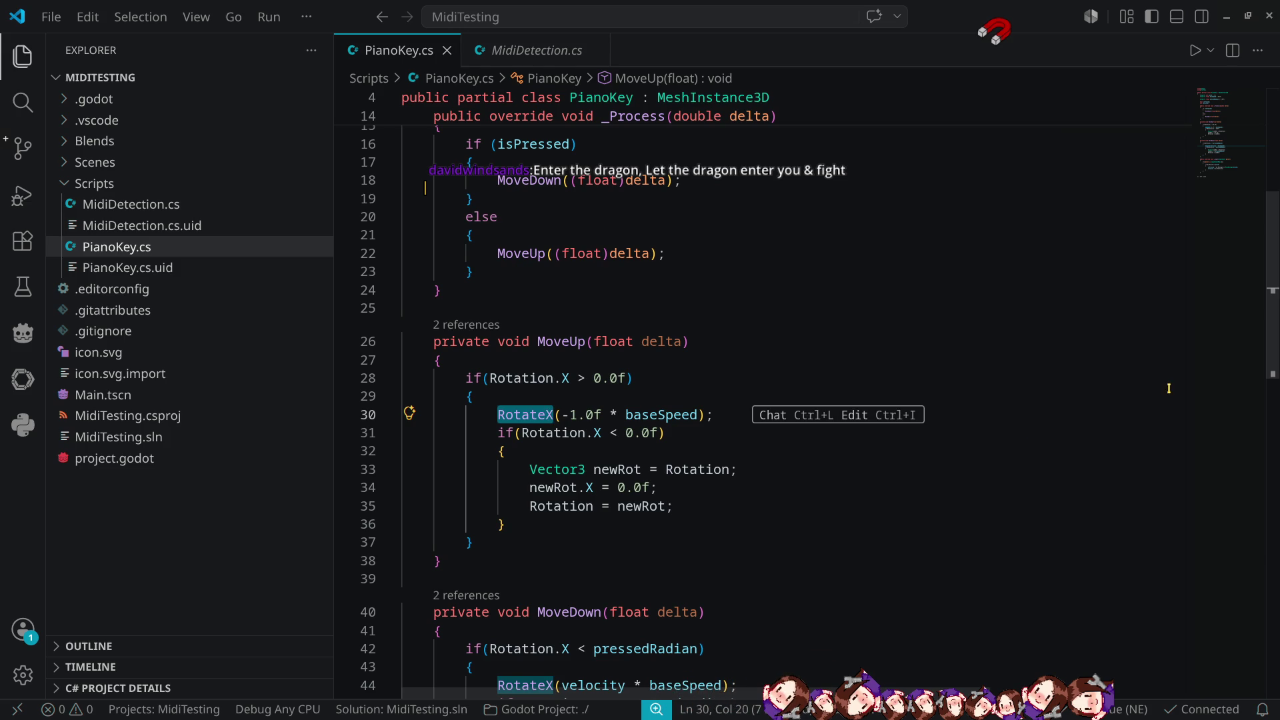
pyautogui.scroll(4, 744, 480)
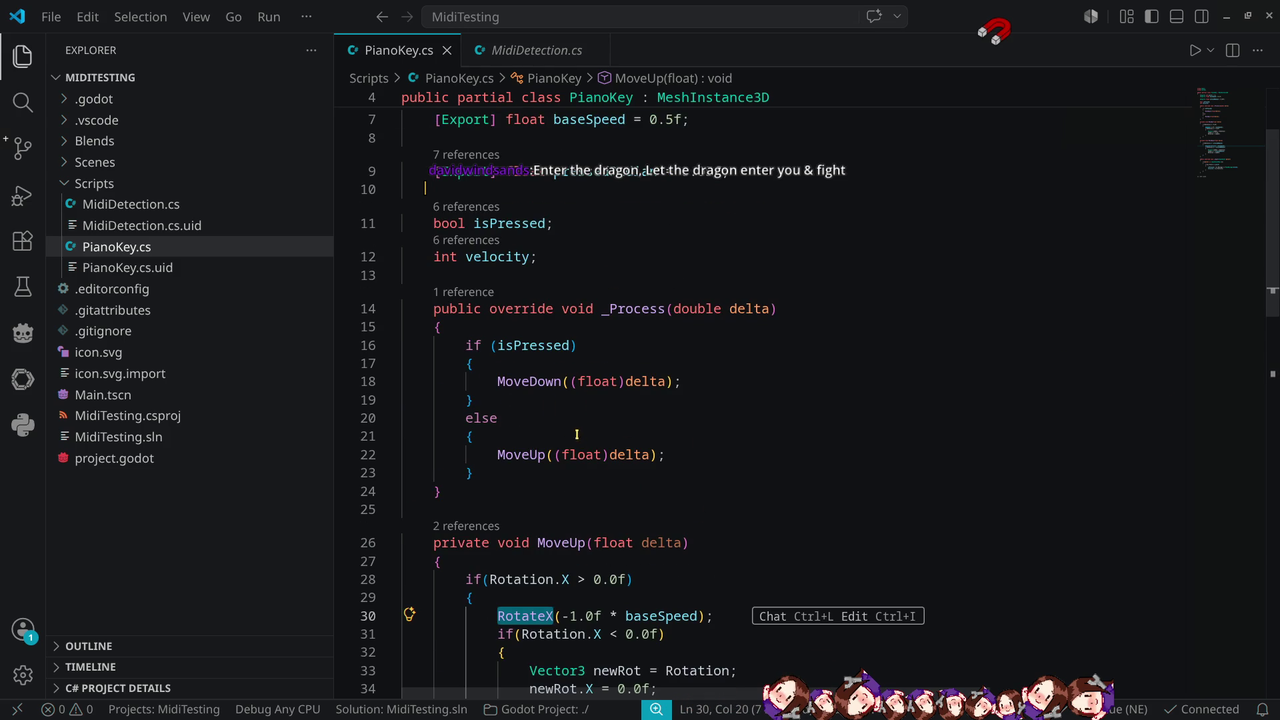
pyautogui.click(530, 383)
pyautogui.keyDown('ctrl'); pyautogui.click(530, 383); pyautogui.keyUp('ctrl')
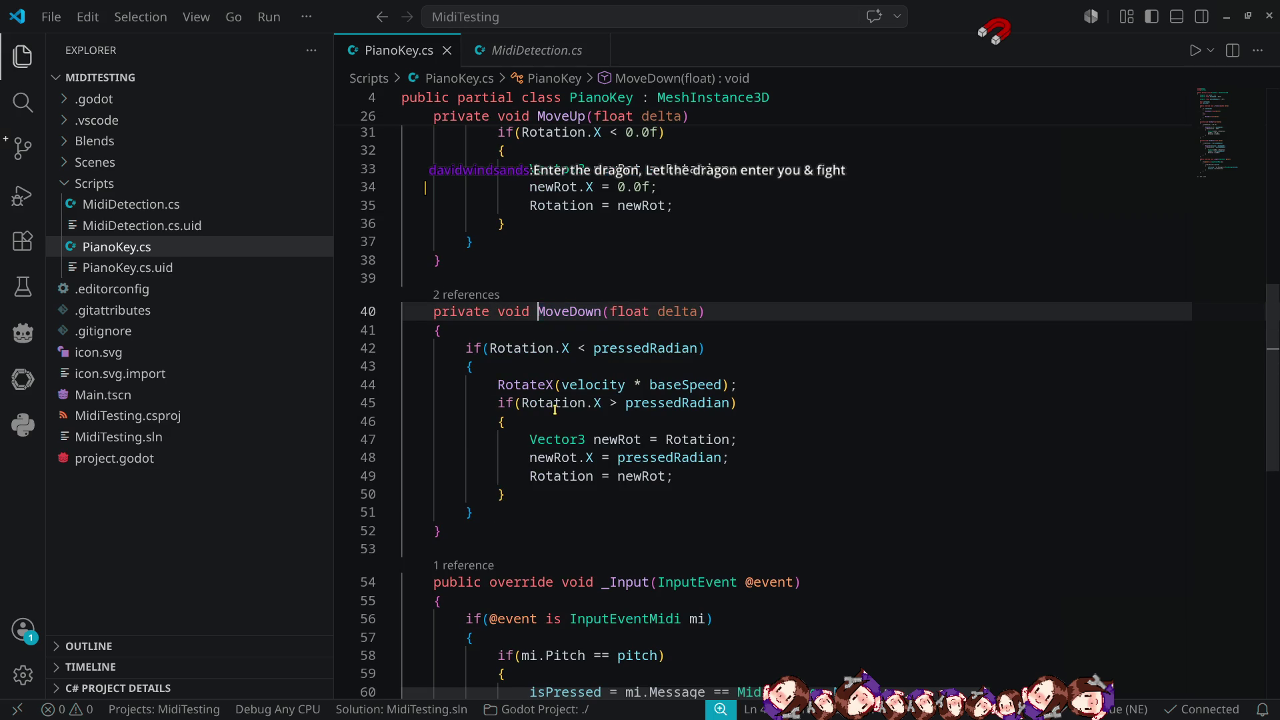
pyautogui.doubleClick(527, 385)
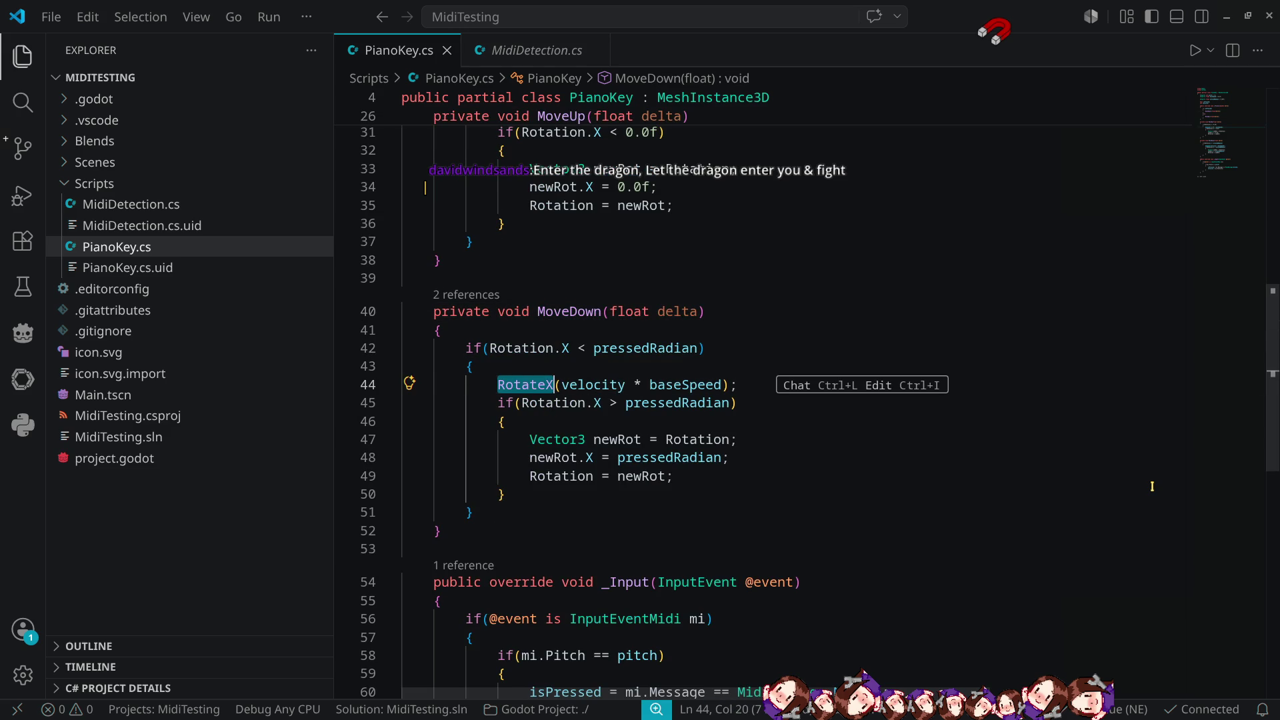
pyautogui.write('rotat')
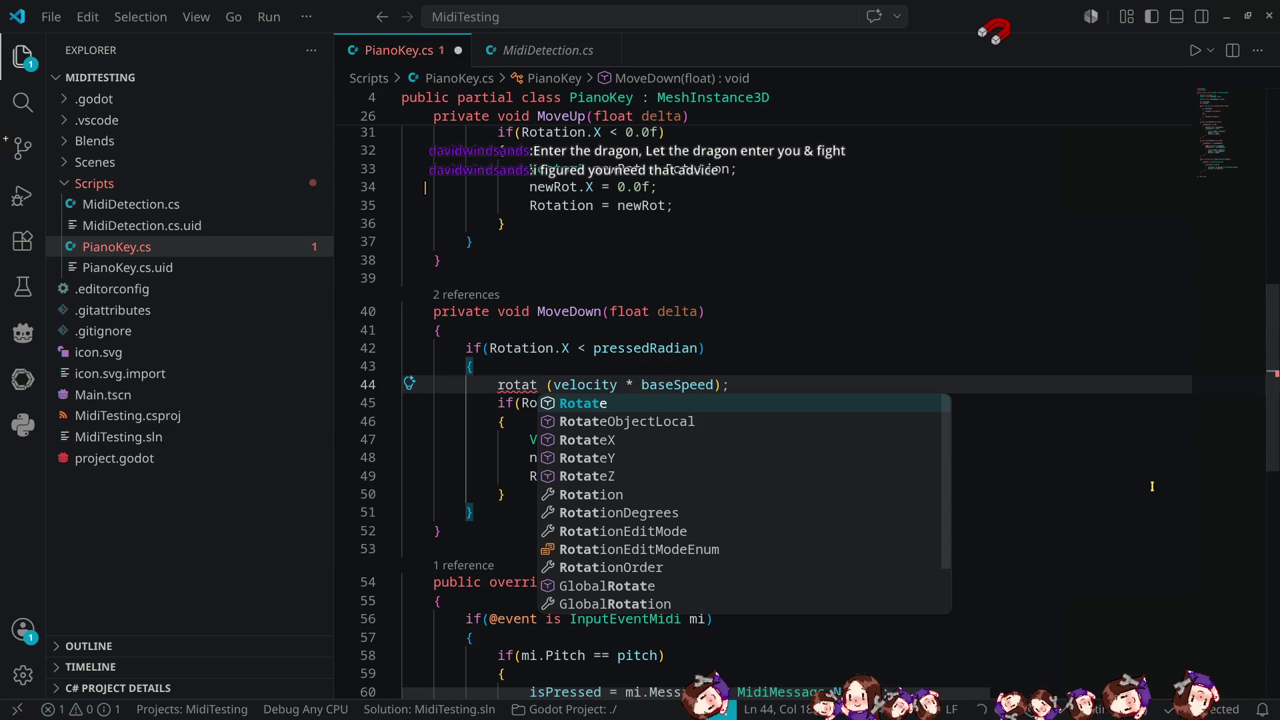
pyautogui.press('Down')
pyautogui.press('Down')
pyautogui.press('Down')
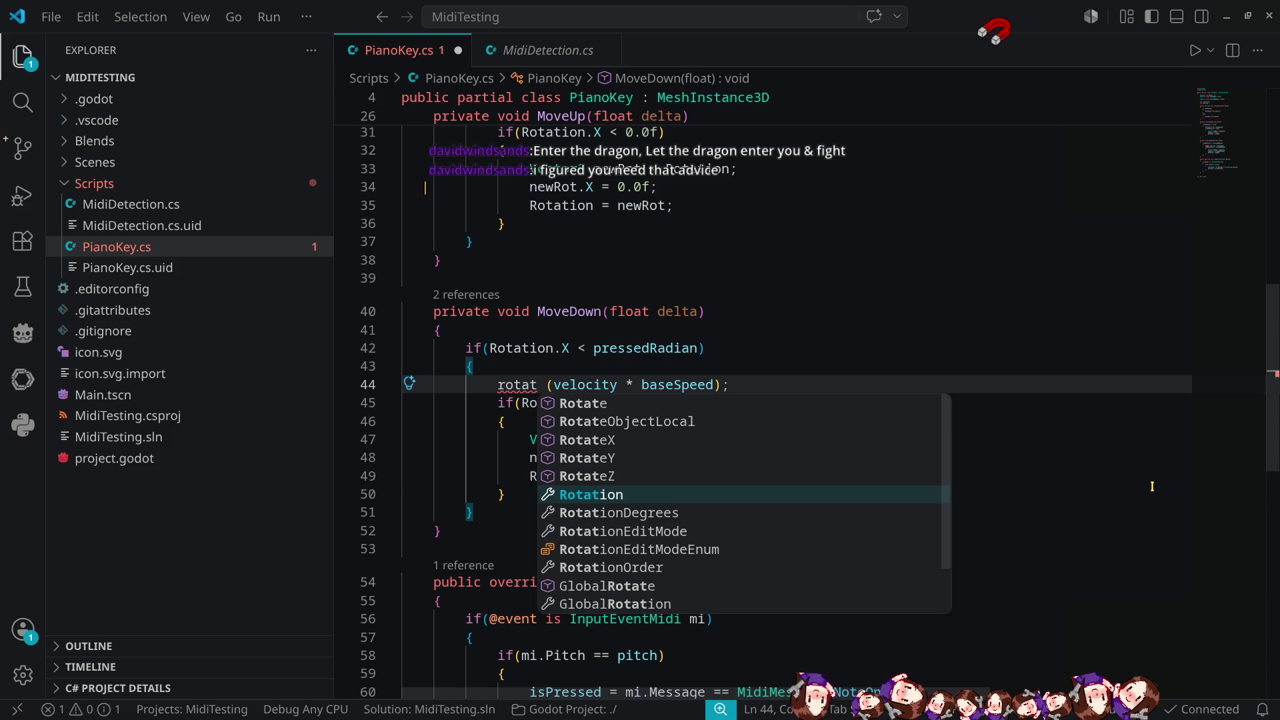
pyautogui.press('Return')
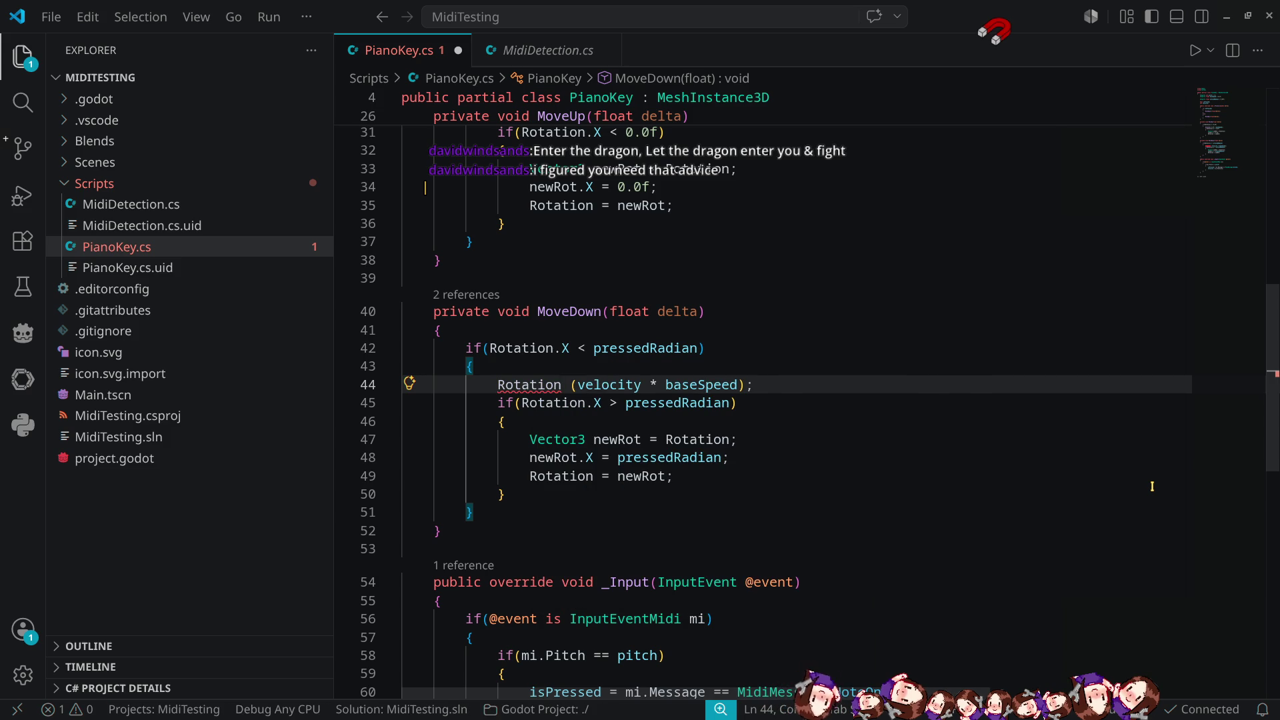
# Continue the line as Rotation += Vector3.Left * before the velocity term.
pyautogui.write('+= ')
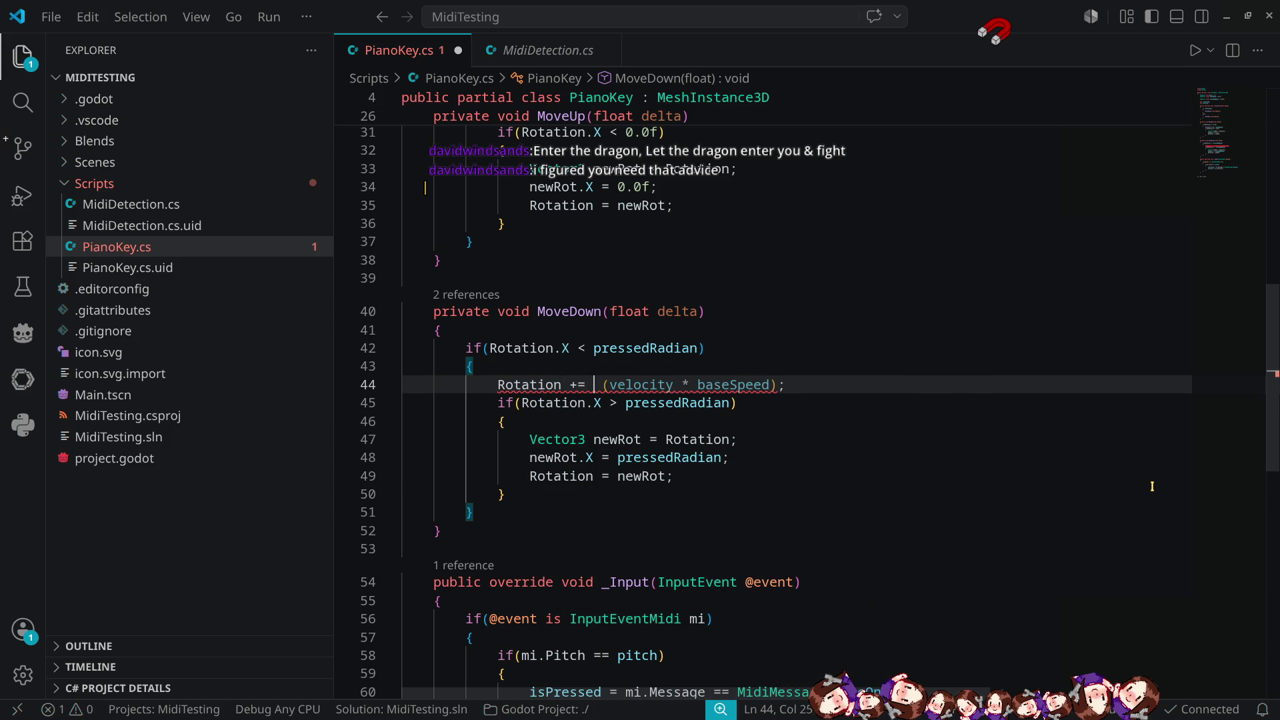
pyautogui.write('vec')
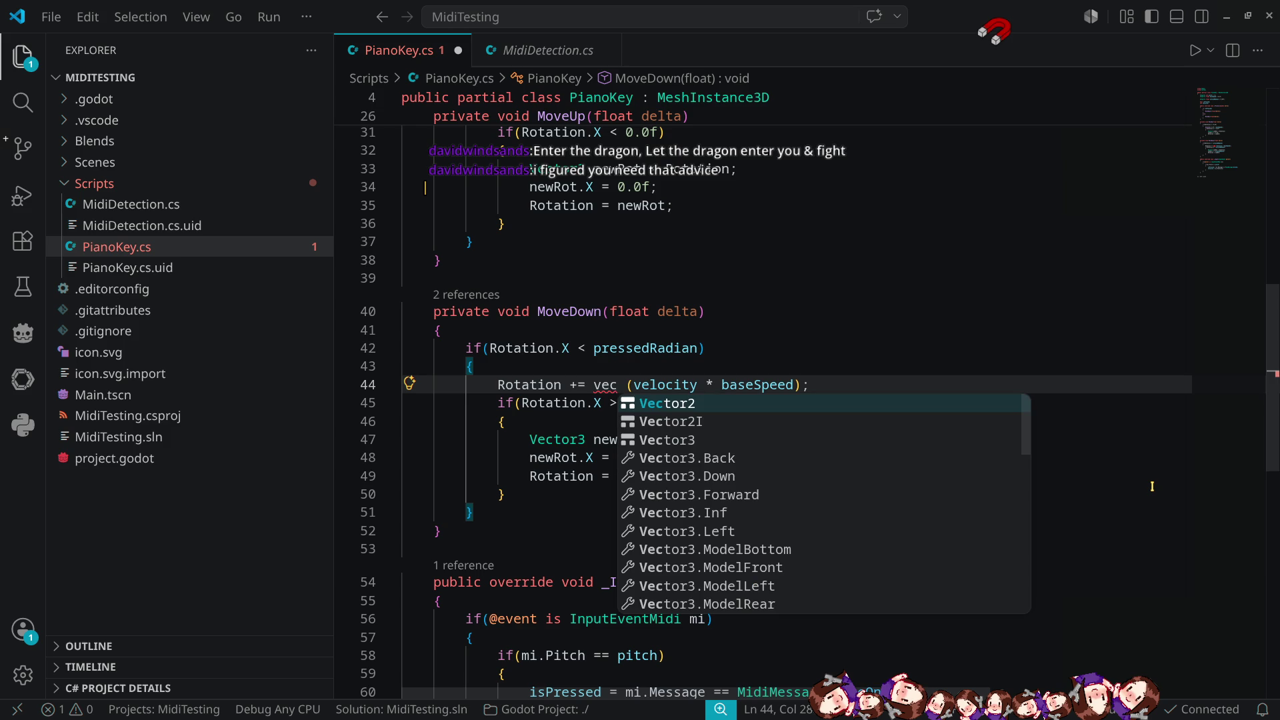
pyautogui.press('Down')
pyautogui.press('Down')
pyautogui.press('Down')
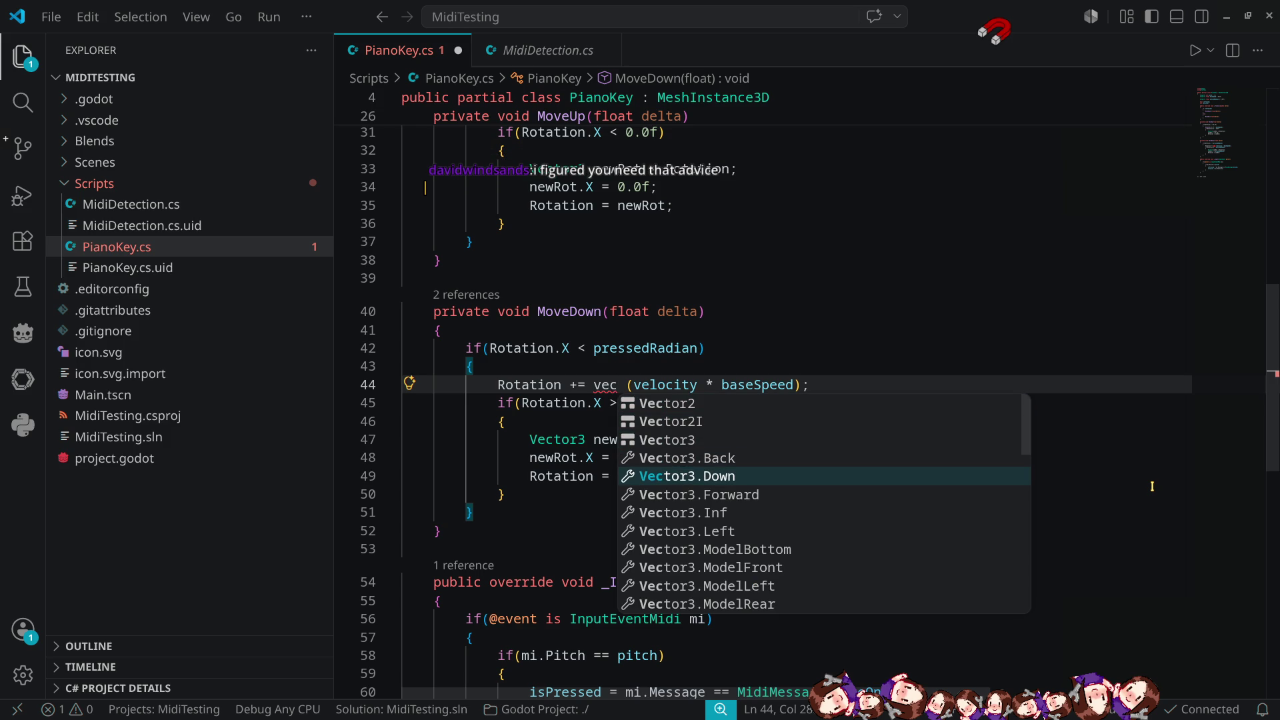
pyautogui.press('Down')
pyautogui.press('Down')
pyautogui.press('Down')
pyautogui.press('Return')
pyautogui.write('*')
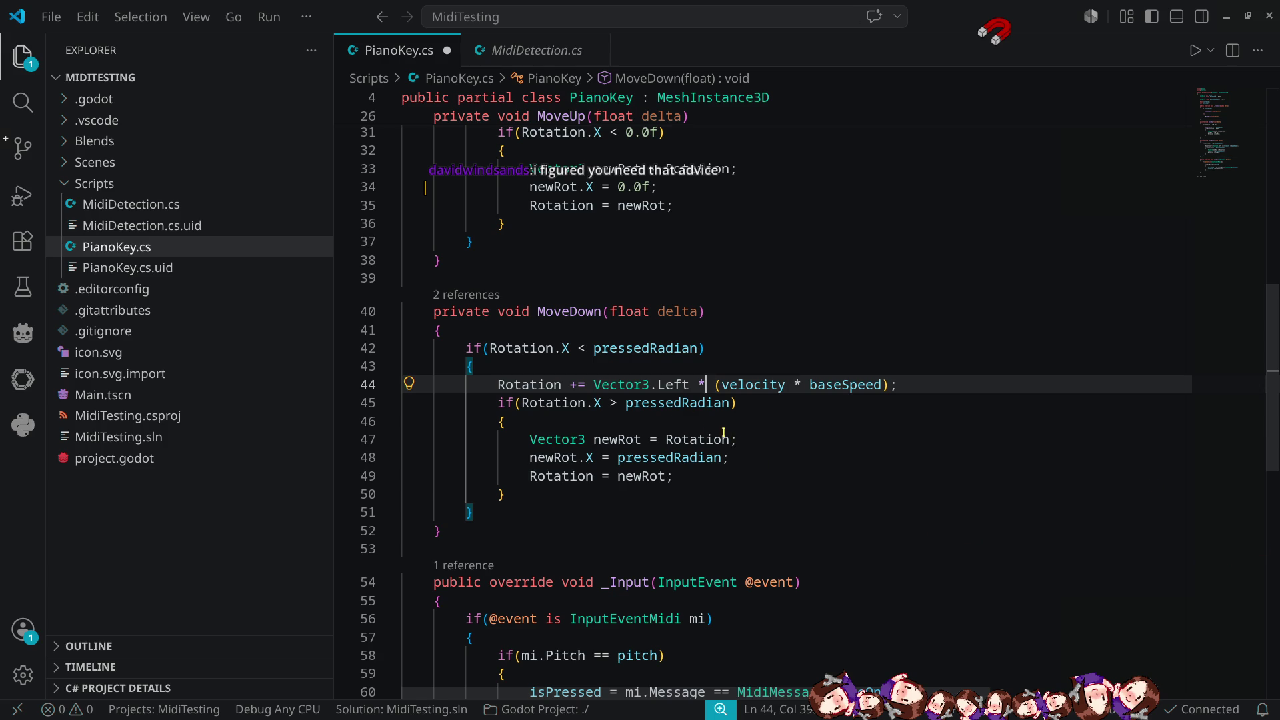
pyautogui.scroll(-2, 724, 433)
pyautogui.moveTo(498, 318); pyautogui.dragTo(707, 318)
pyautogui.hotkey('ctrl', 'c')
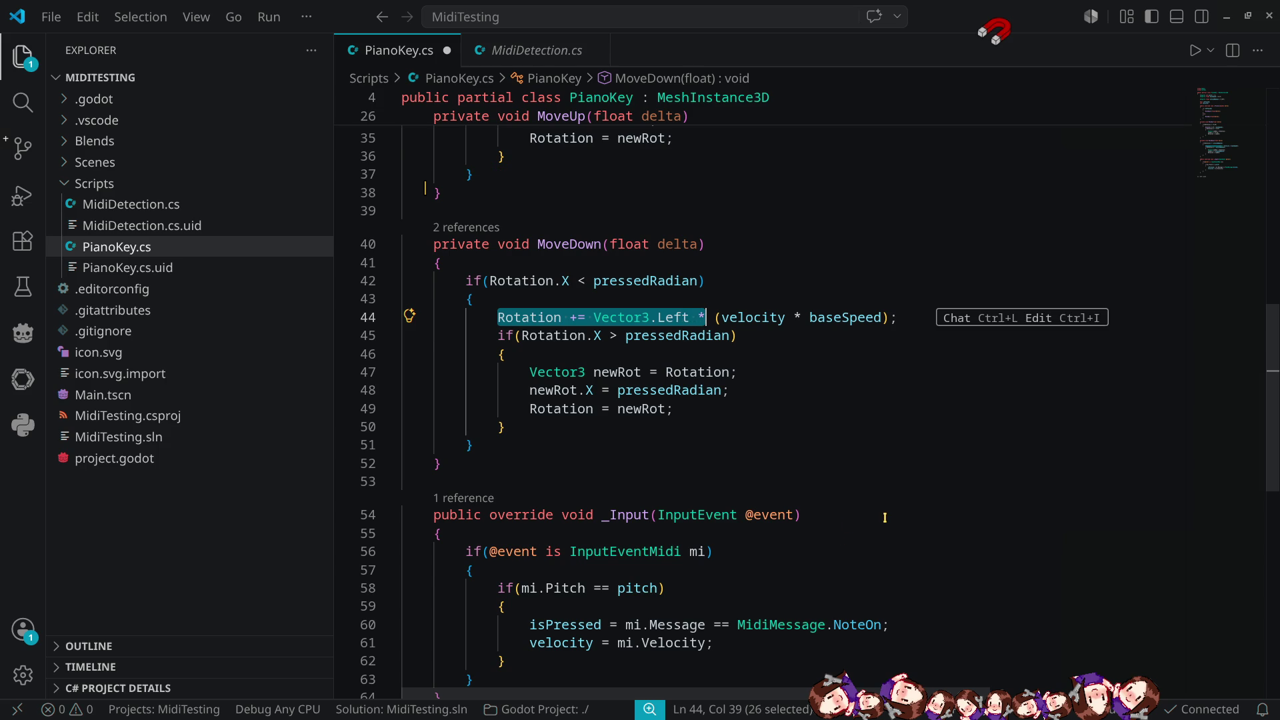
pyautogui.scroll(-3, 705, 482)
pyautogui.scroll(5, 613, 444)
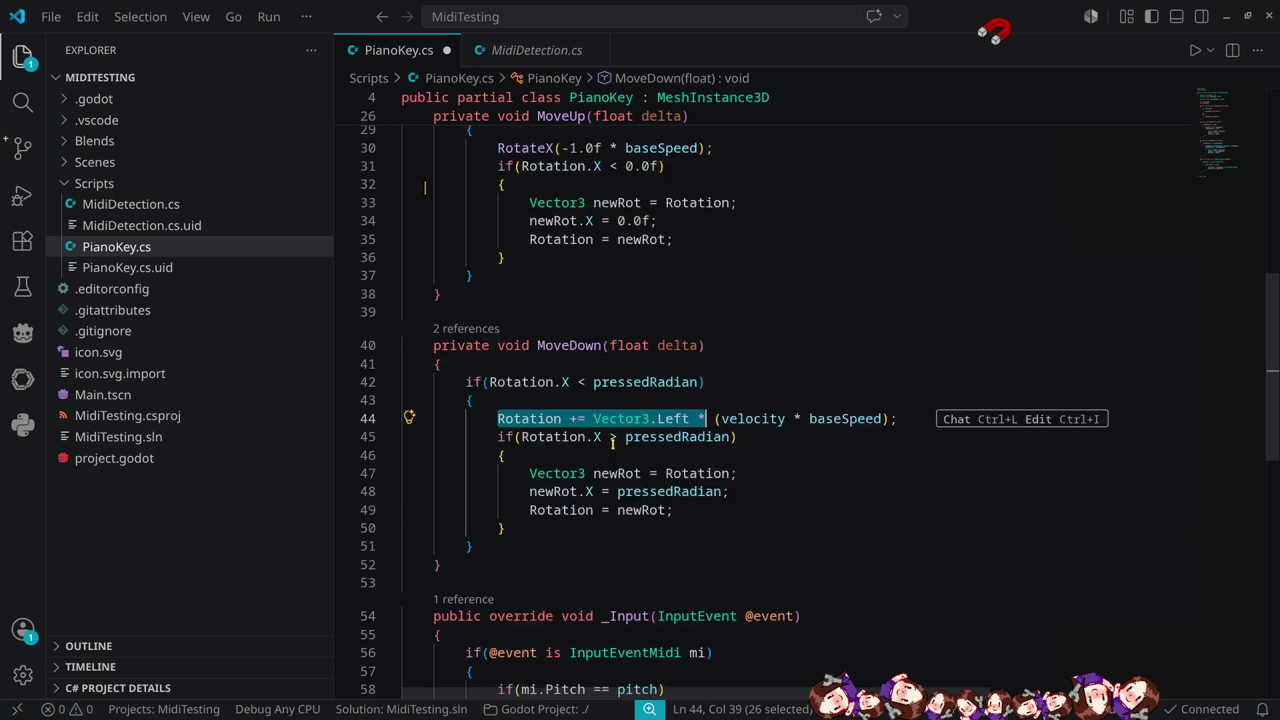
pyautogui.scroll(3, 612, 443)
pyautogui.moveTo(498, 316); pyautogui.dragTo(547, 315)
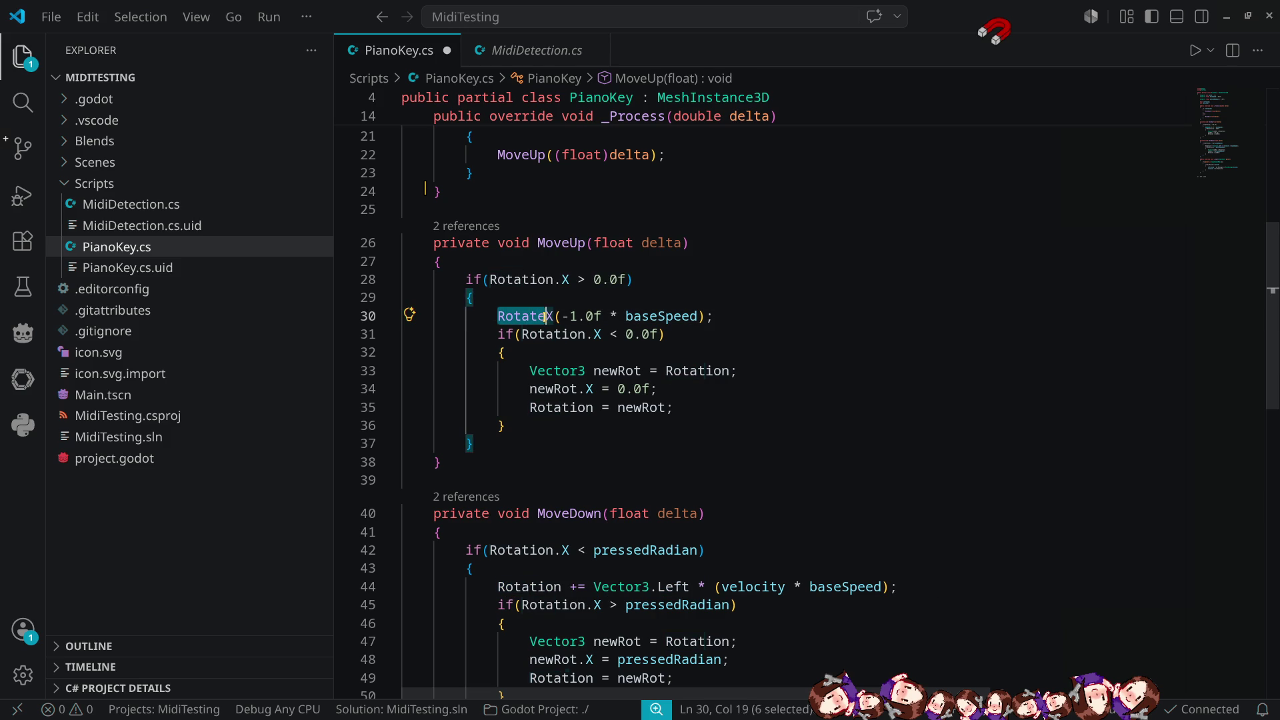
# Replace MoveUp's RotateX call with the copied rotation code.
pyautogui.hotkey('shift', 'Right')
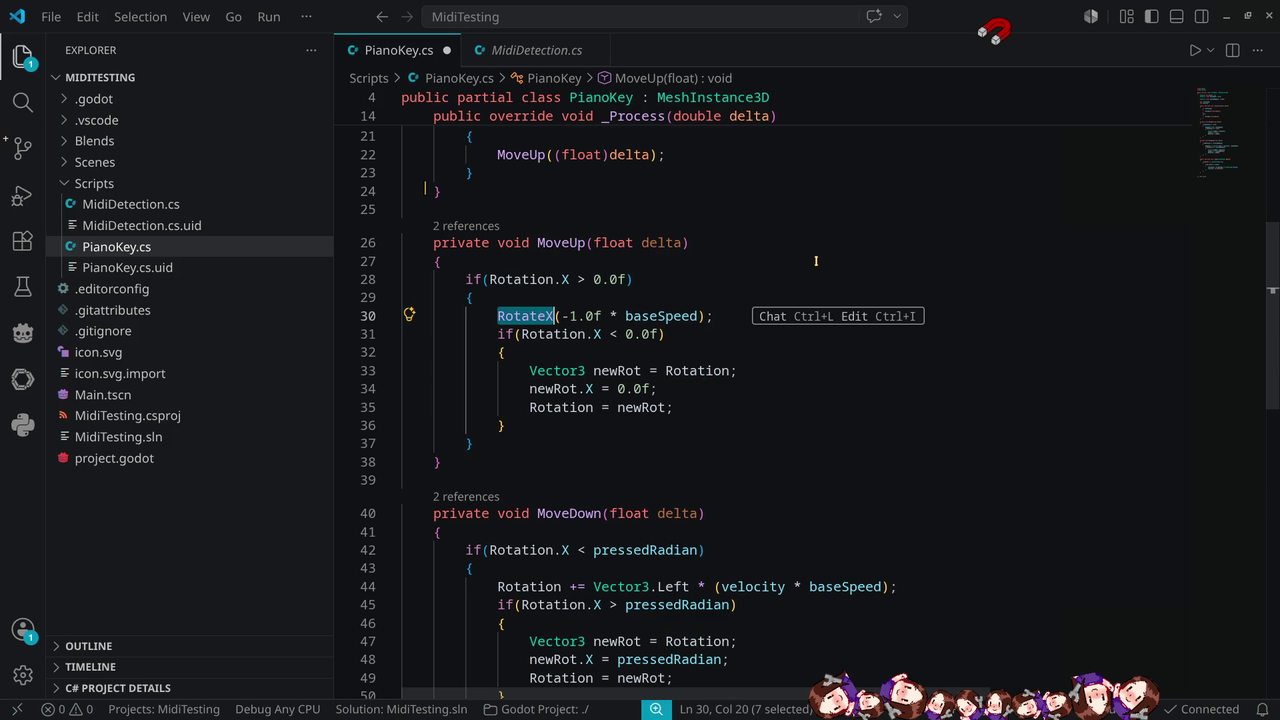
pyautogui.hotkey('ctrl', 'v')
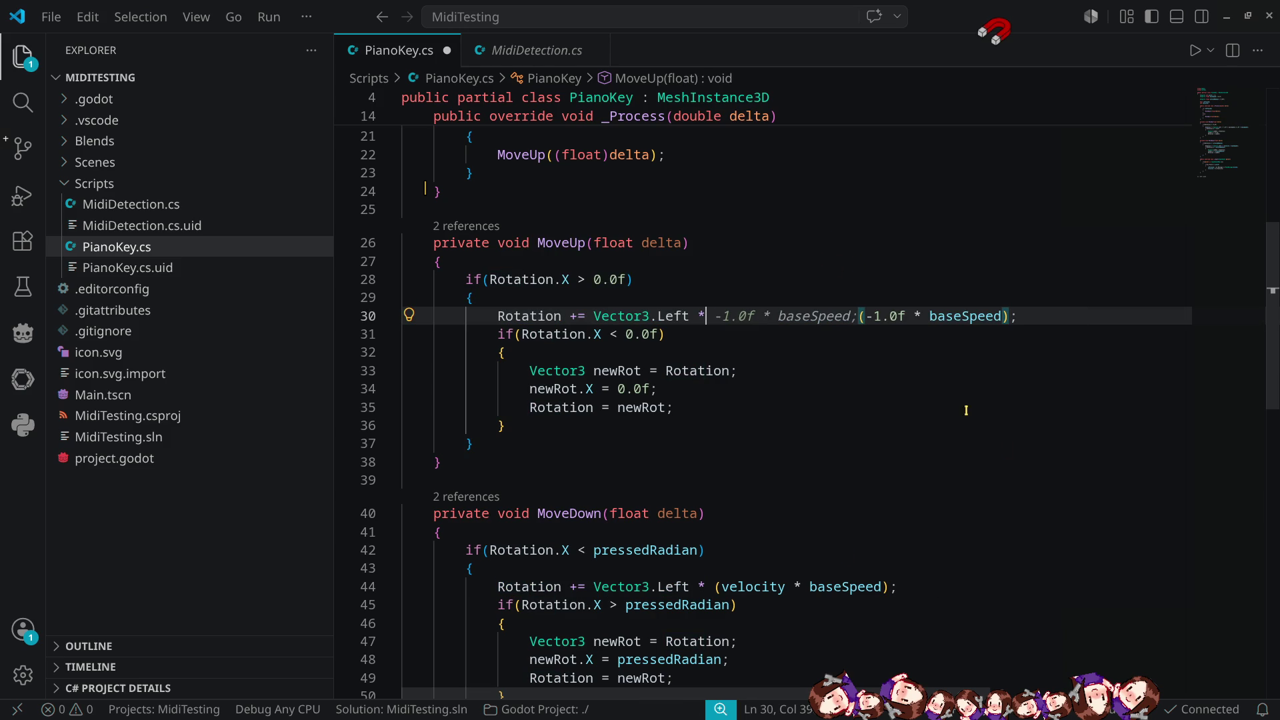
pyautogui.click(908, 371)
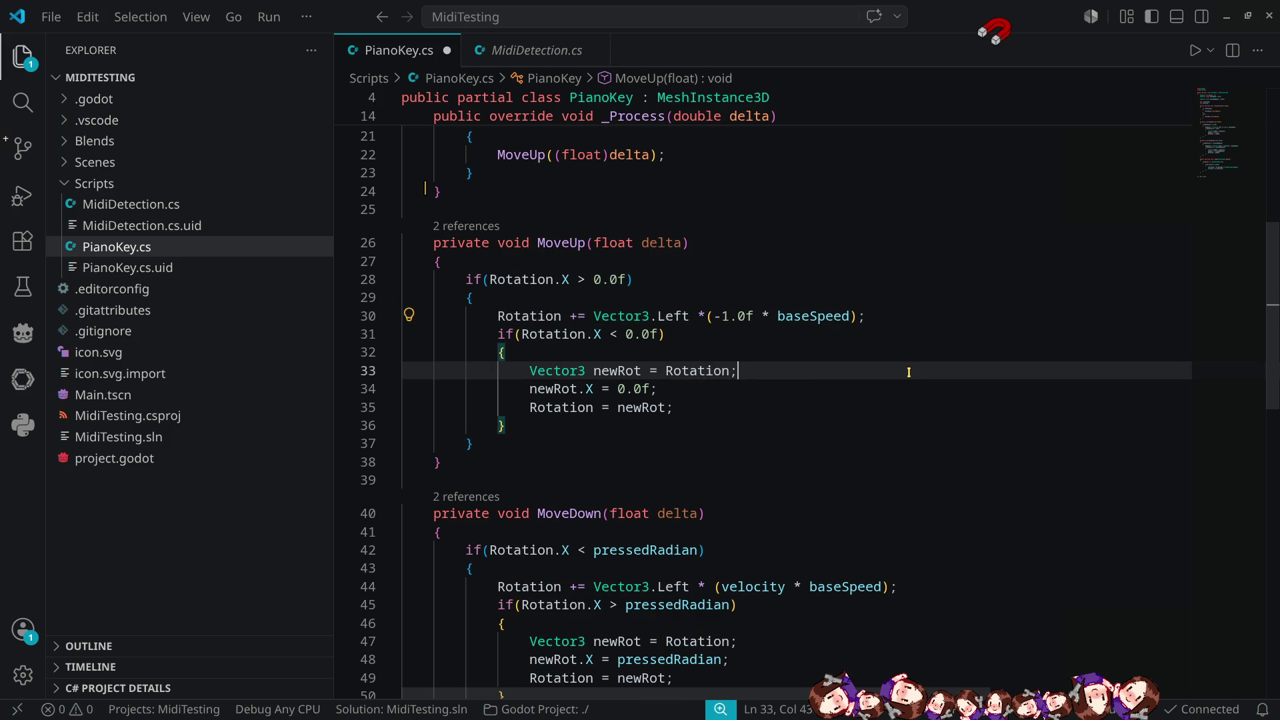
# Remove the (-1.0f multiplier and the stray closing parenthesis from line 30.
pyautogui.click(709, 316)
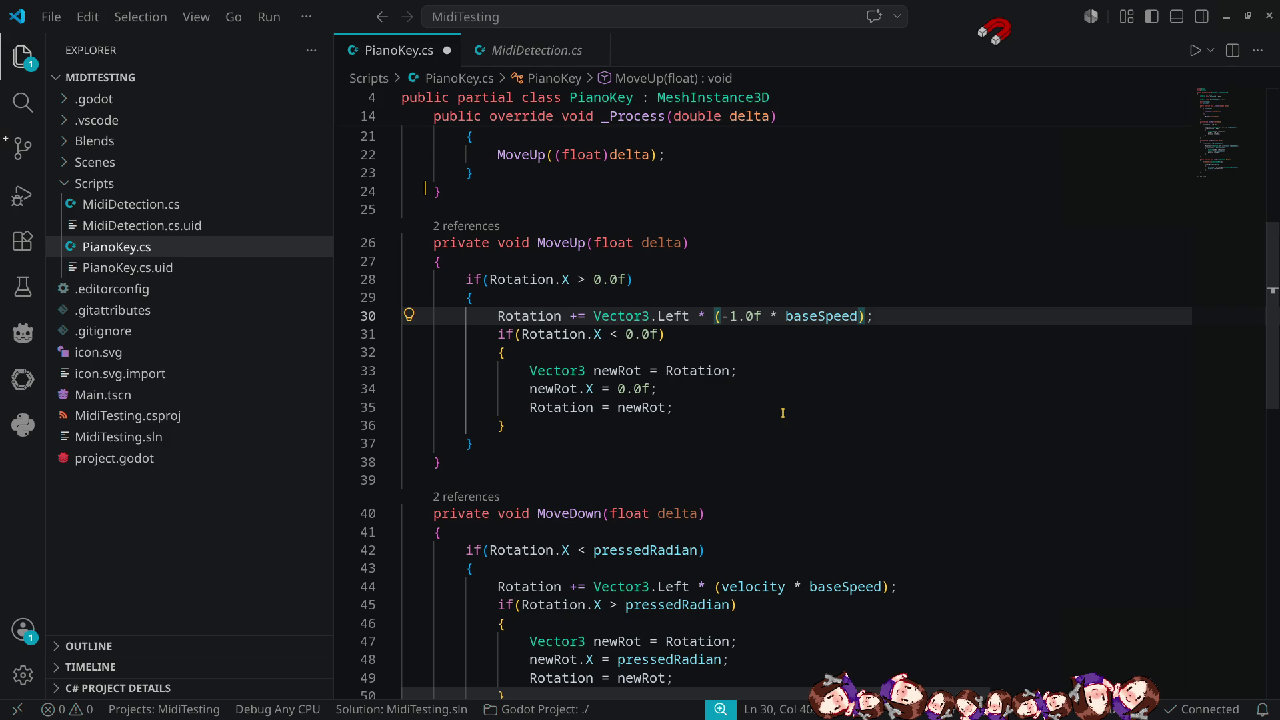
pyautogui.press('Delete')
pyautogui.press('Delete')
pyautogui.press('Delete')
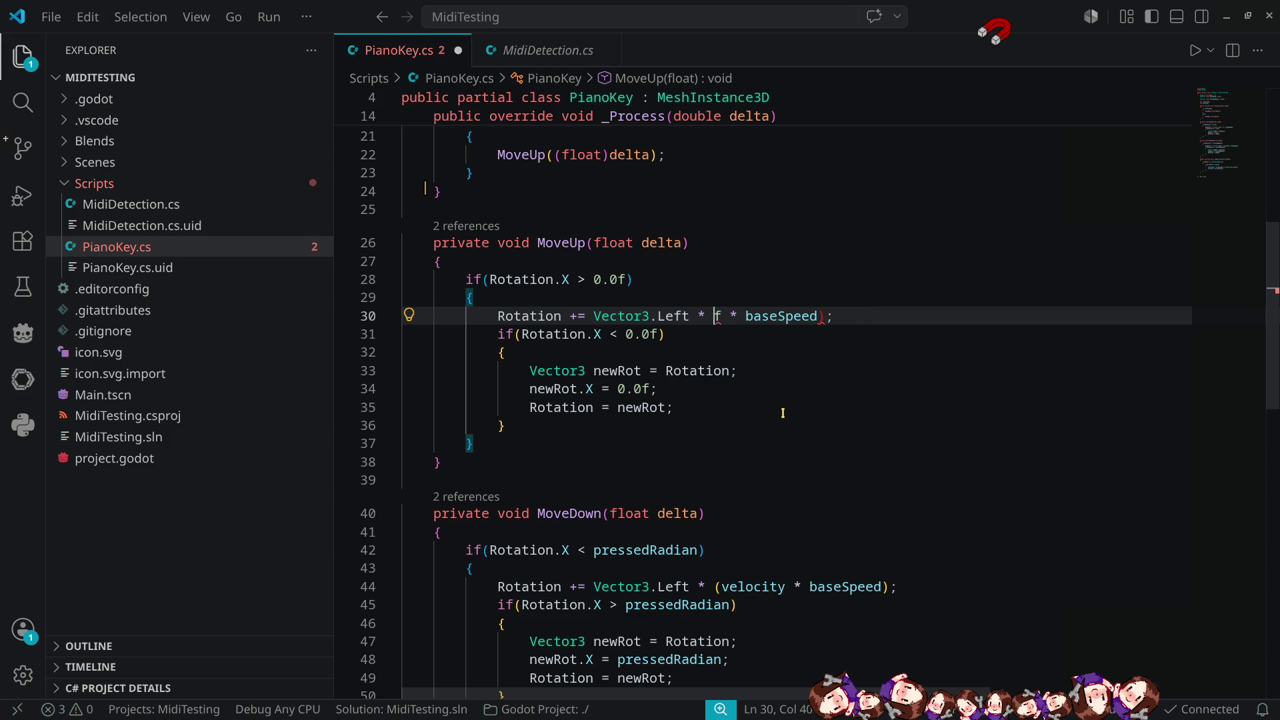
pyautogui.press('Delete')
pyautogui.press('Delete')
pyautogui.press('Delete')
pyautogui.press('End')
pyautogui.press('Left')
pyautogui.press('BackSpace')
# Change Vector3.Left to Vector3.Right on line 30, save PianoKey.cs, and run the project in Godot.
pyautogui.press('Left')
pyautogui.press('Left')
pyautogui.press('Left')
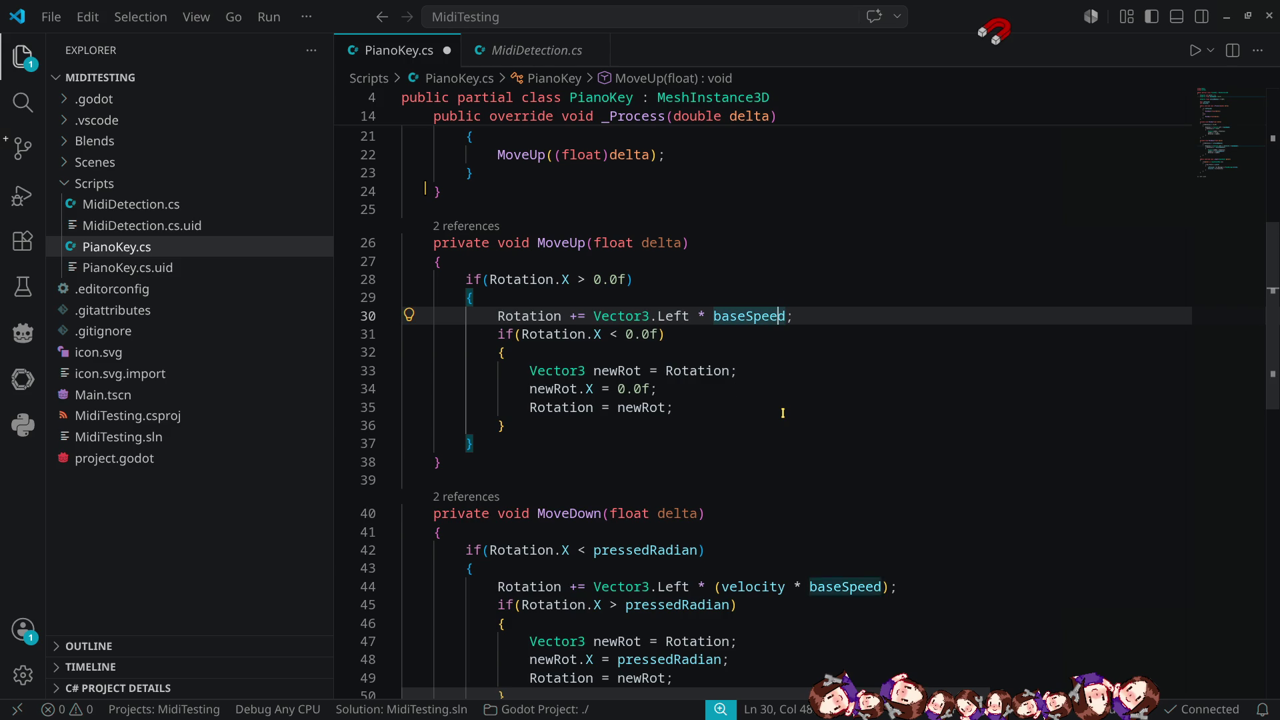
pyautogui.hotkey('ctrl', 'shift', 'Left')
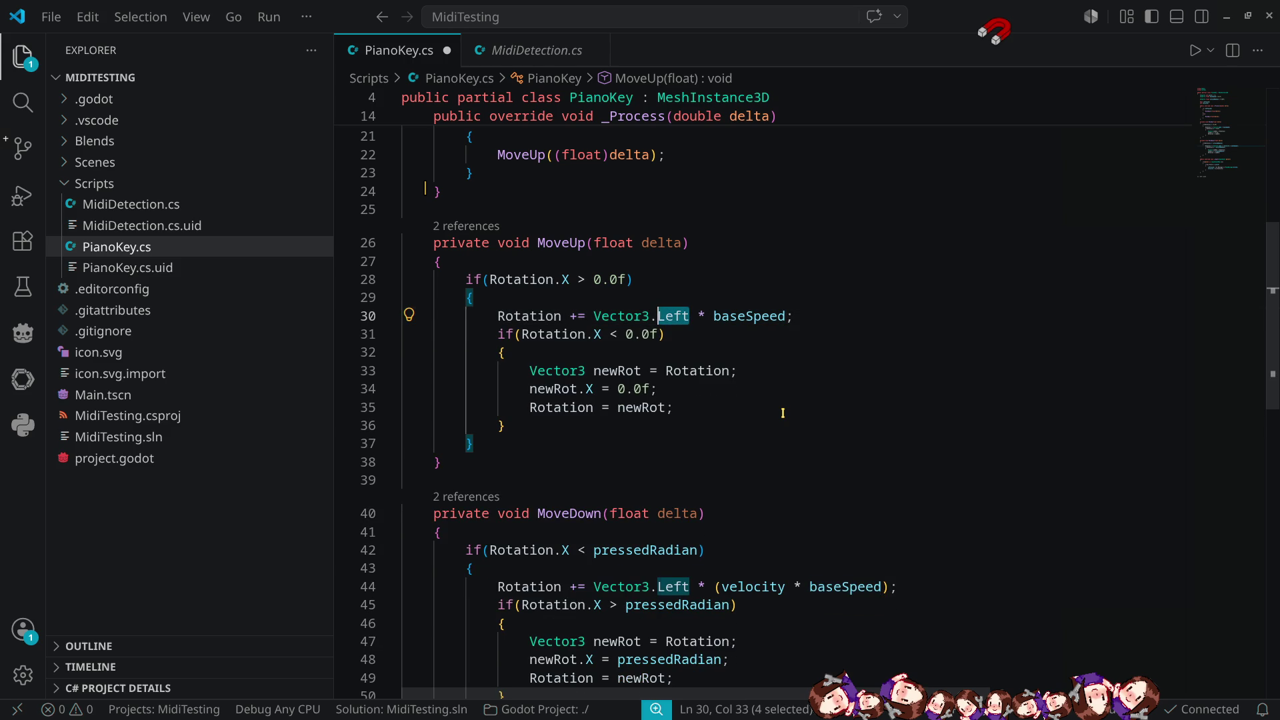
pyautogui.write('rig')
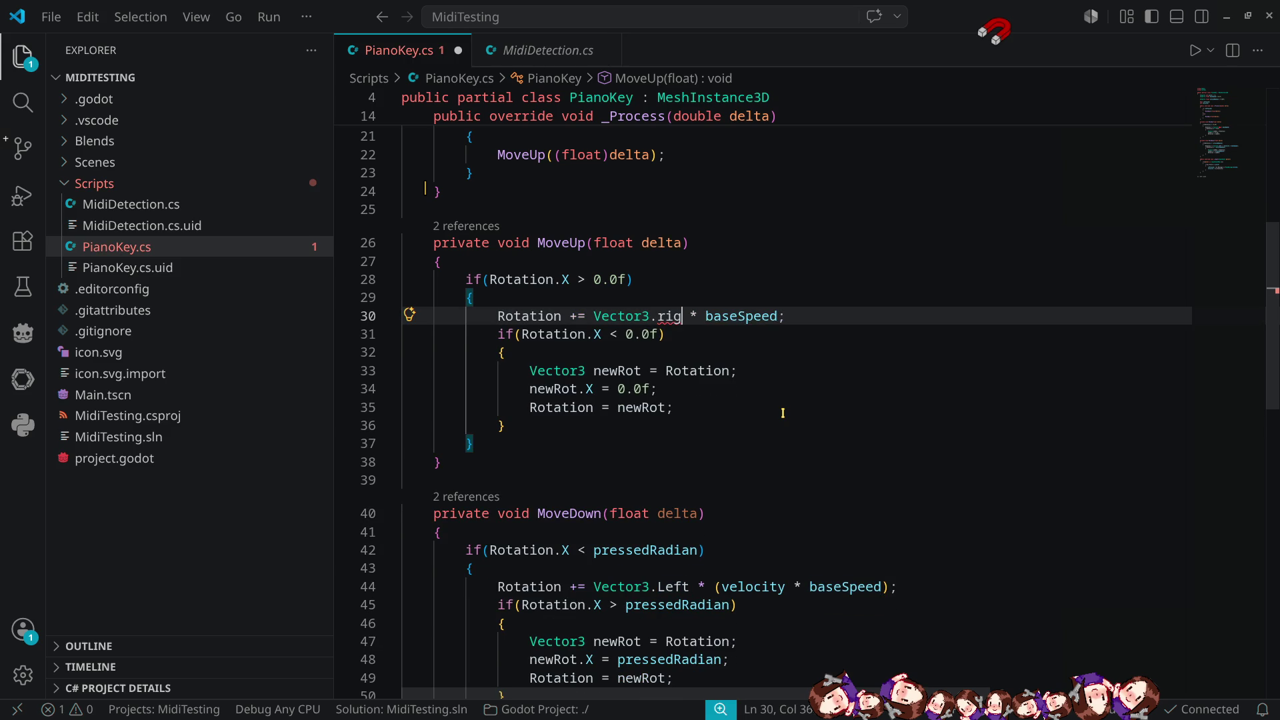
pyautogui.press('Tab')
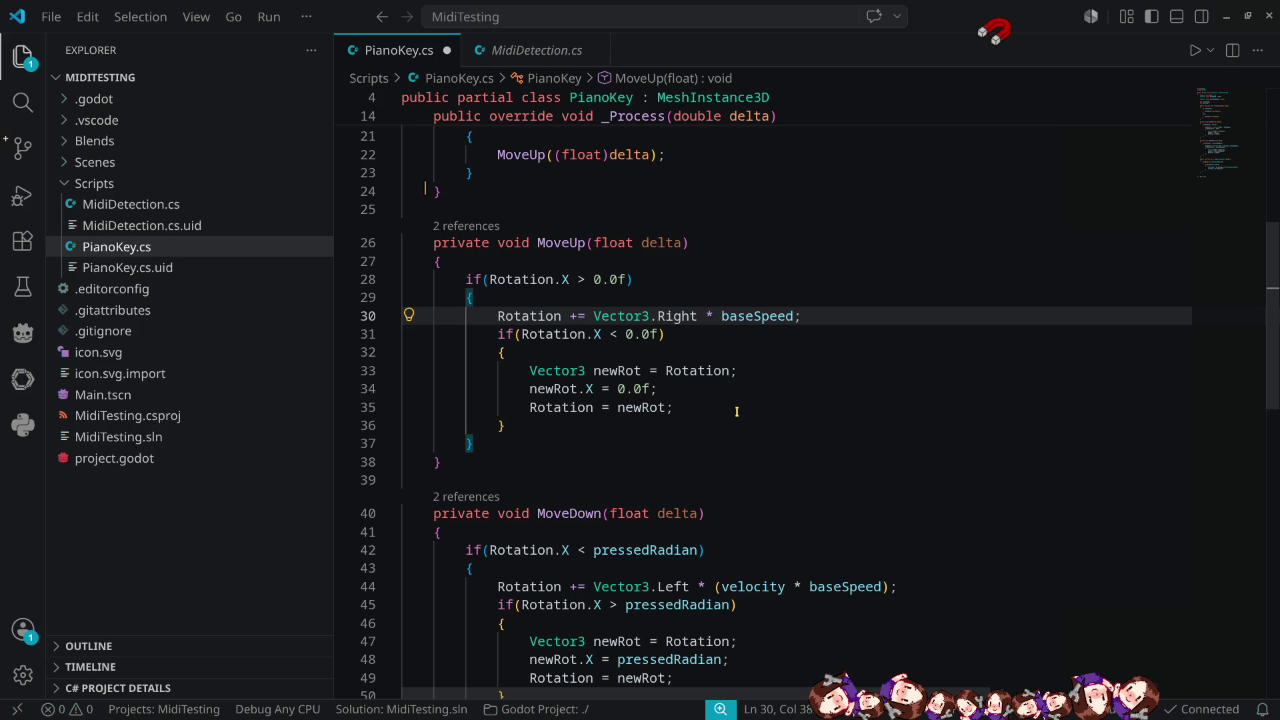
pyautogui.scroll(-4, 1066, 418)
pyautogui.hotkey('ctrl', 's')
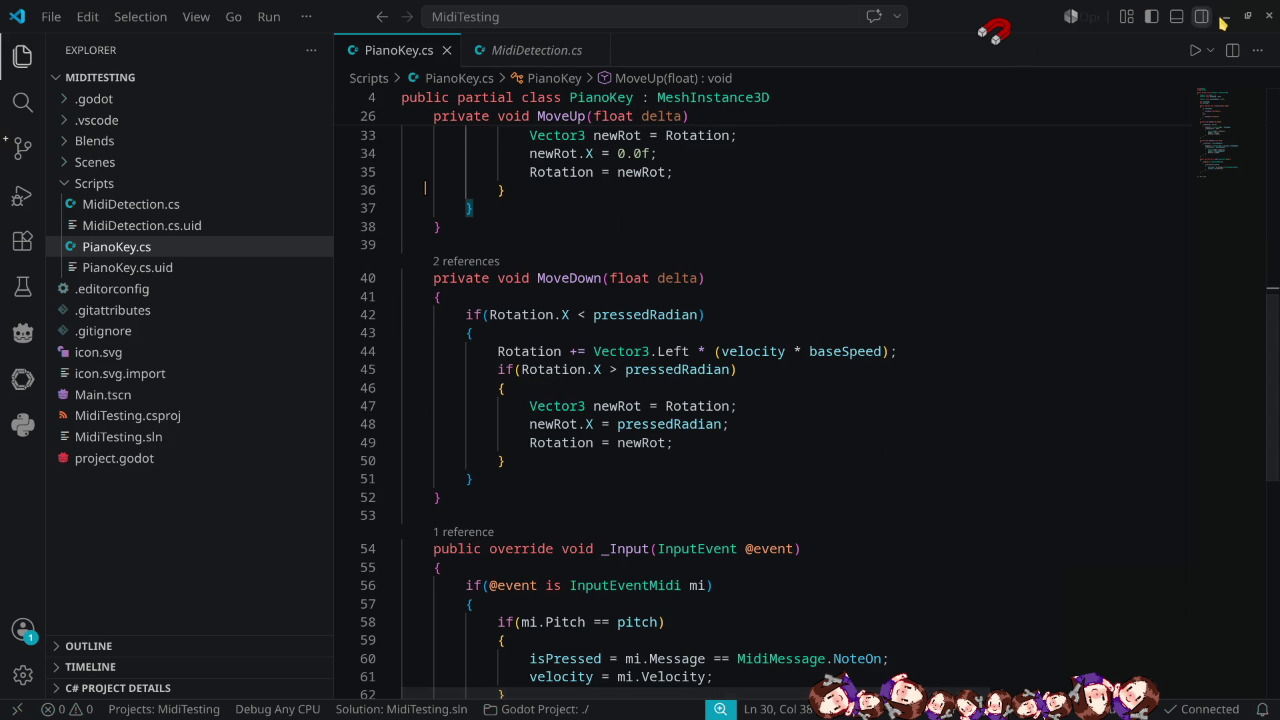
pyautogui.click(1226, 16)
pyautogui.click(1069, 32)
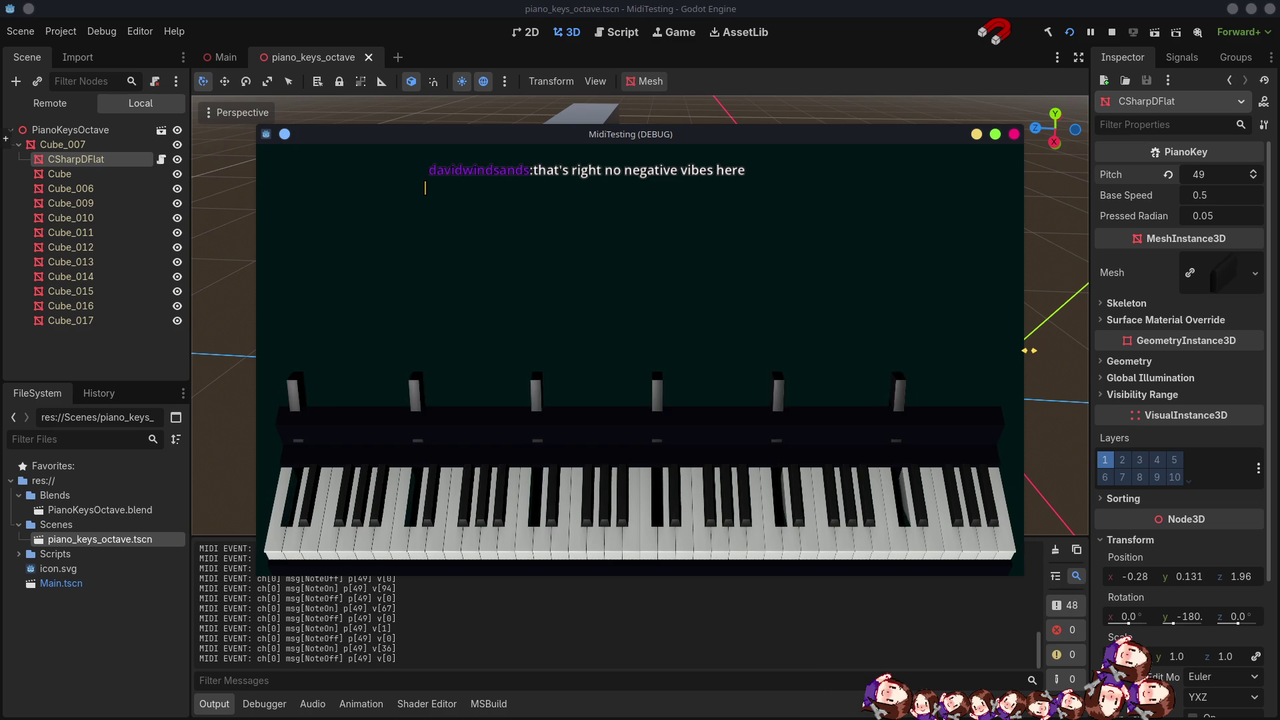
# Set CSharpDFlat's Base Speed to 0.1, watch the running game, then stop it.
pyautogui.click(1220, 196)
pyautogui.write('.')
pyautogui.press('Return')
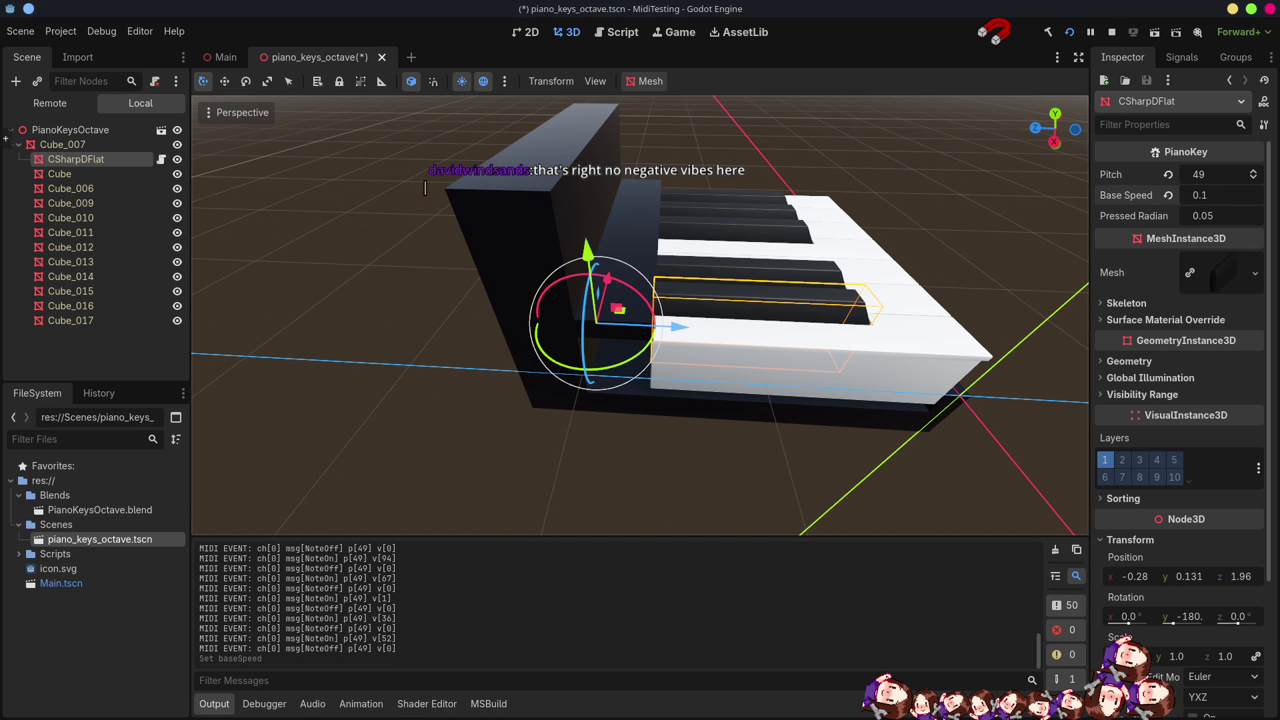
pyautogui.hotkey('alt', 'Tab')
pyautogui.hotkey('alt', 'Tab')
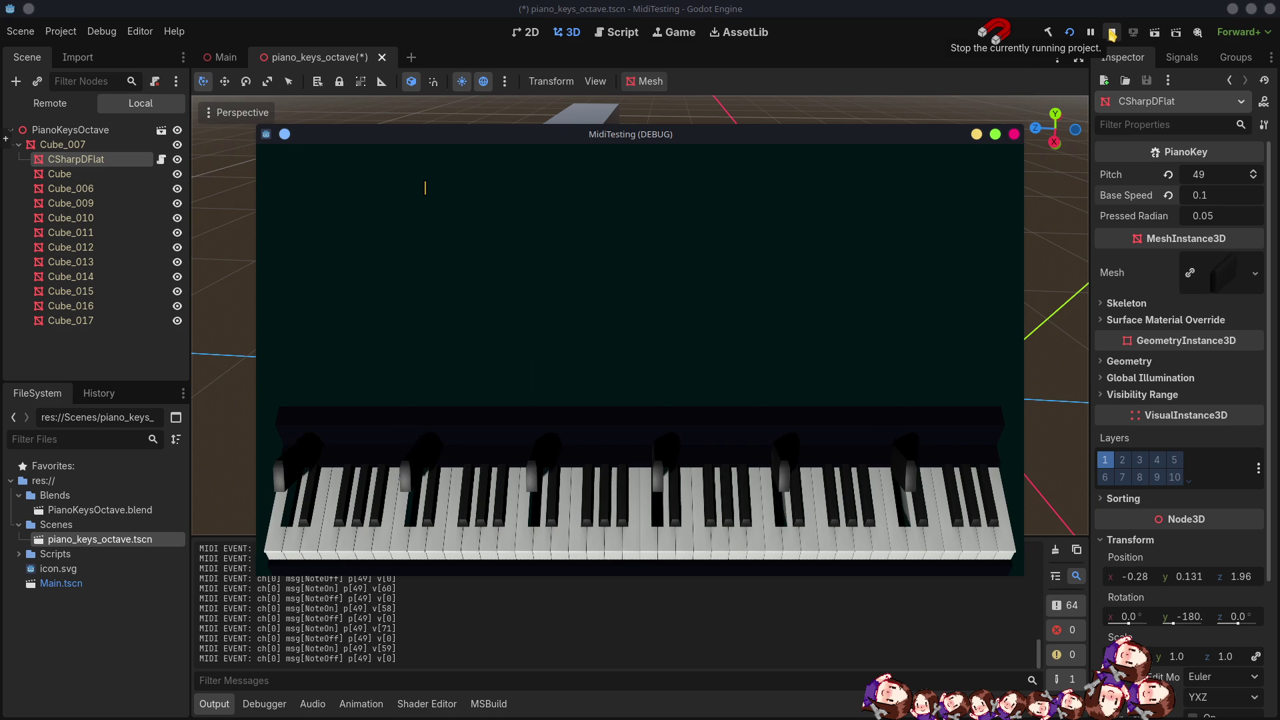
pyautogui.click(1112, 35)
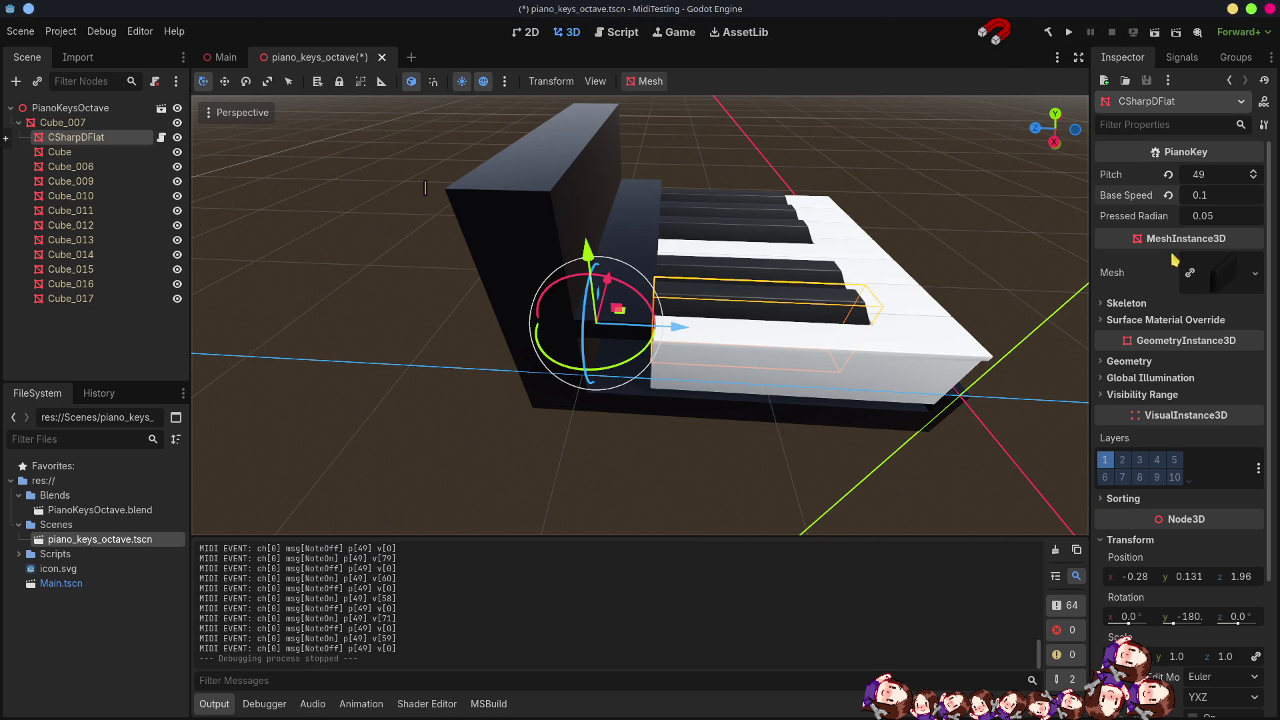
# Set Base Speed to 0.01 and Pressed Radian to 0.6, then save the piano_keys_octave scene.
pyautogui.click(1220, 195)
pyautogui.write('01')
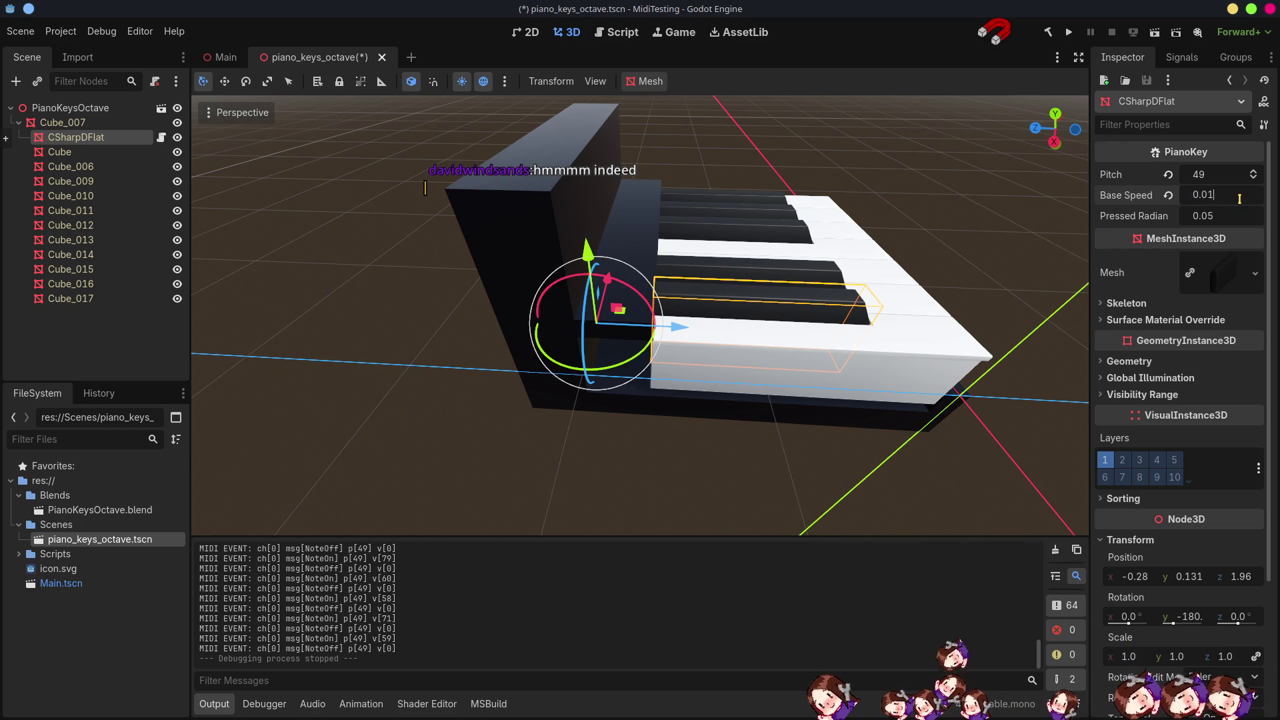
pyautogui.press('Tab')
pyautogui.press('End')
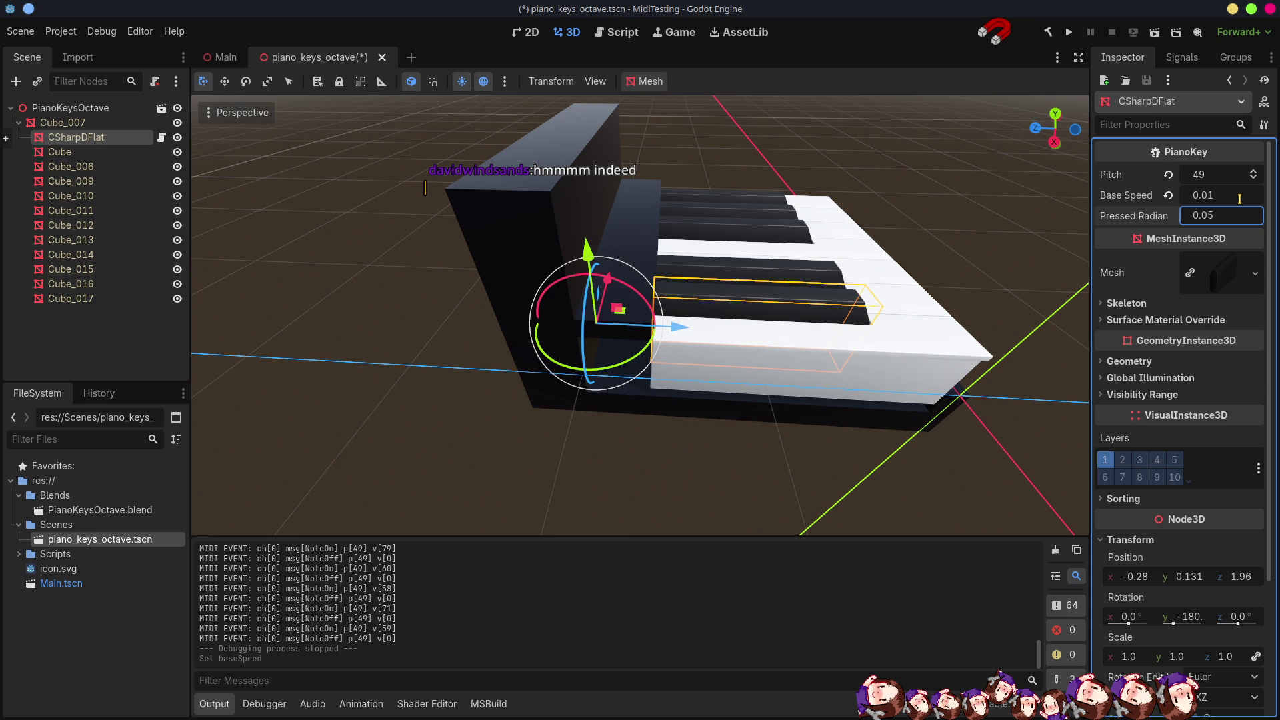
pyautogui.write('0.6')
pyautogui.press('Return')
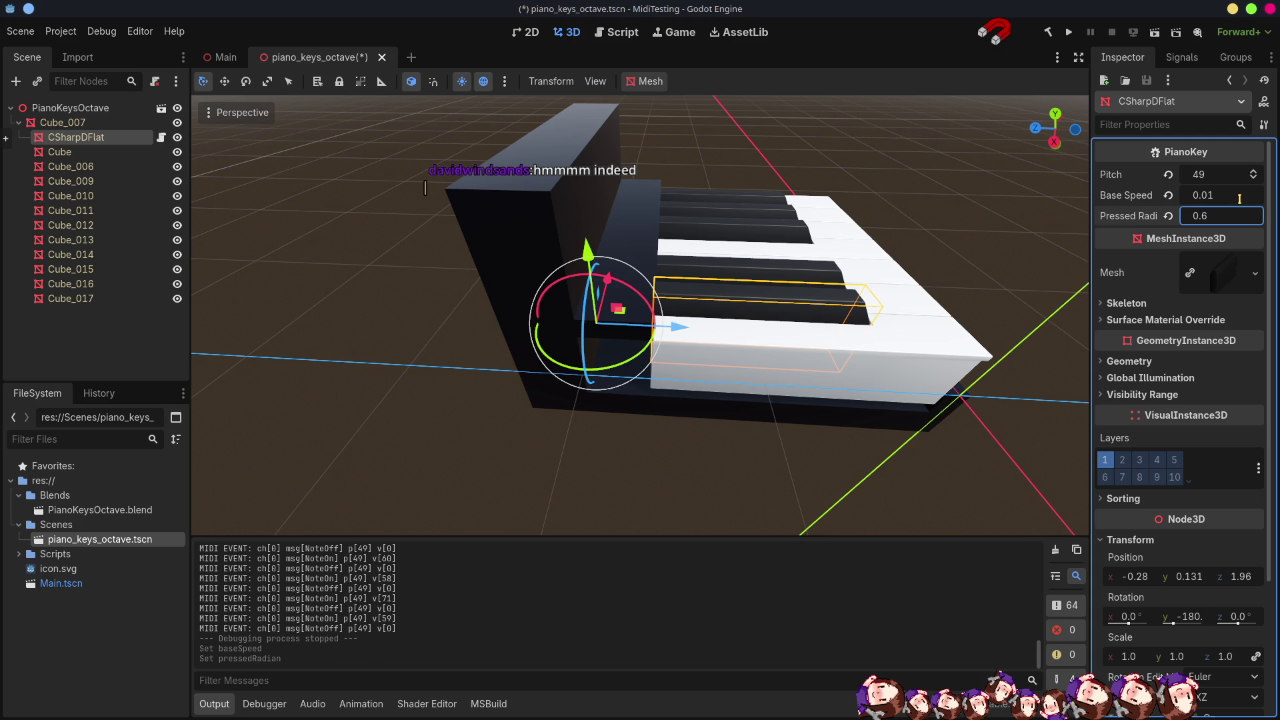
pyautogui.hotkey('ctrl', 's')
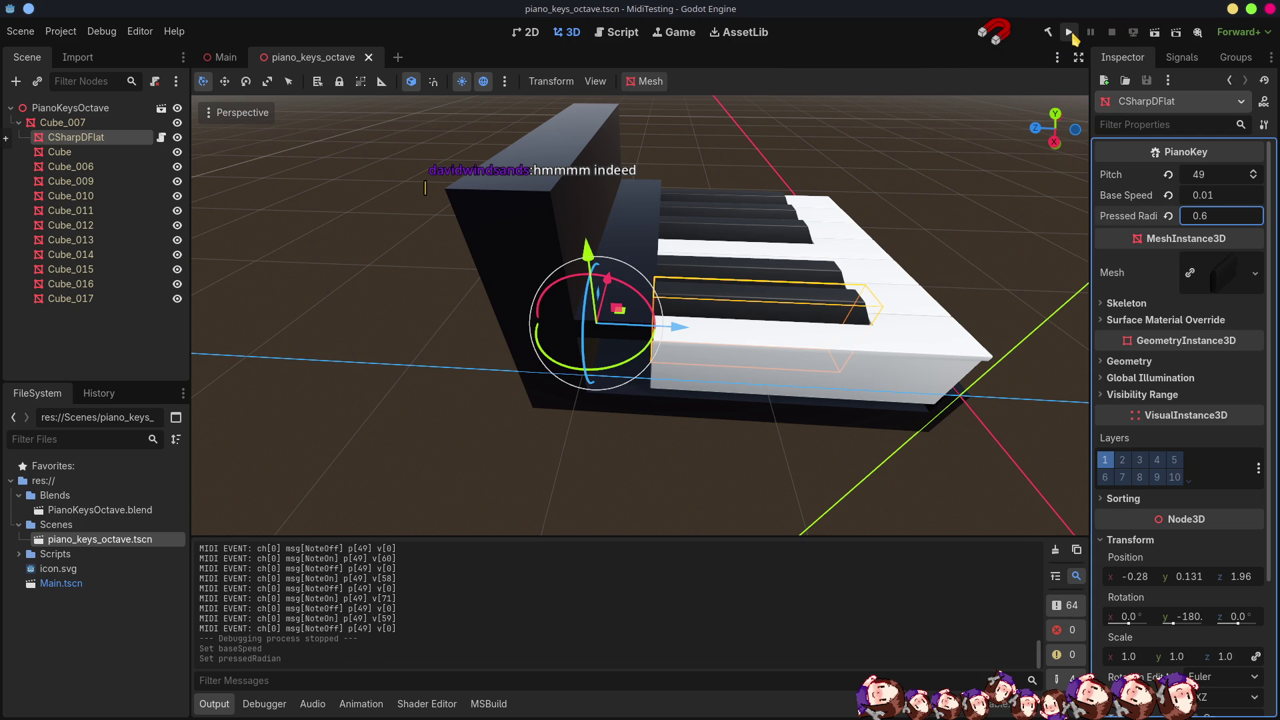
# Run the project with the new key values and show the live Remote scene tree.
pyautogui.click(1070, 32)
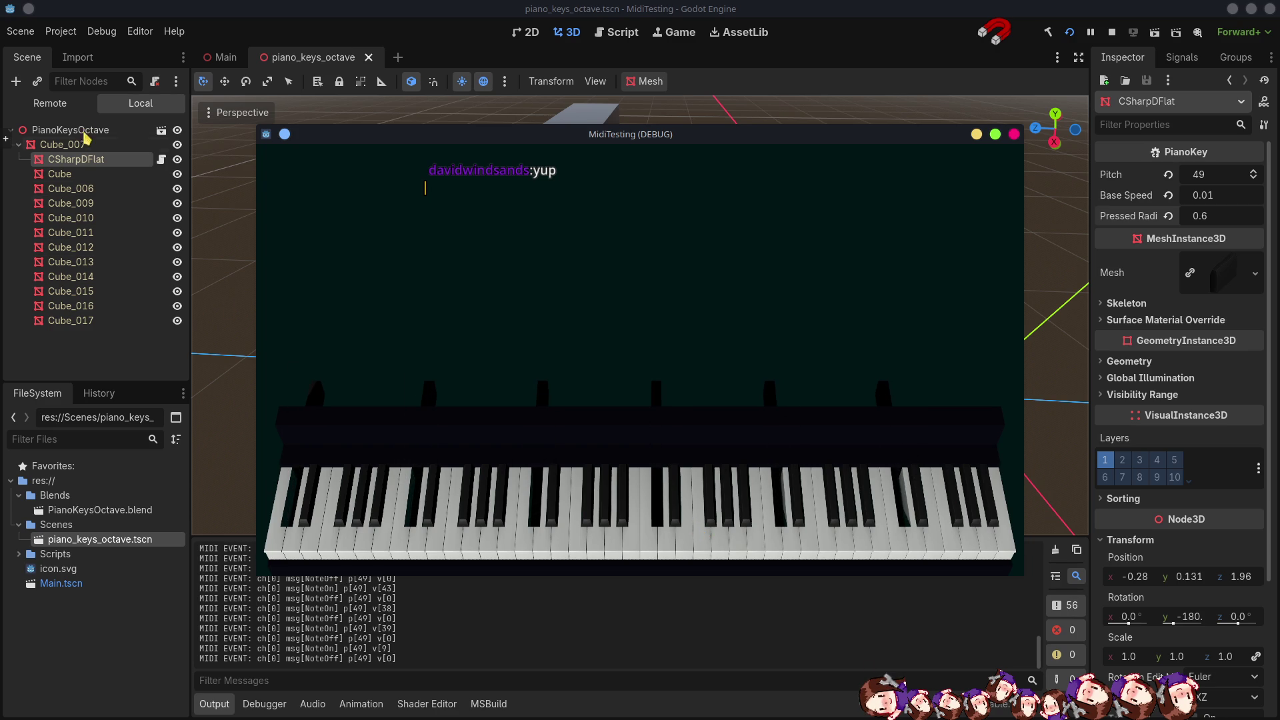
pyautogui.click(45, 105)
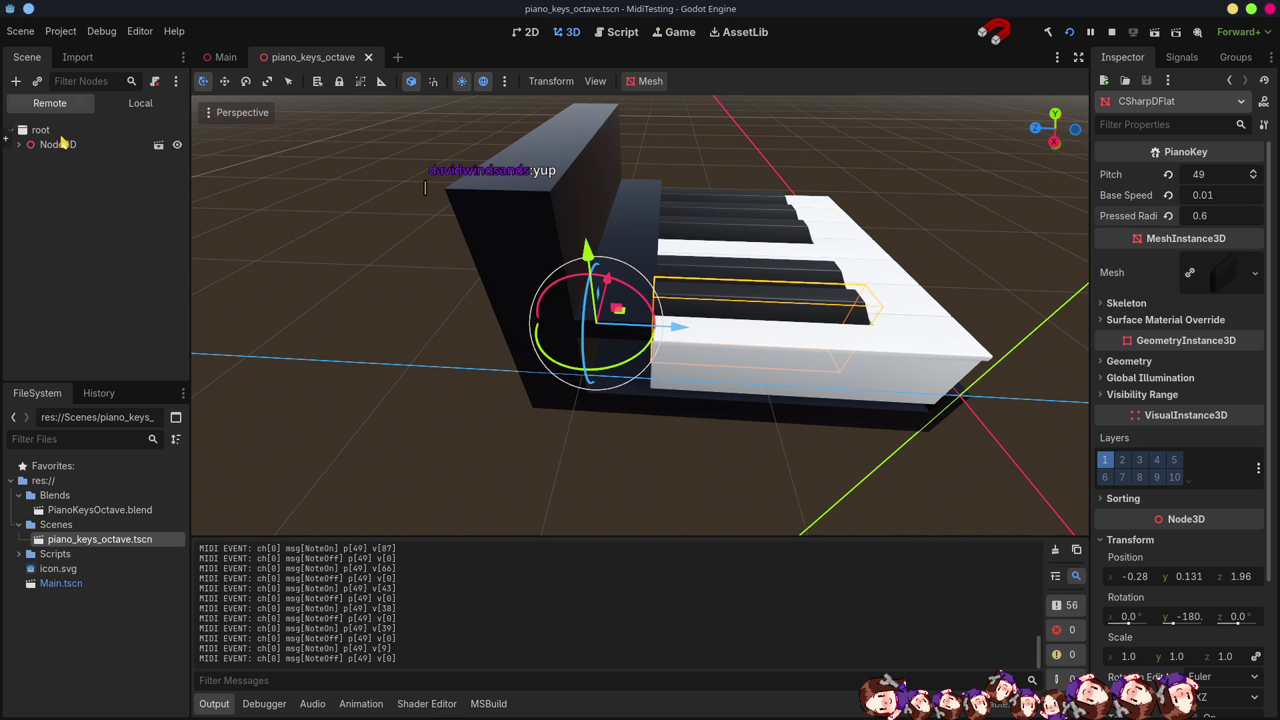
# Filter the live tree for 'cshar', inspect CSharpDFlat's Rotation, then stop the run and return to PianoKey.cs.
pyautogui.click(73, 84)
pyautogui.write('csha')
pyautogui.write('r')
pyautogui.click(60, 130)
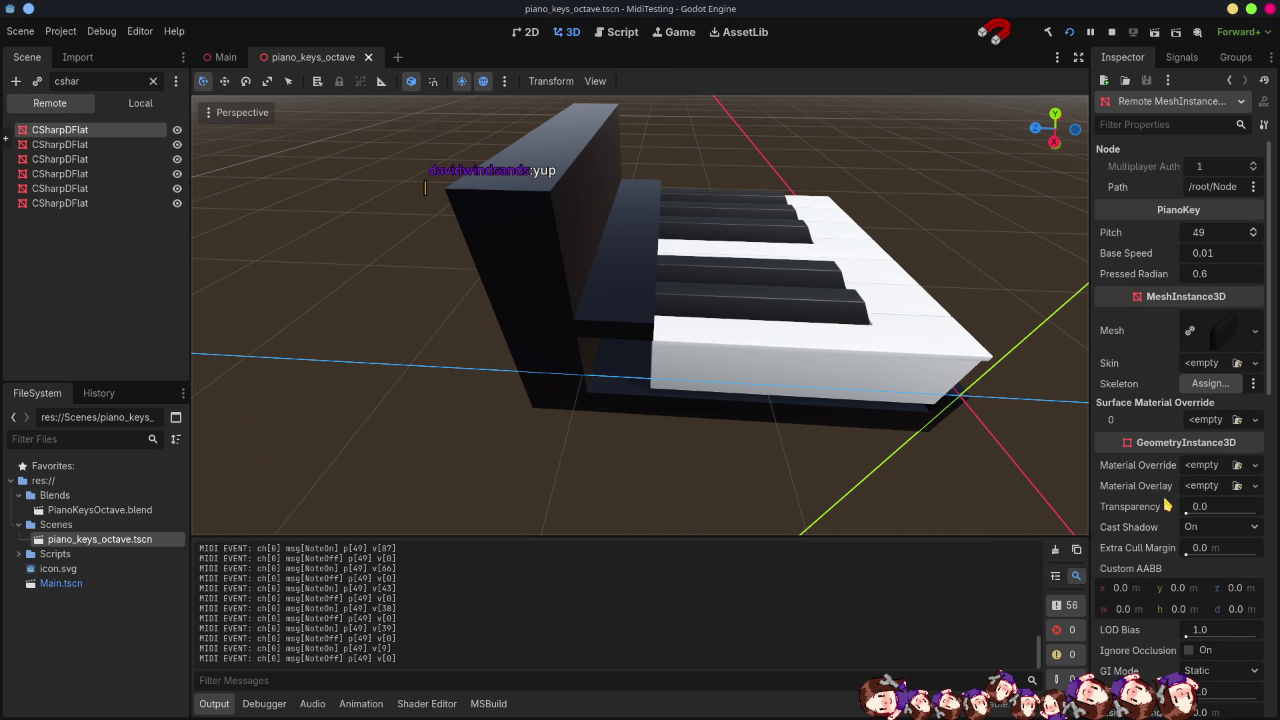
pyautogui.scroll(-5, 1168, 505)
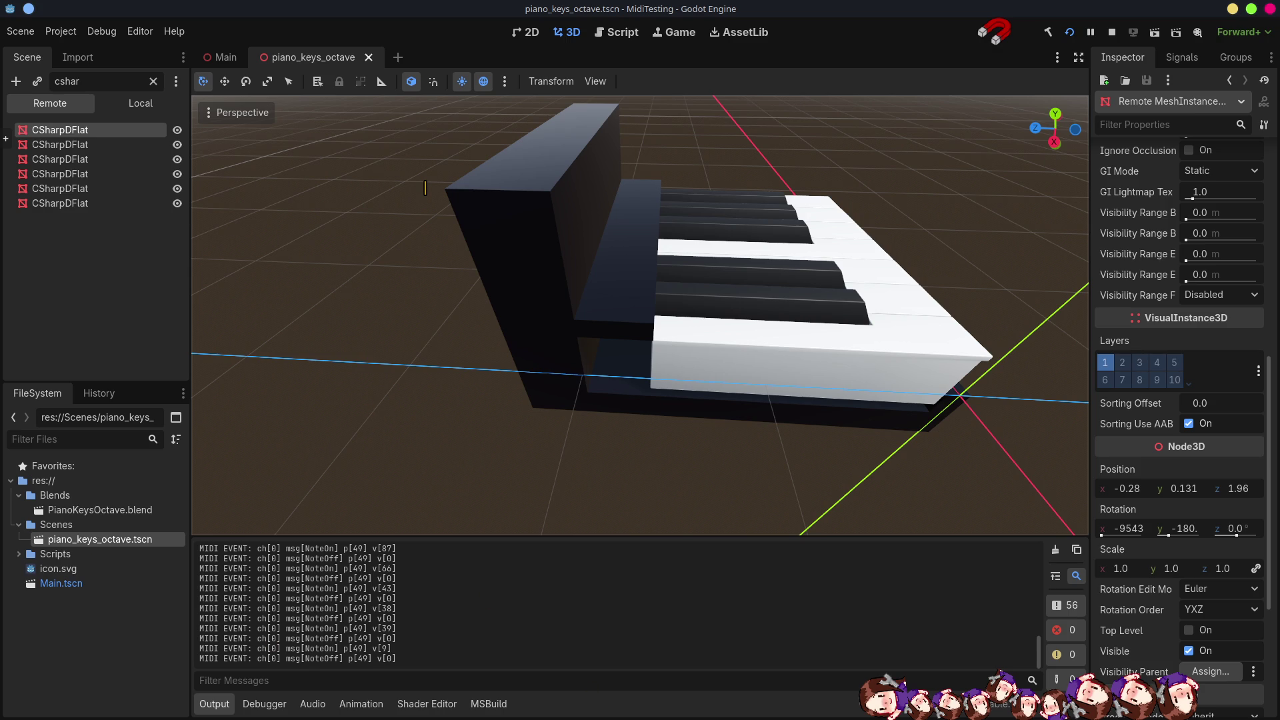
pyautogui.hotkey('alt', 'Tab')
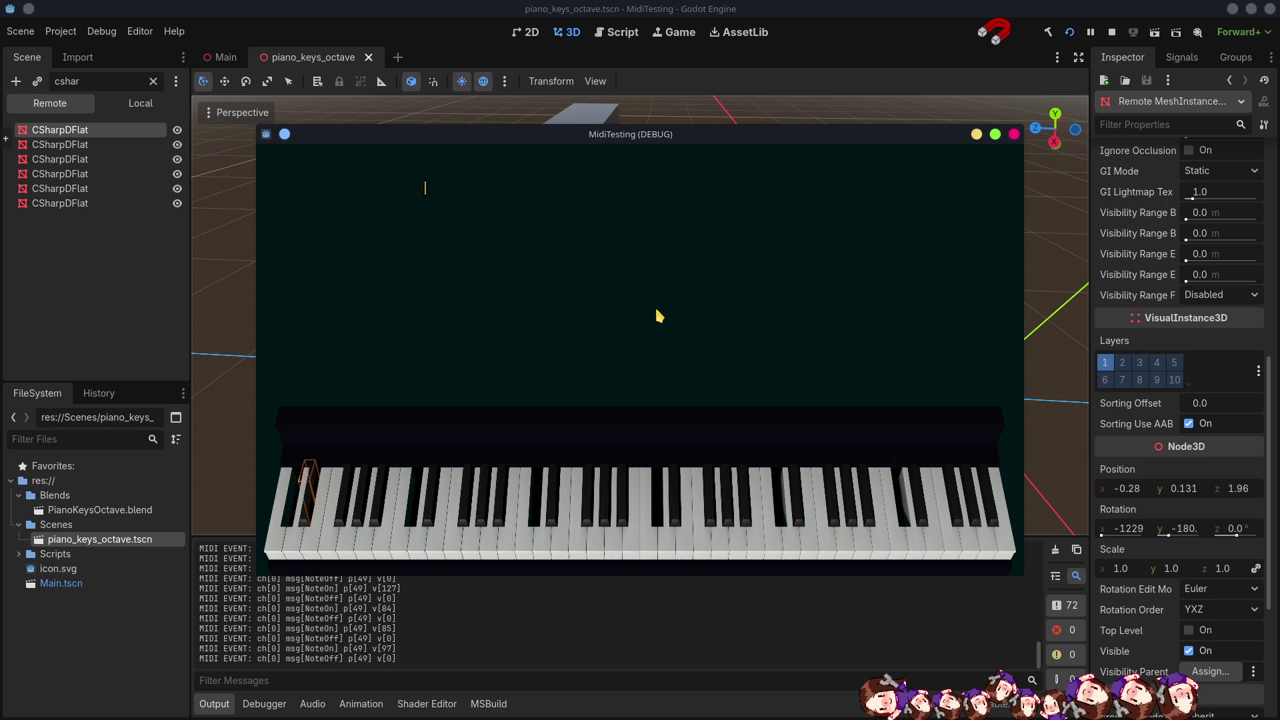
pyautogui.click(1111, 32)
pyautogui.hotkey('alt', 'Tab')
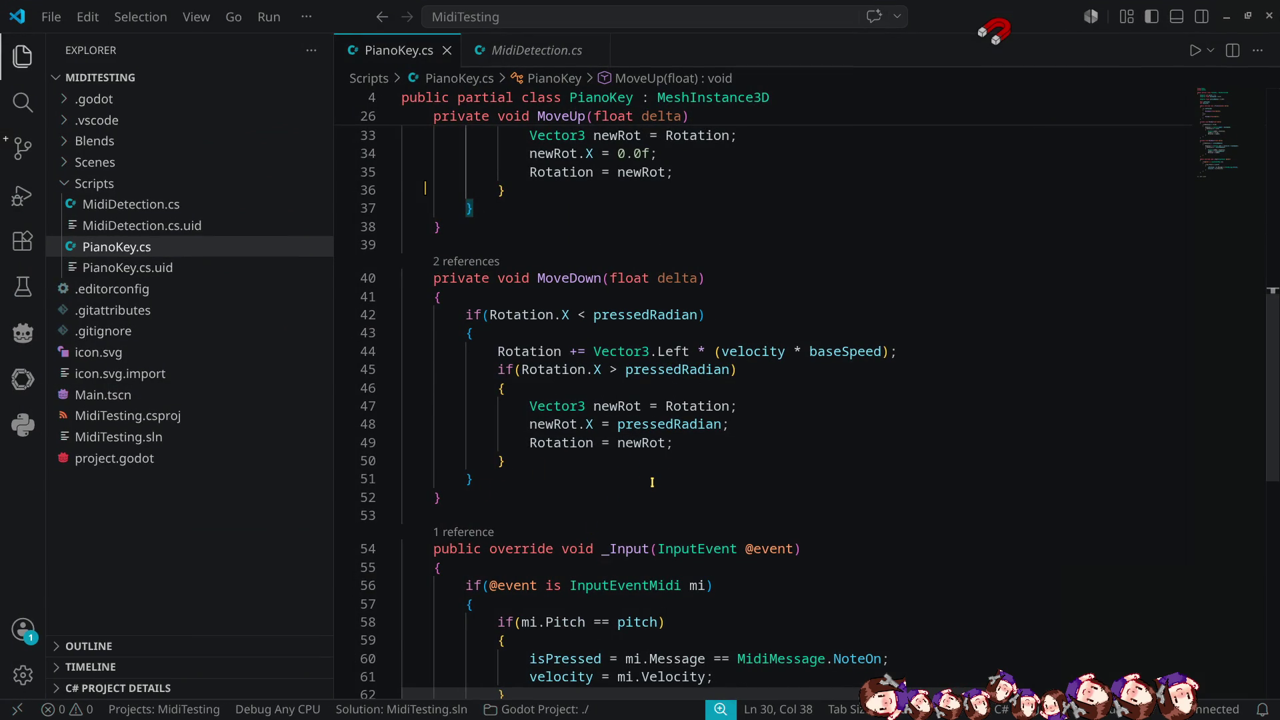
# Change Vector3.Right back to Vector3.Left on line 30 in MoveUp.
pyautogui.scroll(3, 652, 481)
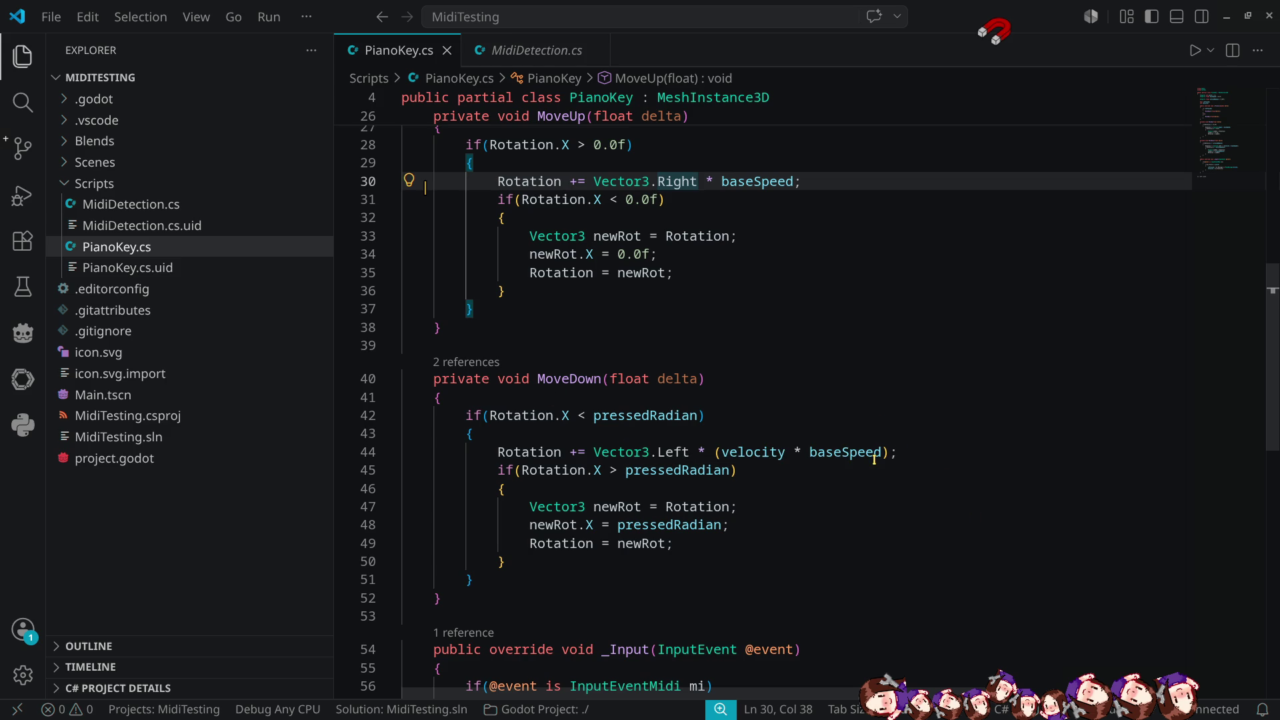
pyautogui.moveTo(874, 459)
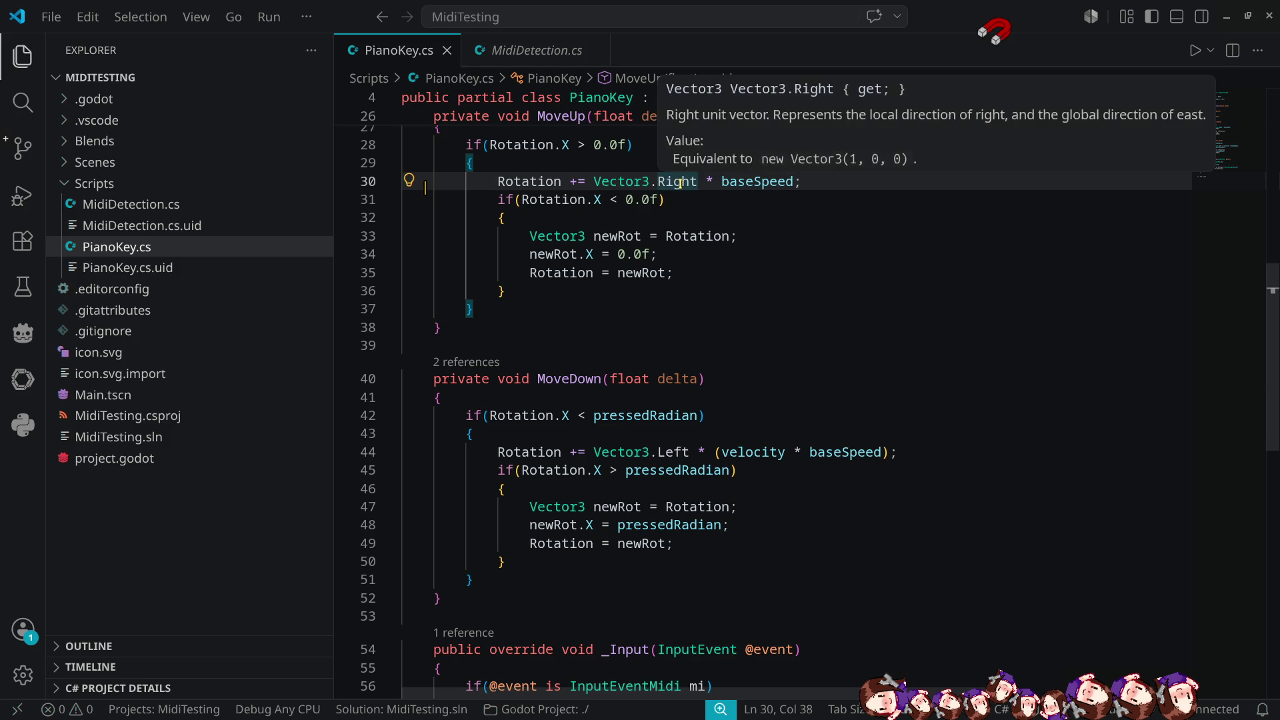
pyautogui.doubleClick(679, 182)
pyautogui.write('lef')
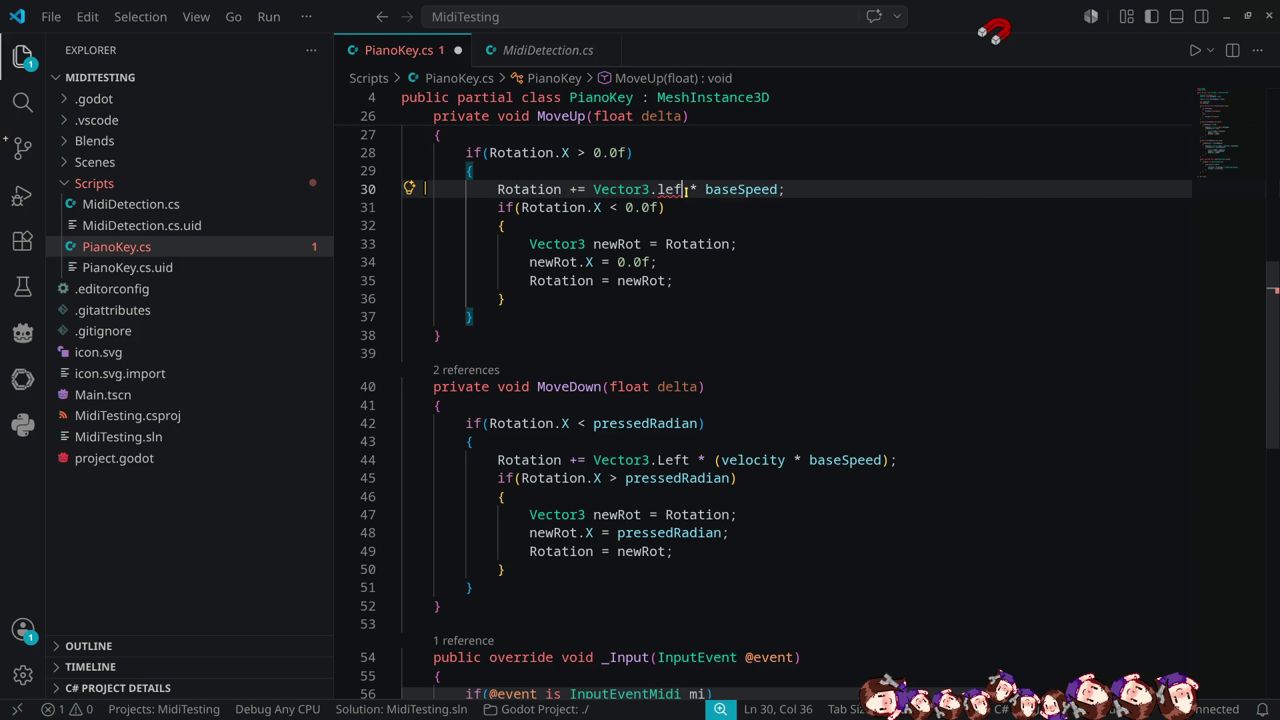
pyautogui.hotkey('ctrl', 'space')
# Change Vector3.Left to Vector3.Right on line 44 in MoveDown and save PianoKey.cs.
pyautogui.press('Tab')
pyautogui.press('Down')
pyautogui.press('Down')
pyautogui.press('Down')
pyautogui.press('Down')
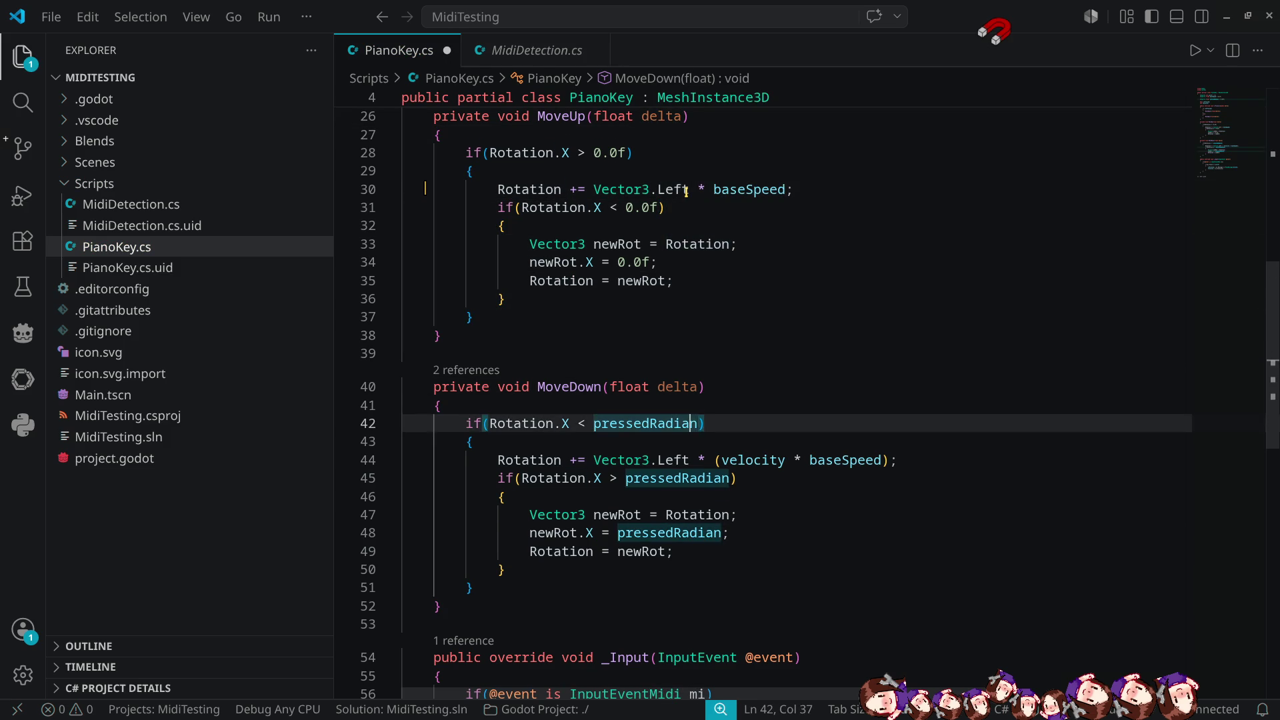
pyautogui.press('Down')
pyautogui.press('Down')
pyautogui.hotkey('ctrl', 'shift', 'Left')
pyautogui.write('Right')
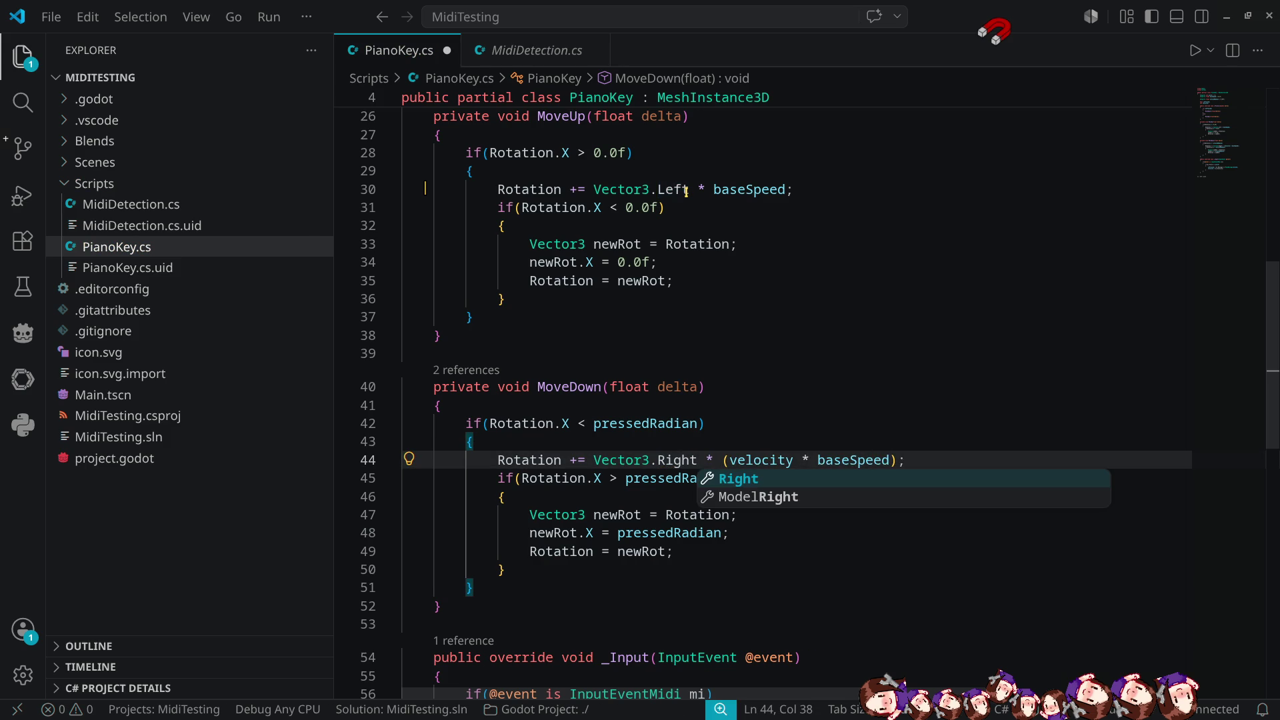
pyautogui.click(751, 534)
pyautogui.hotkey('ctrl', 's')
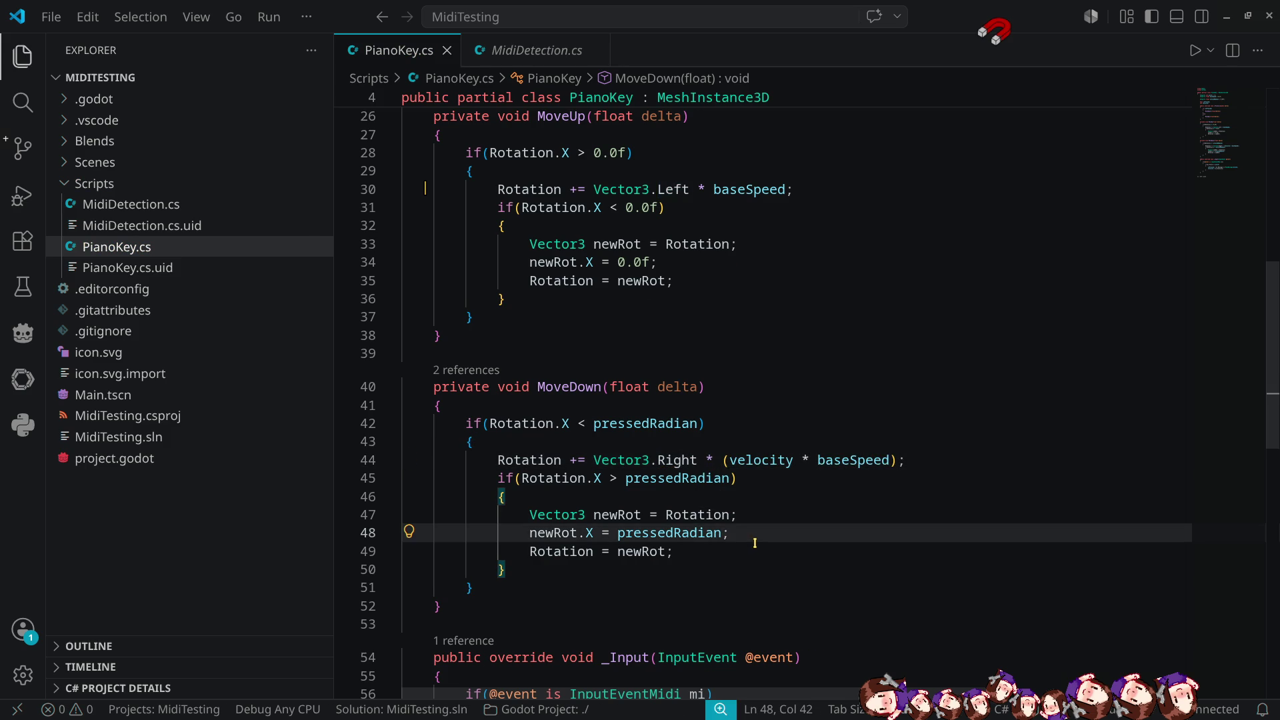
# Review the velocity term on line 44, then return to the Godot editor.
pyautogui.scroll(-4, 758, 526)
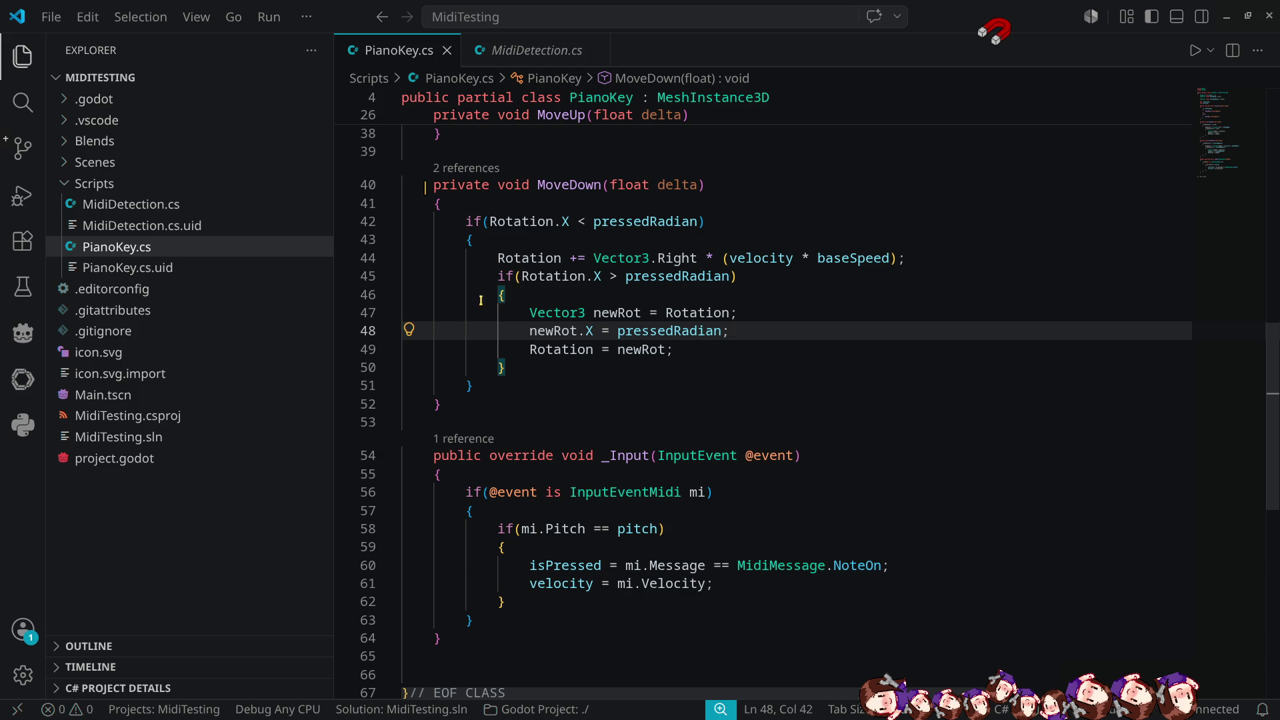
pyautogui.moveTo(559, 265)
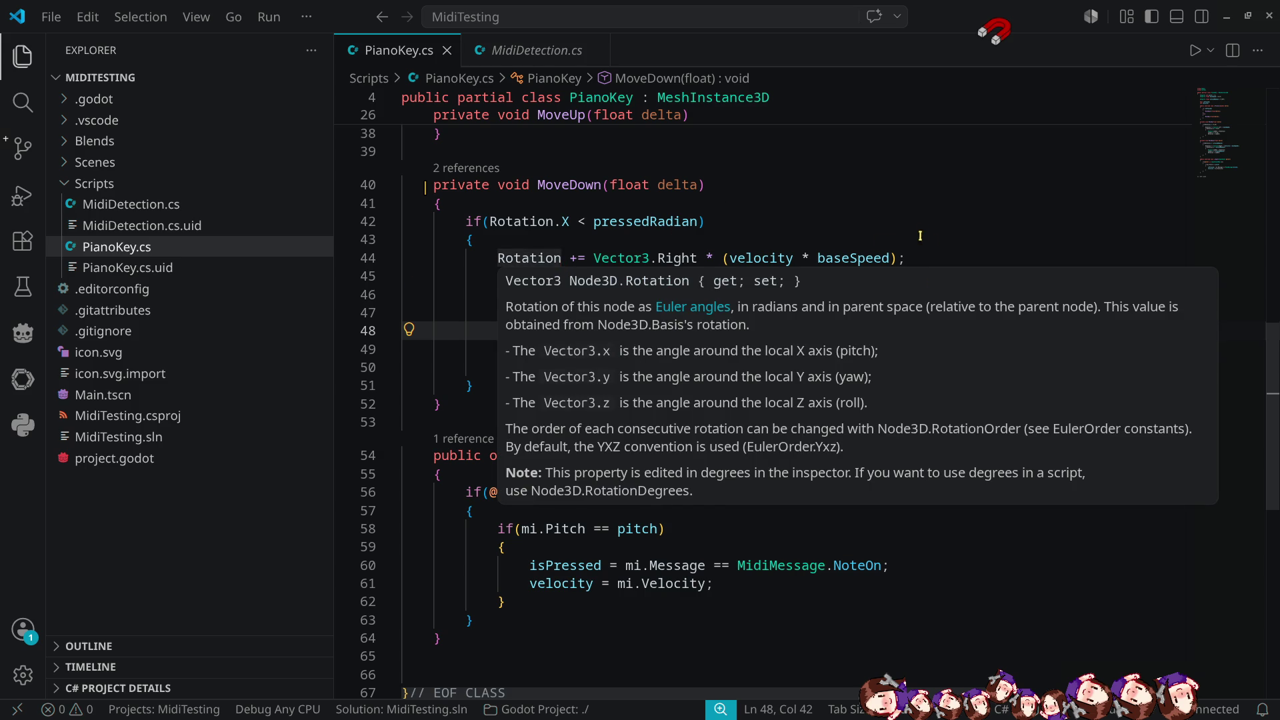
pyautogui.click(761, 258)
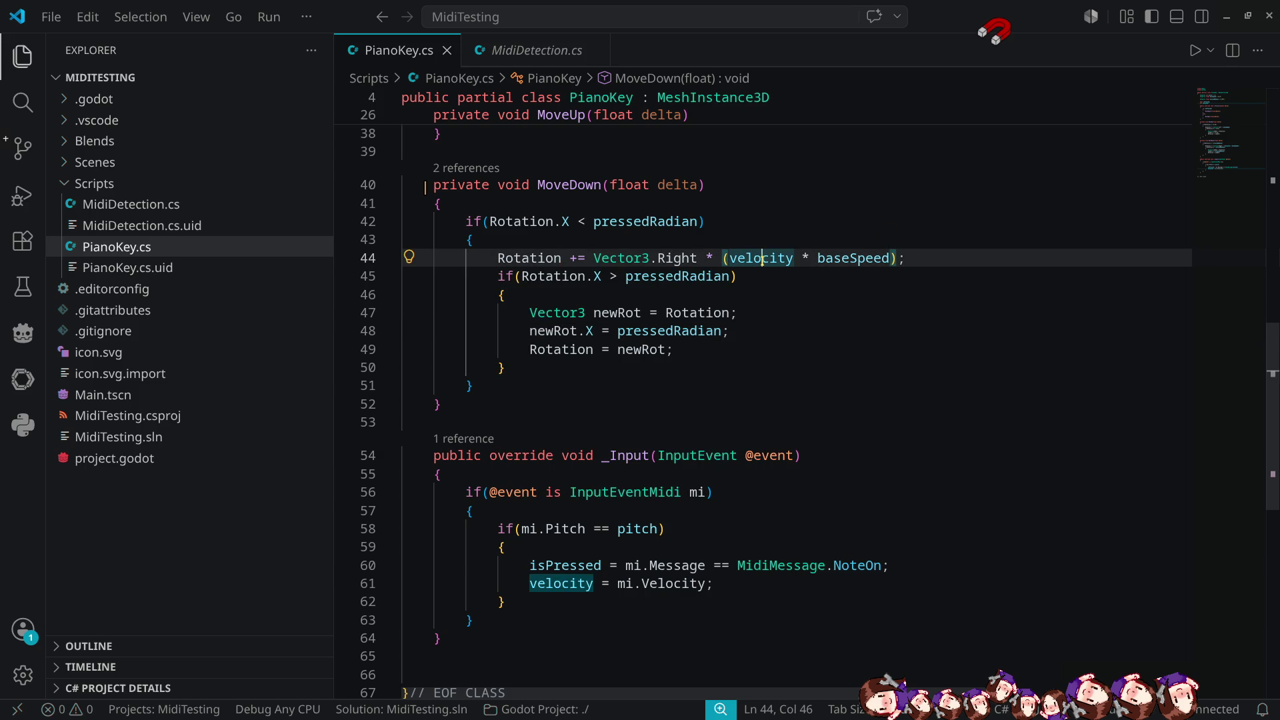
pyautogui.moveTo(763, 259)
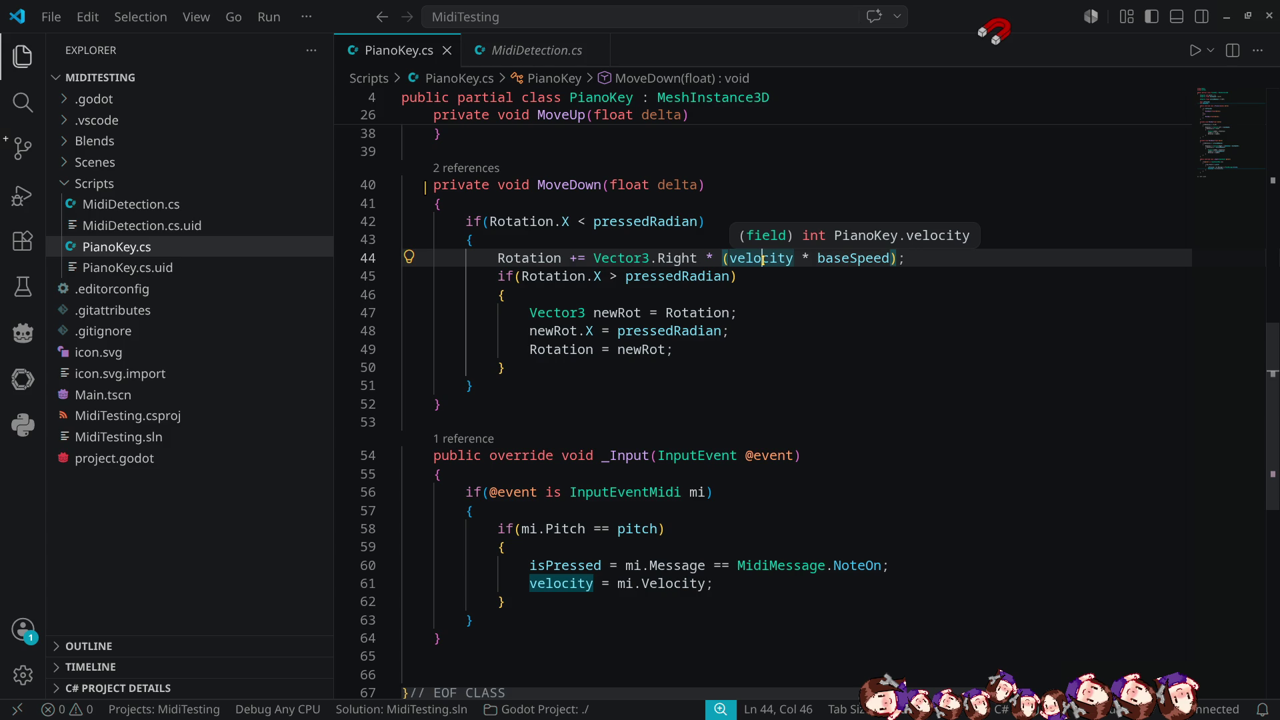
pyautogui.click(1227, 17)
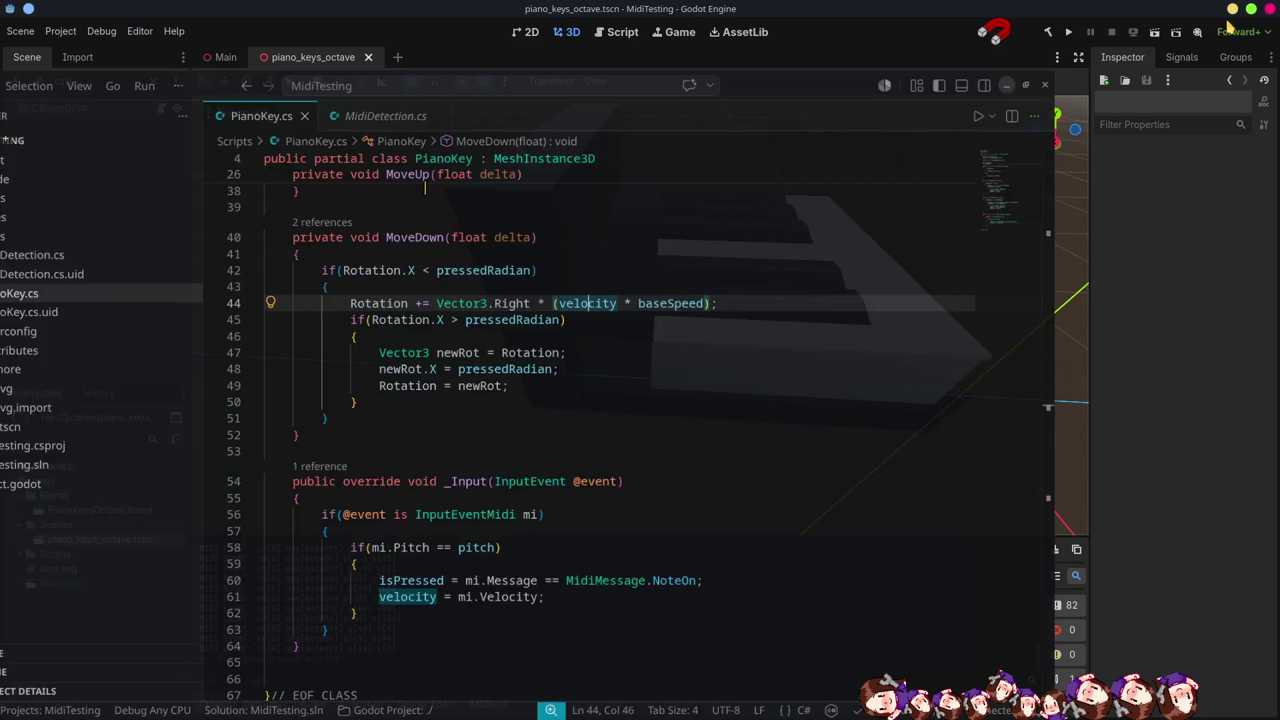
# Select CSharpDFlat and set its Base Speed to 0.001.
pyautogui.click(58, 108)
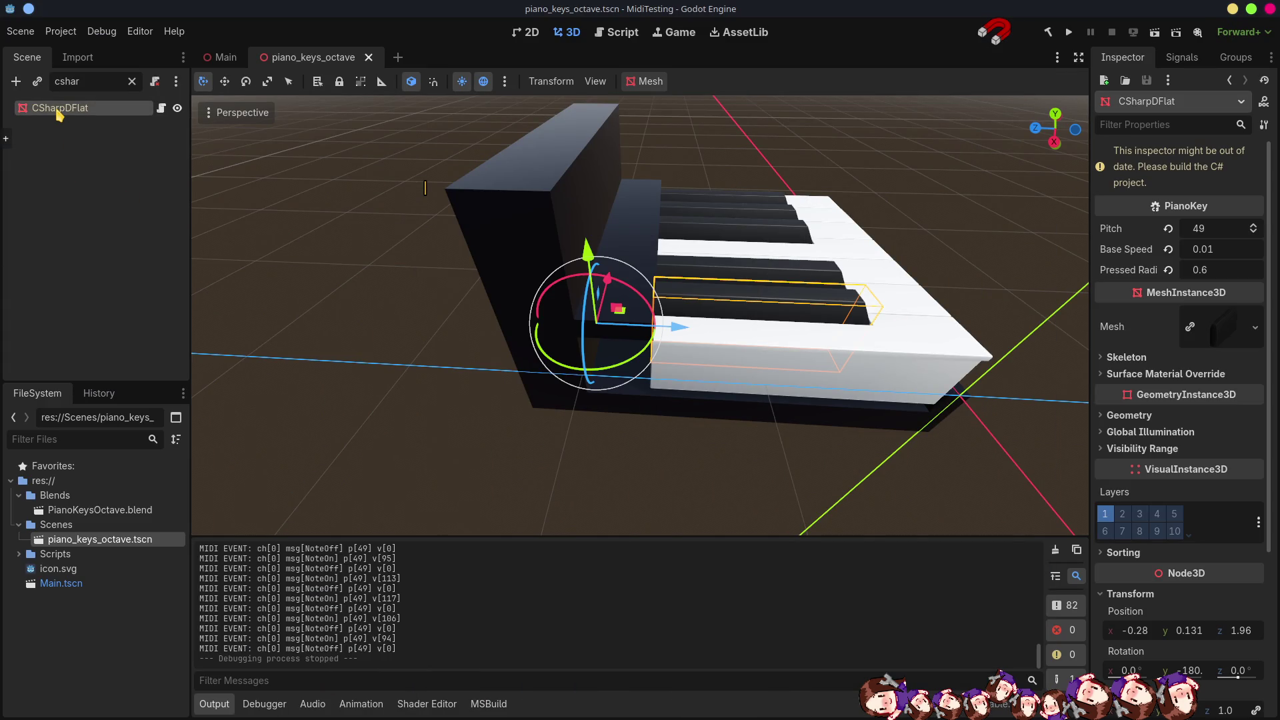
pyautogui.click(1227, 248)
pyautogui.click(1212, 248)
pyautogui.write('0.001')
pyautogui.press('Return')
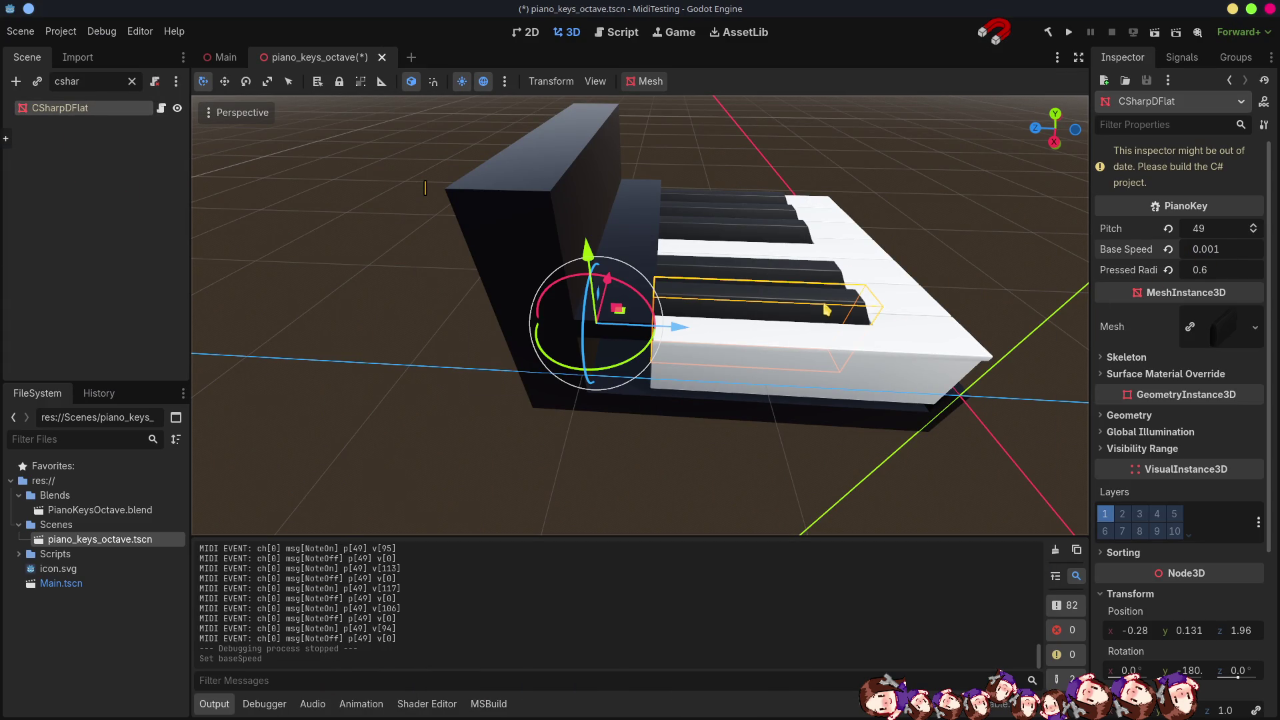
# Save and test-run the game with F5, then stop it and go back to VS Code.
pyautogui.press('F5')
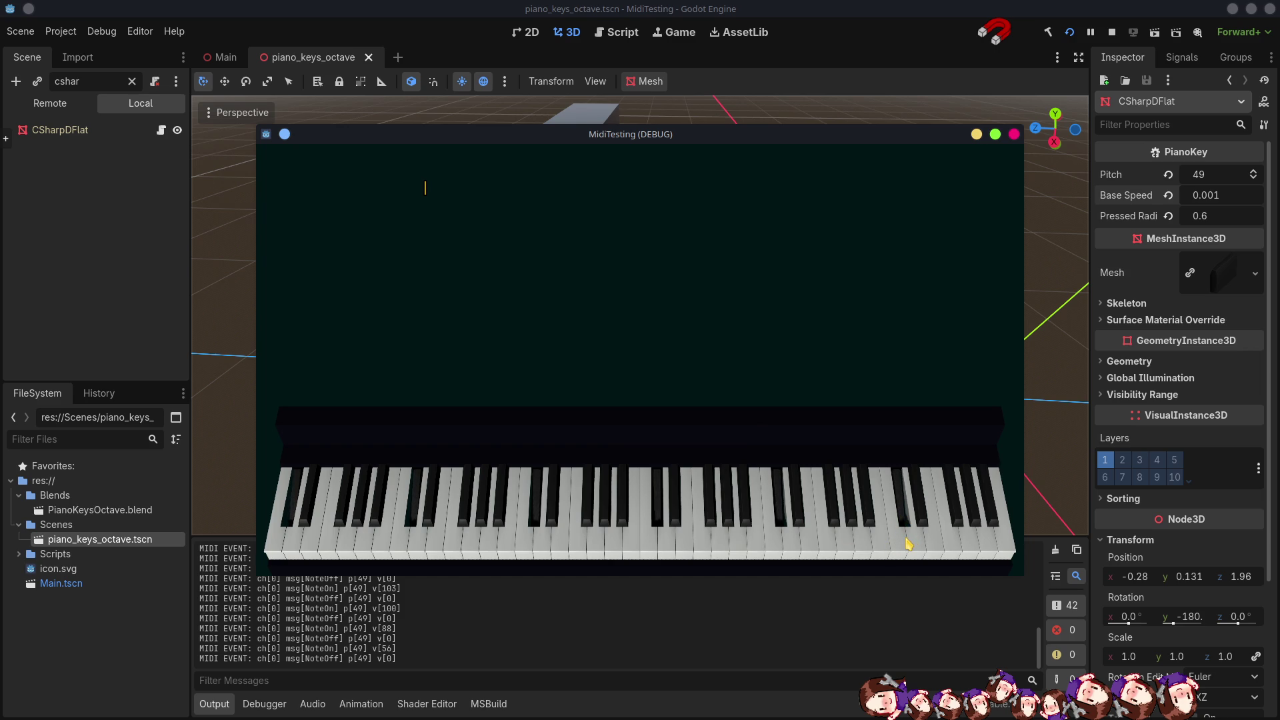
pyautogui.click(1112, 33)
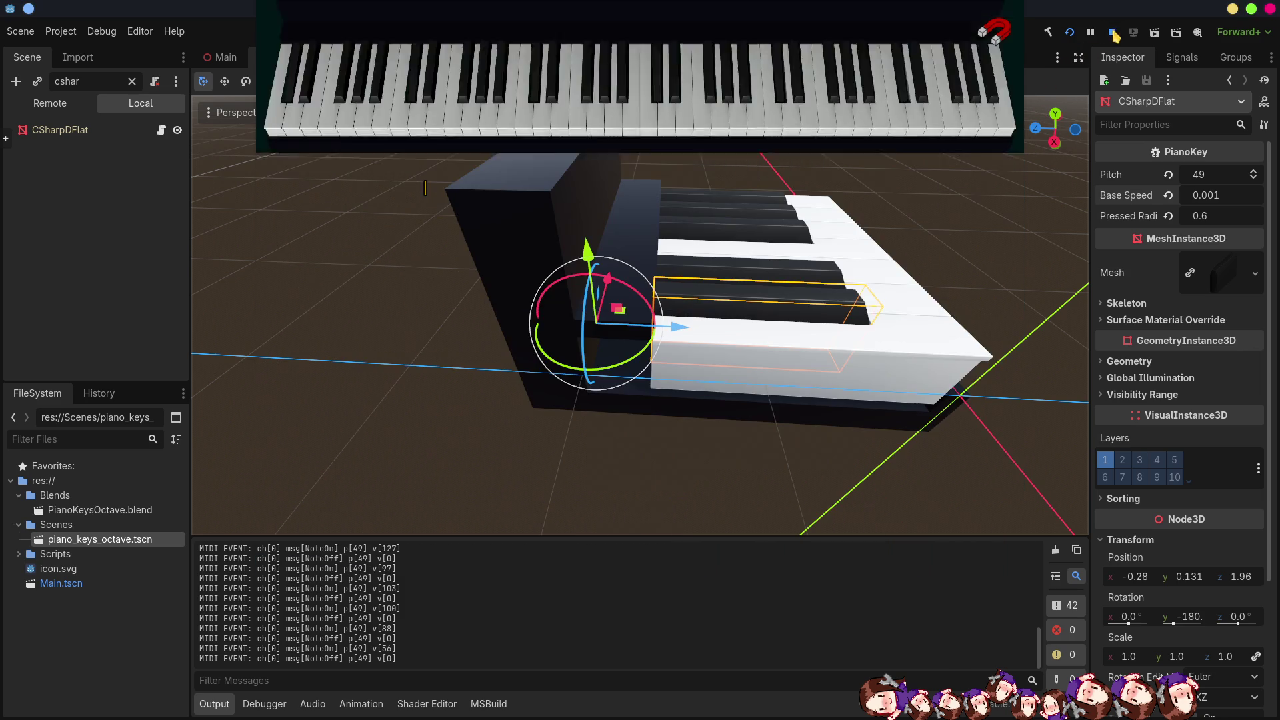
pyautogui.hotkey('alt', 'Tab')
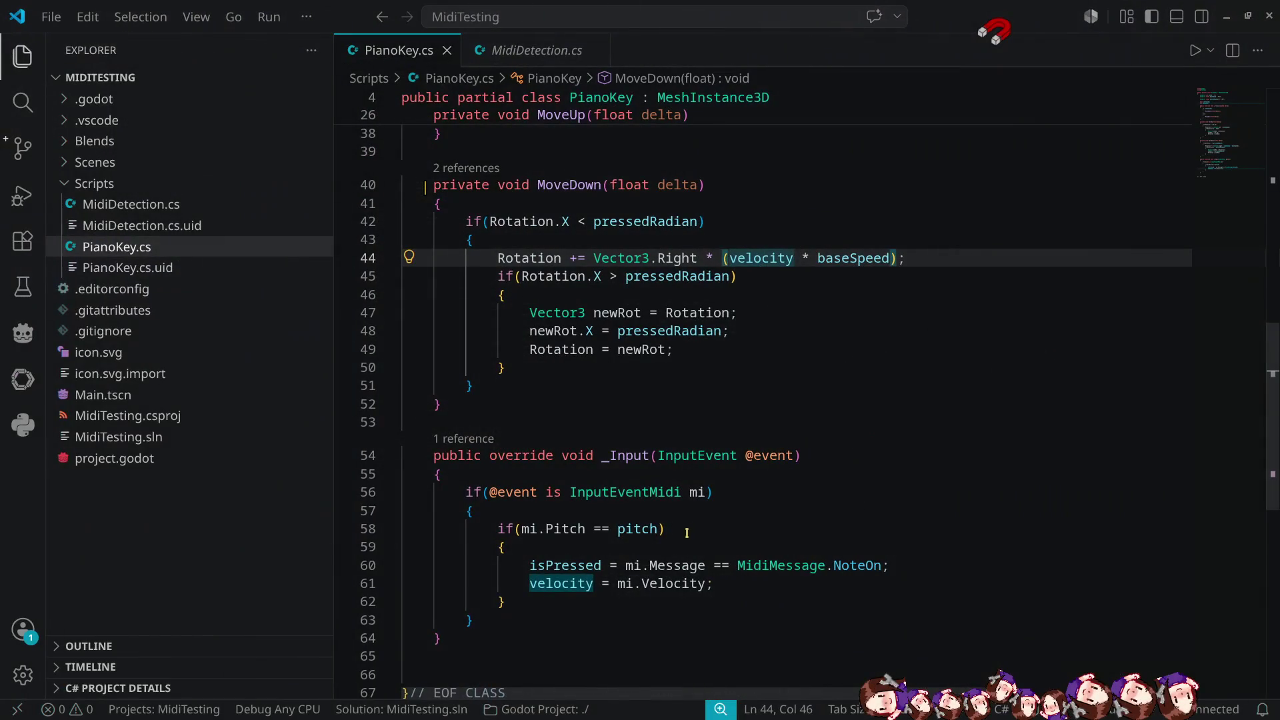
# Duplicate the baseSpeed export as a new reboundSpeed field of 0.5f and save.
pyautogui.scroll(7, 644, 300)
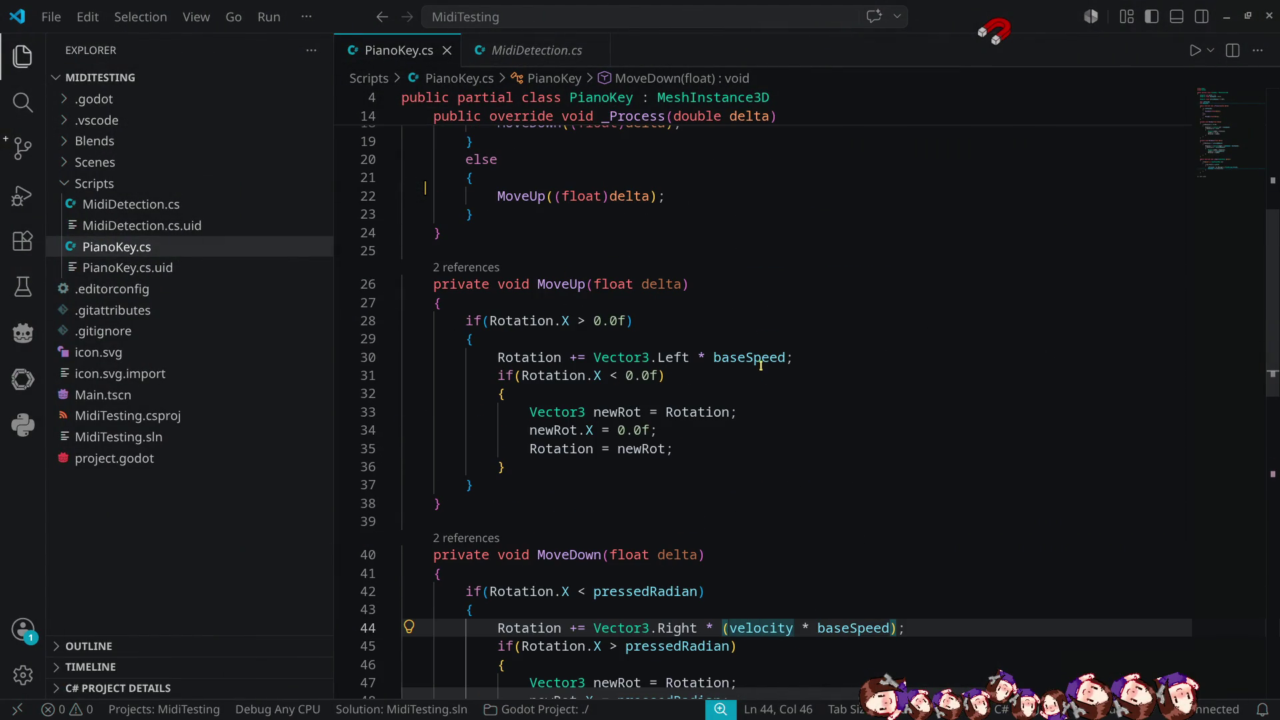
pyautogui.click(785, 358)
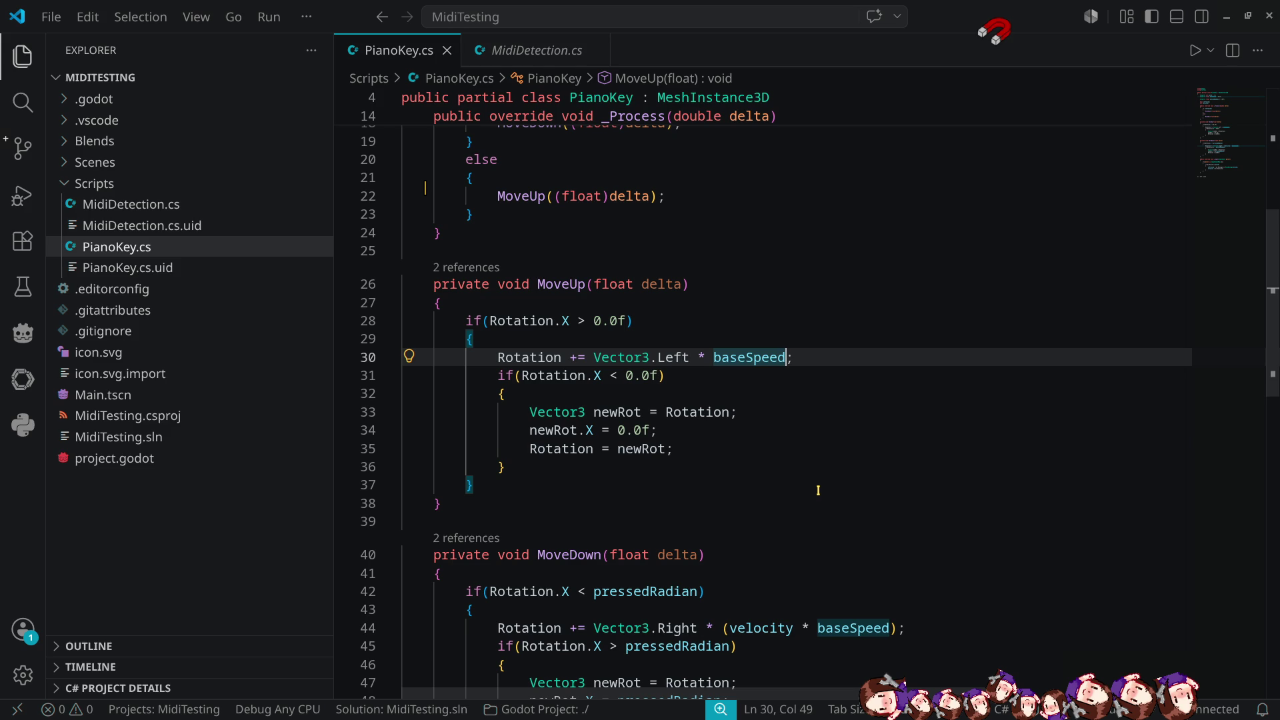
pyautogui.scroll(7, 798, 229)
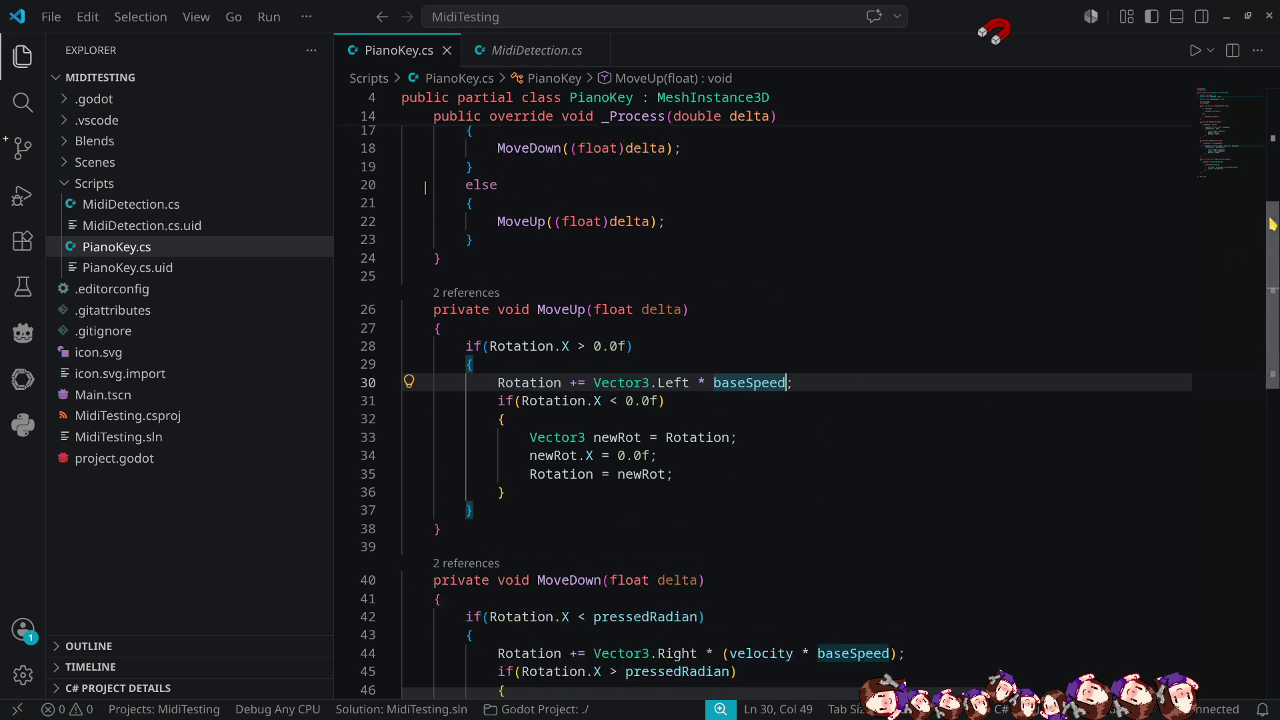
pyautogui.click(718, 253)
pyautogui.hotkey('shift', 'alt', 'Down')
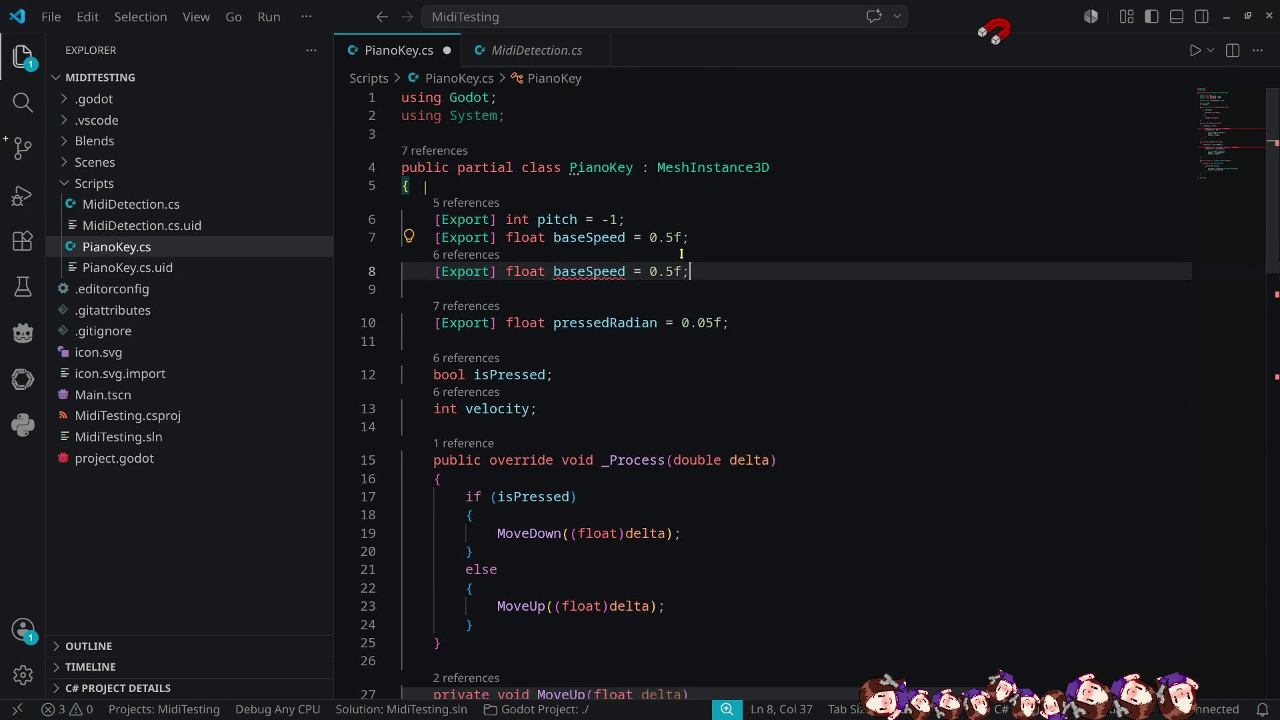
pyautogui.moveTo(554, 287); pyautogui.dragTo(589, 286)
pyautogui.write('rebound')
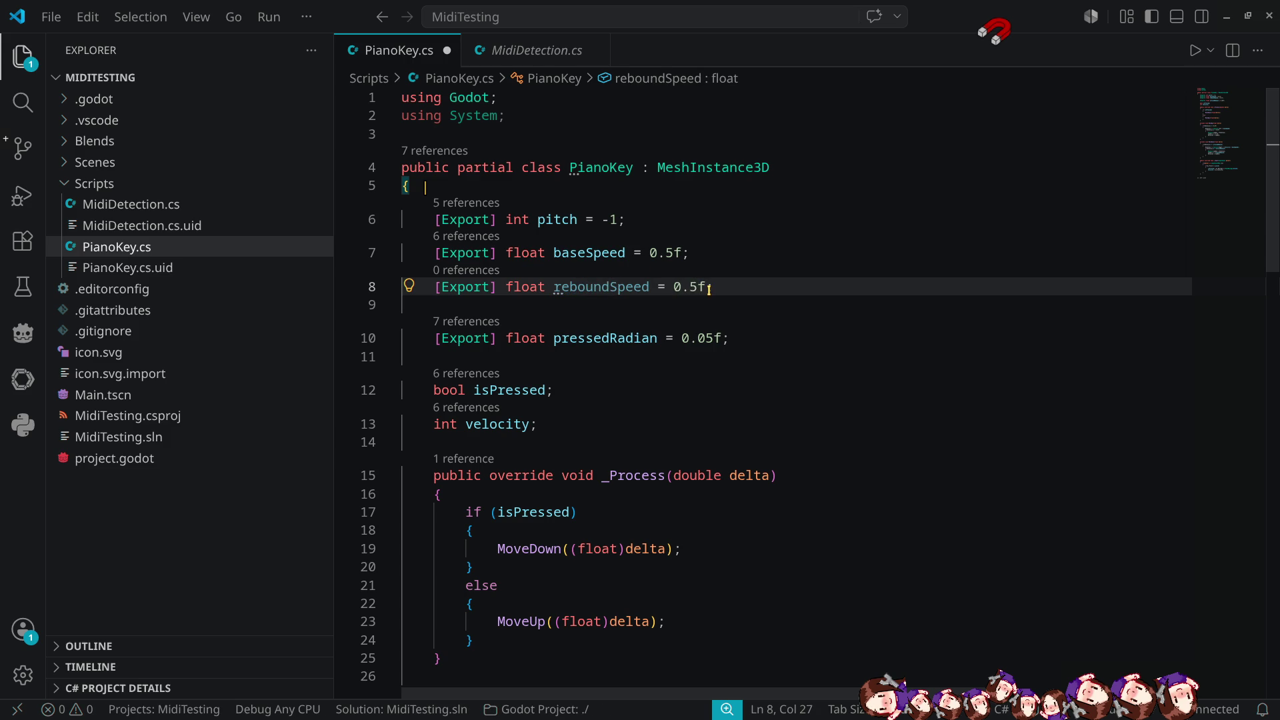
pyautogui.hotkey('ctrl', 's')
# Use reboundSpeed instead of baseSpeed in MoveUp's rotation line, then switch to Godot.
pyautogui.doubleClick(606, 286)
pyautogui.hotkey('ctrl', 'c')
pyautogui.scroll(-5, 892, 387)
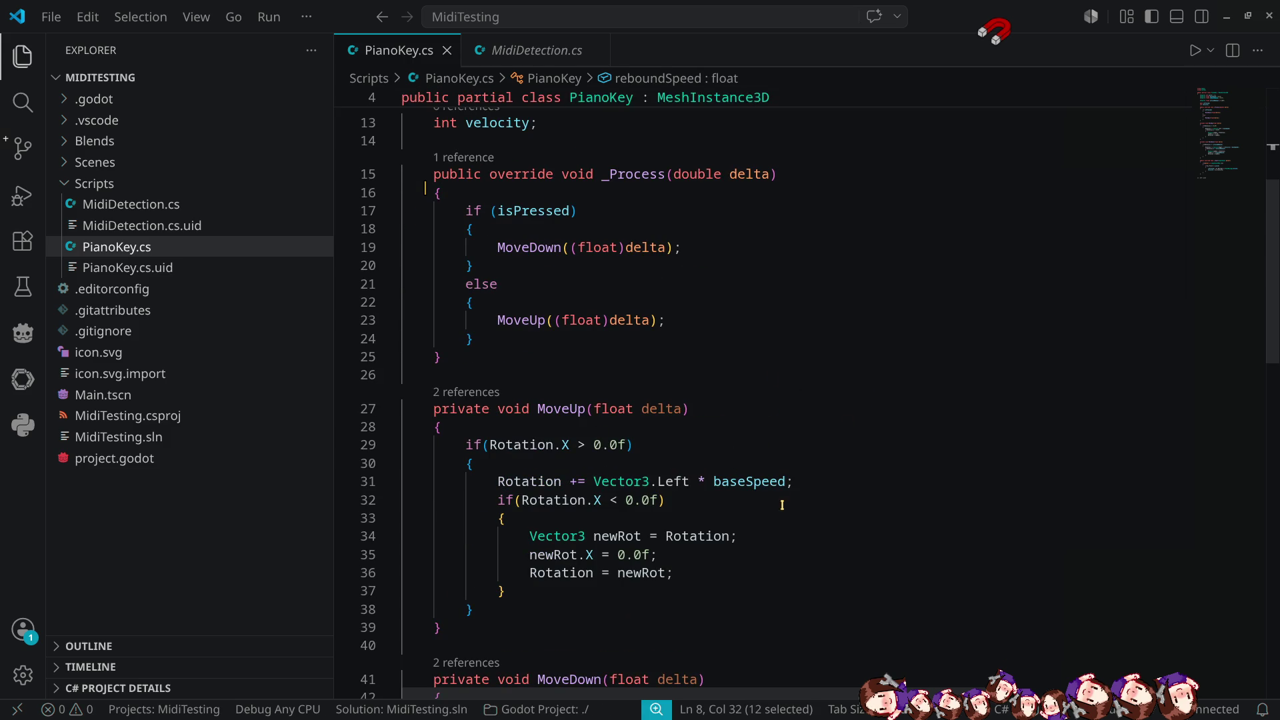
pyautogui.doubleClick(757, 485)
pyautogui.hotkey('ctrl', 'v')
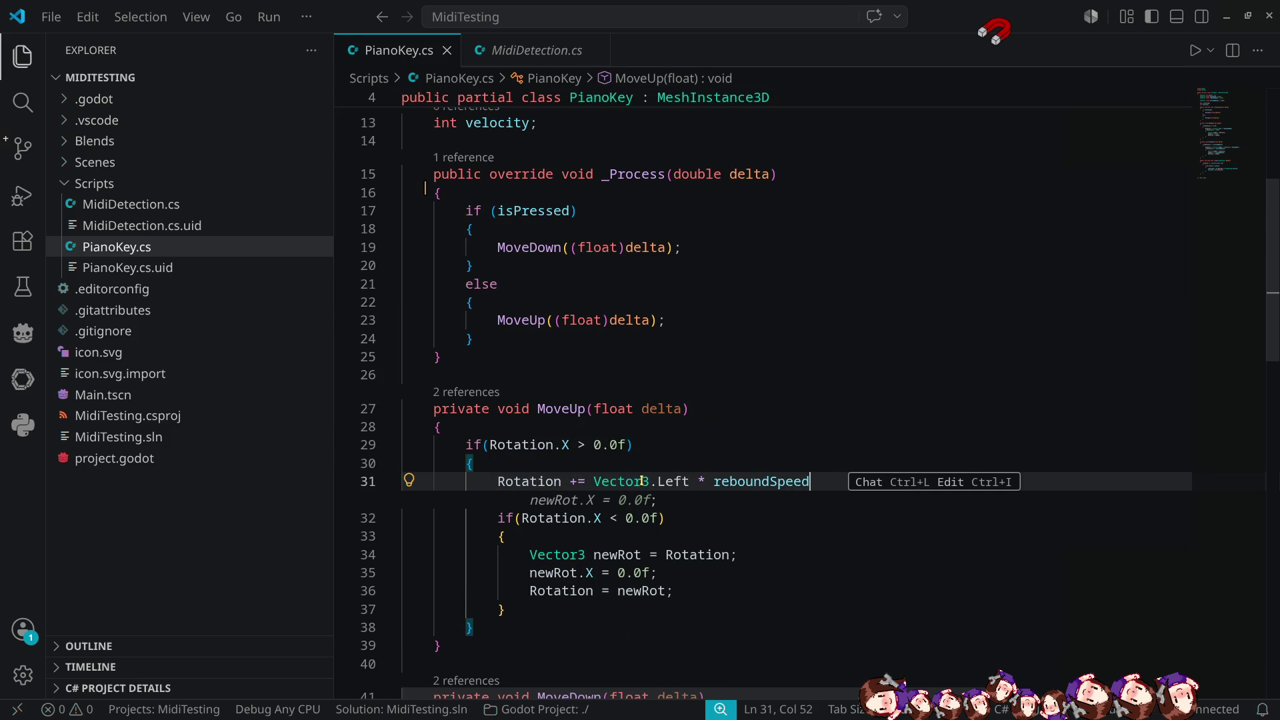
pyautogui.write(';')
pyautogui.press('Down')
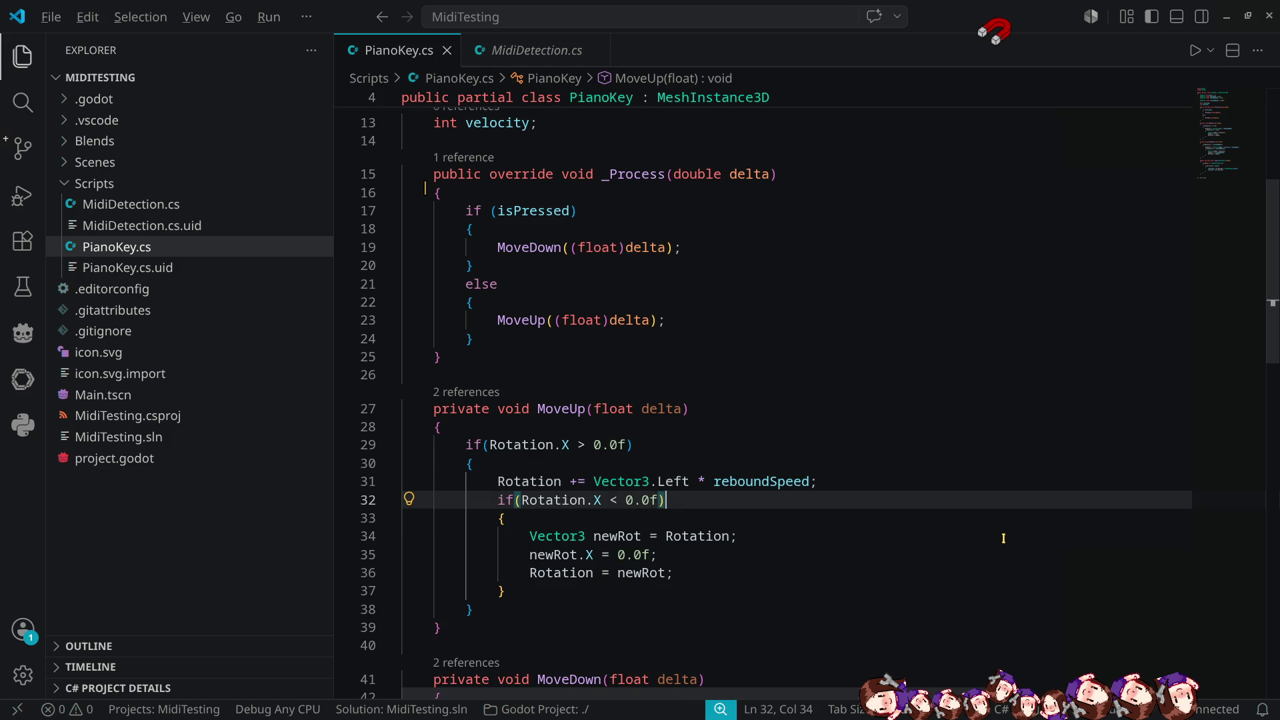
pyautogui.hotkey('alt', 'Tab')
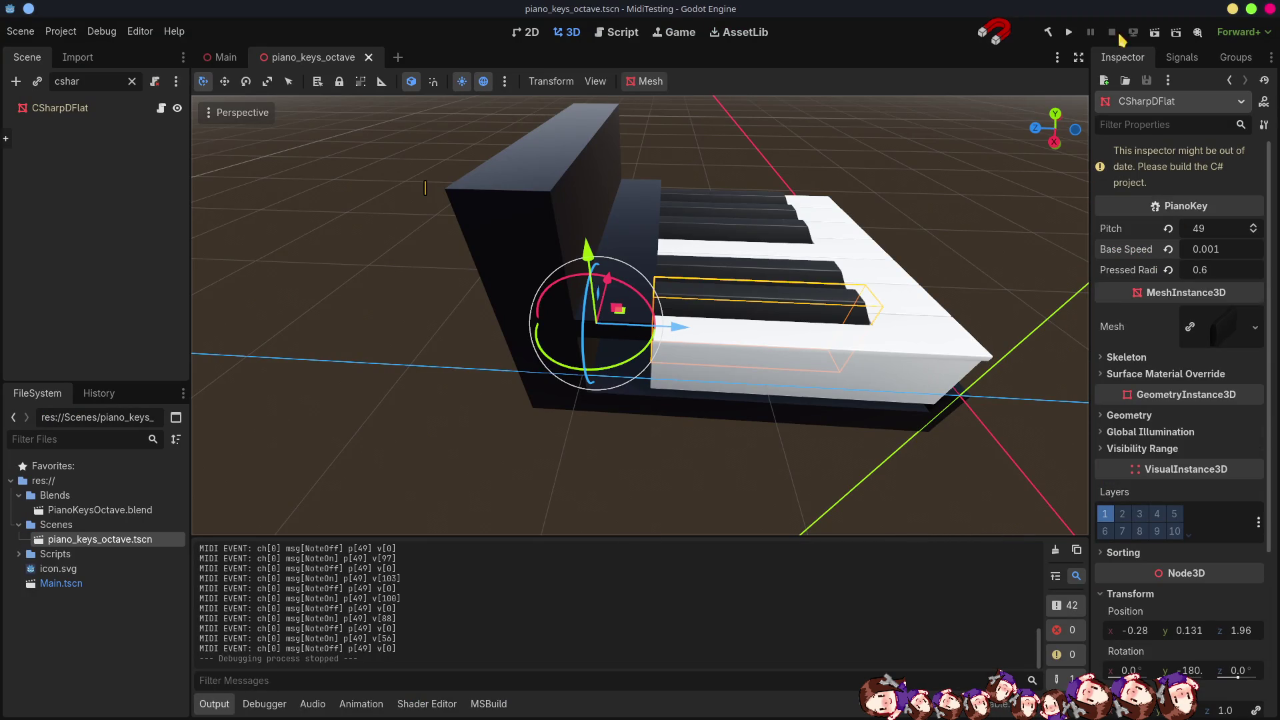
# Rebuild the C# project, set Rebound Speed to 0.1, run the game, and start lowering Pressed Radian.
pyautogui.click(1048, 33)
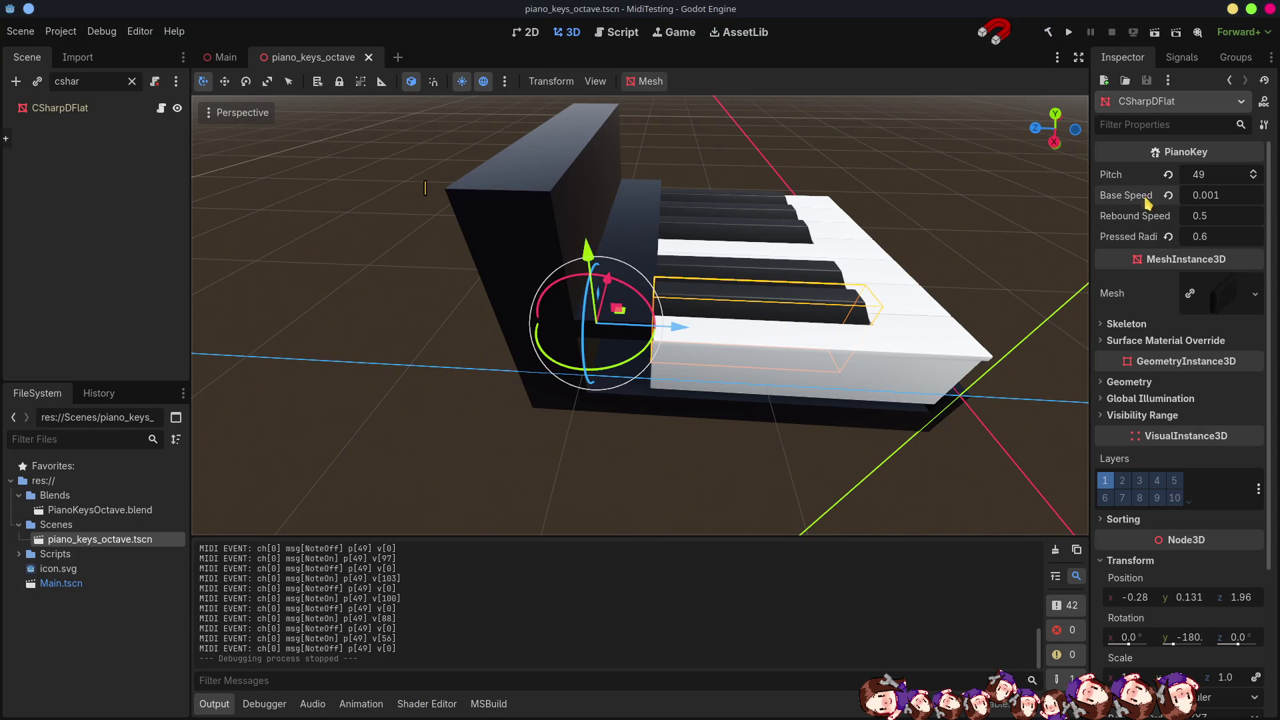
pyautogui.click(1215, 220)
pyautogui.write('0.1')
pyautogui.press('Return')
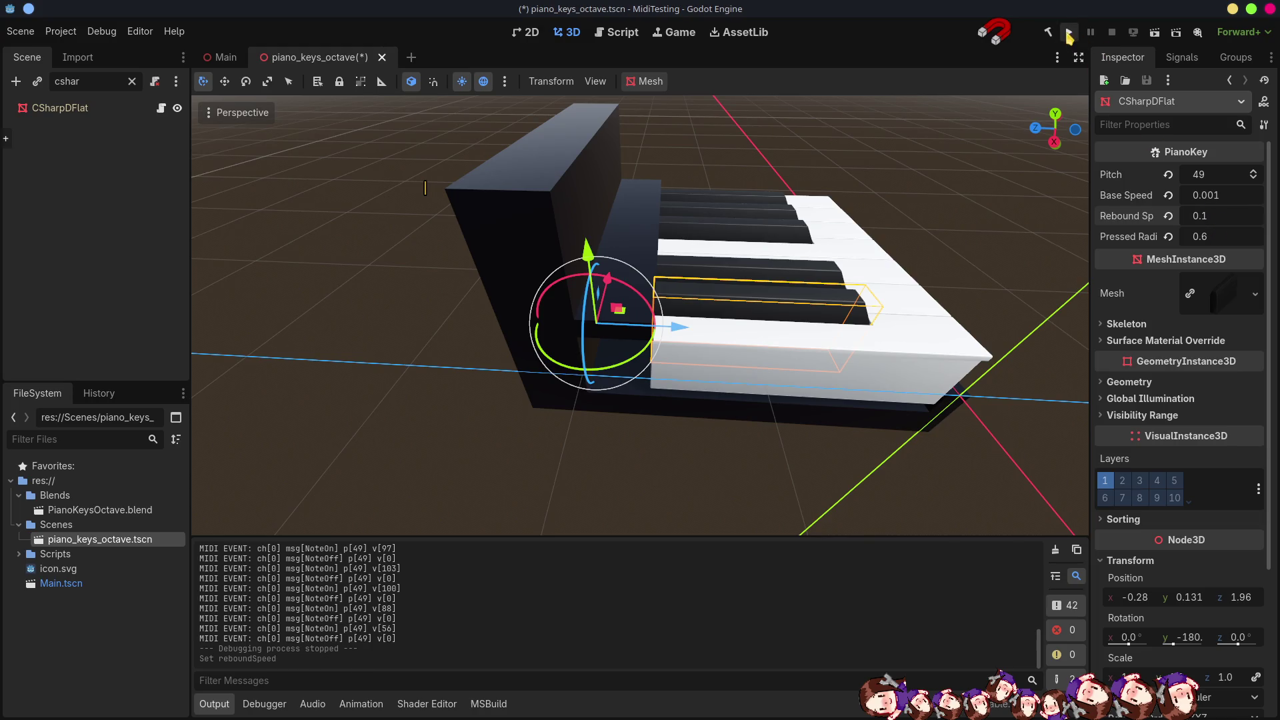
pyautogui.click(1068, 32)
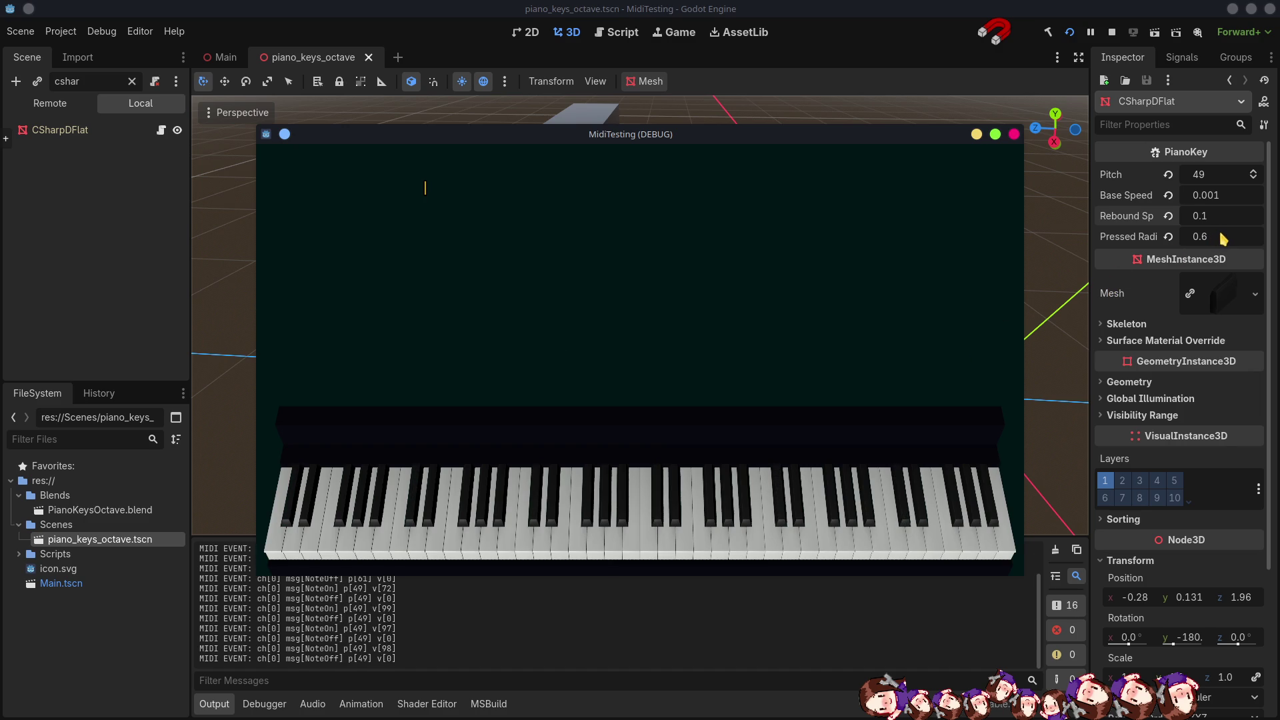
pyautogui.moveTo(1223, 239); pyautogui.dragTo(1210, 239)
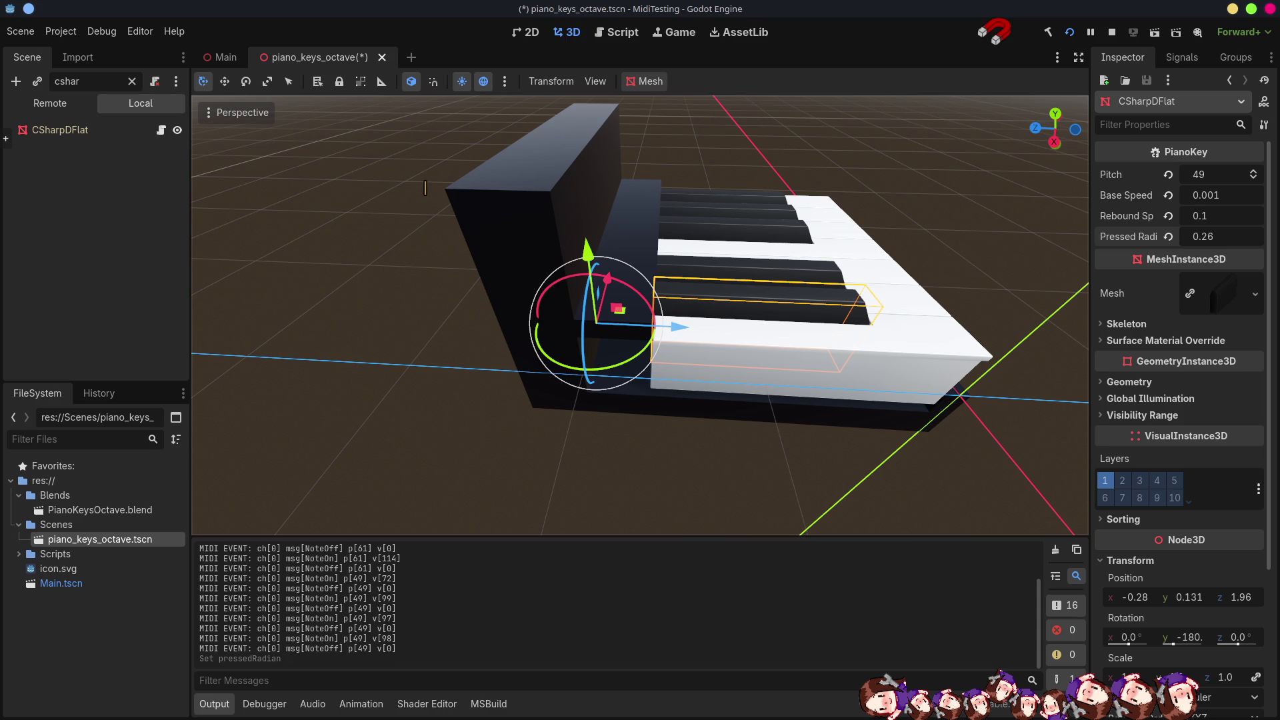
# Lower Pressed Radian further to 0.065 while watching the running game.
pyautogui.hotkey('alt', 'Tab')
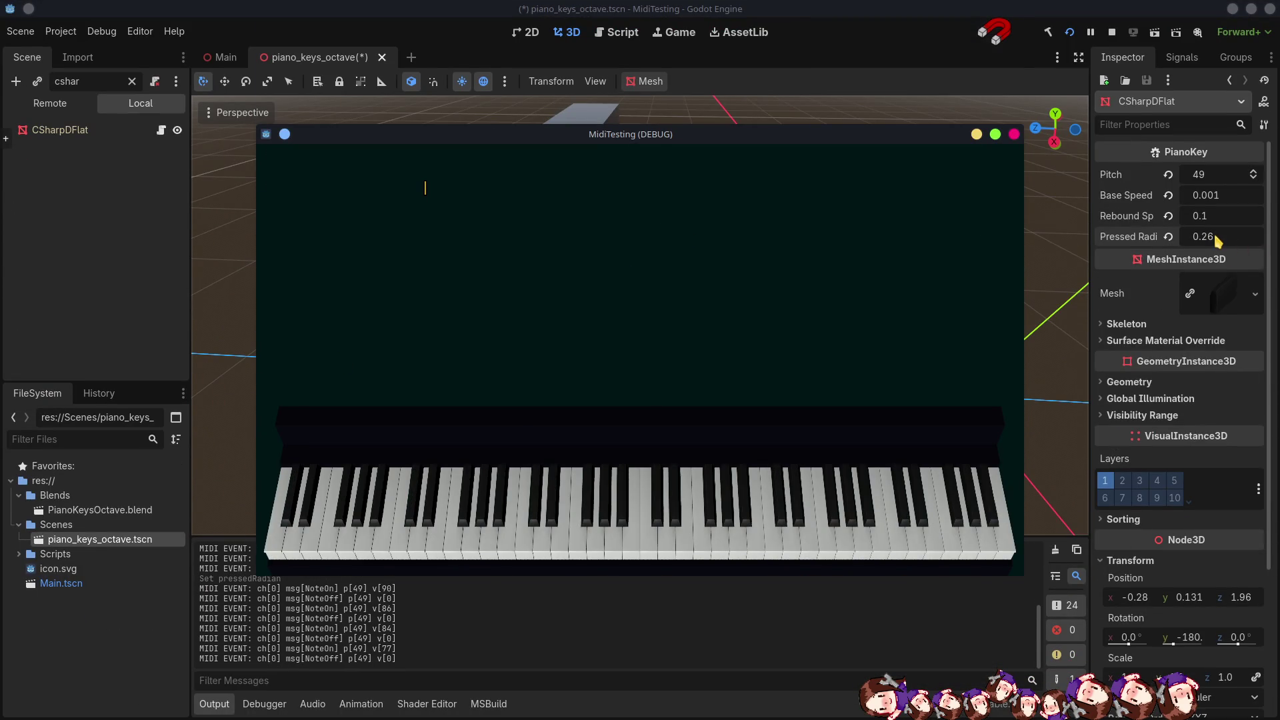
pyautogui.moveTo(1213, 233); pyautogui.dragTo(1194, 233)
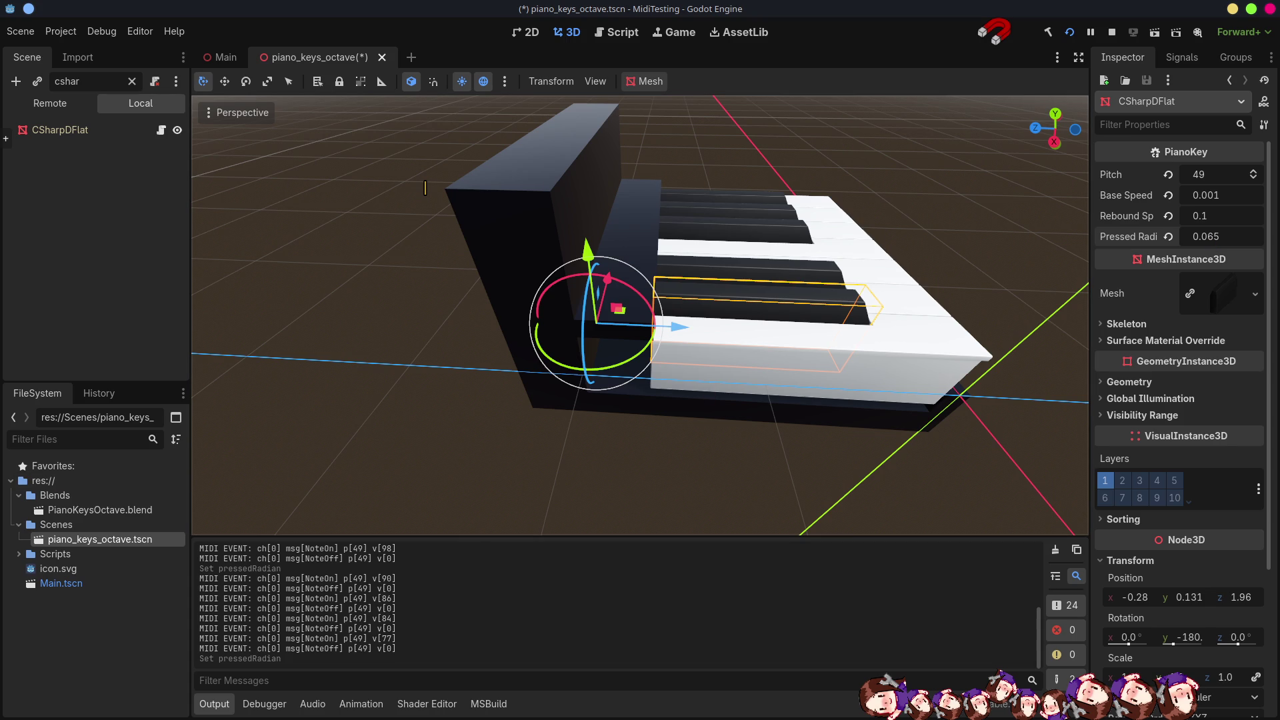
pyautogui.hotkey('alt', 'Tab')
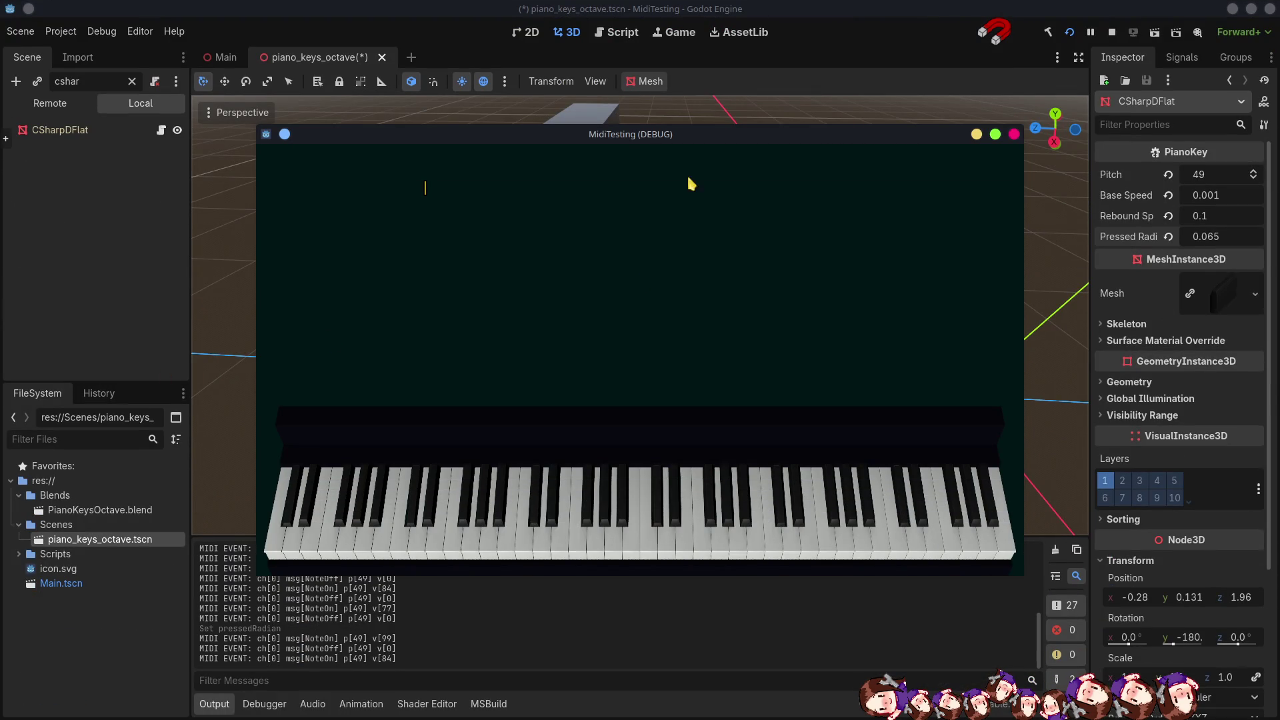
# Set the game window to Keep Above Others via its title-bar More Actions menu.
pyautogui.rightClick(710, 133)
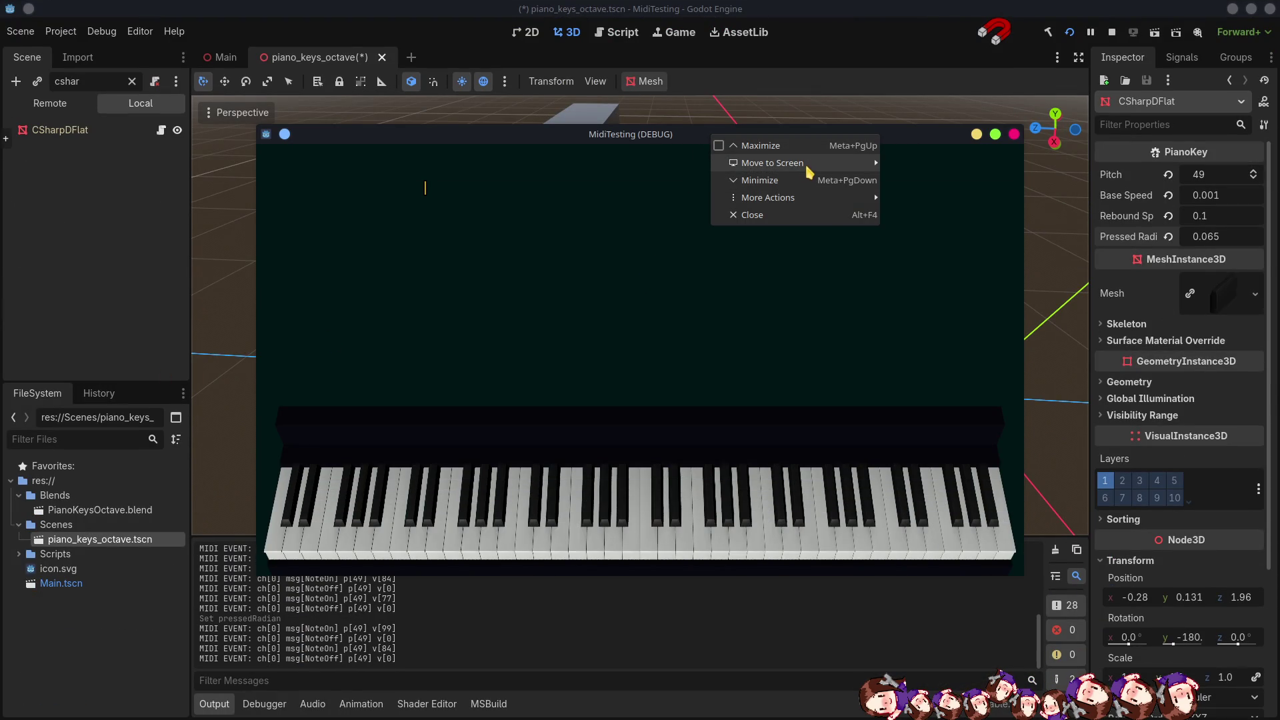
pyautogui.moveTo(823, 200)
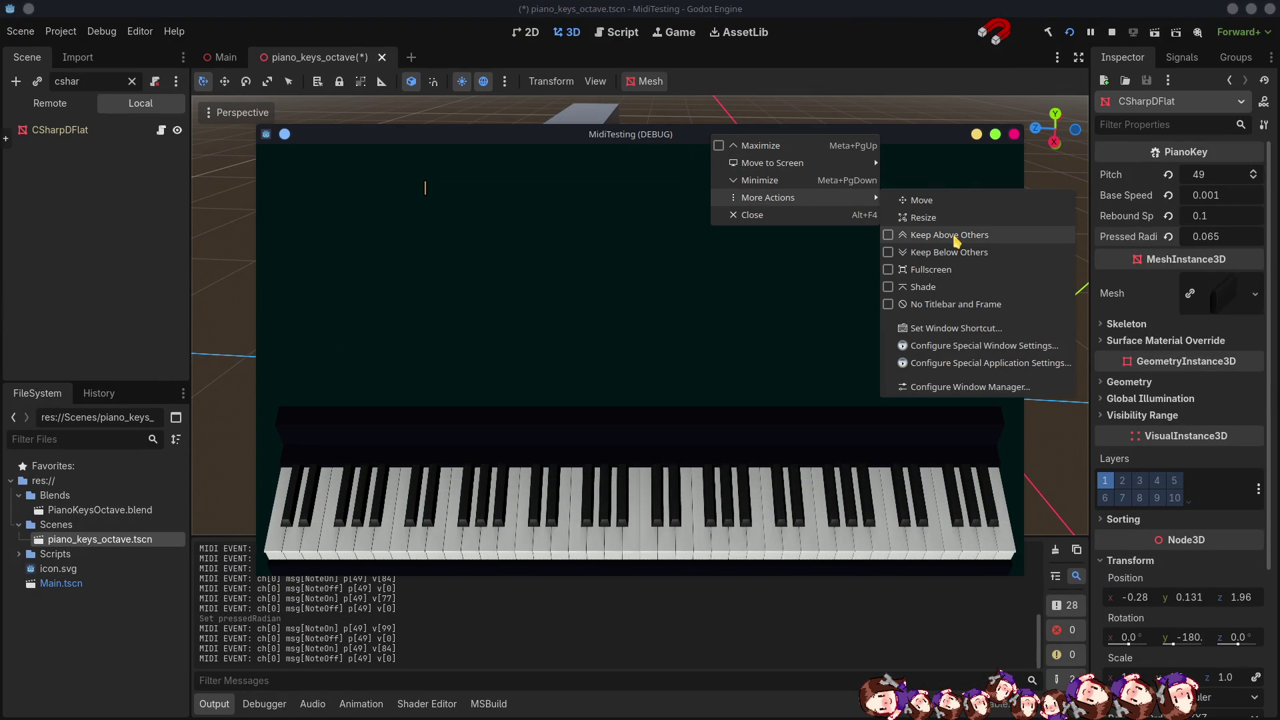
pyautogui.click(935, 235)
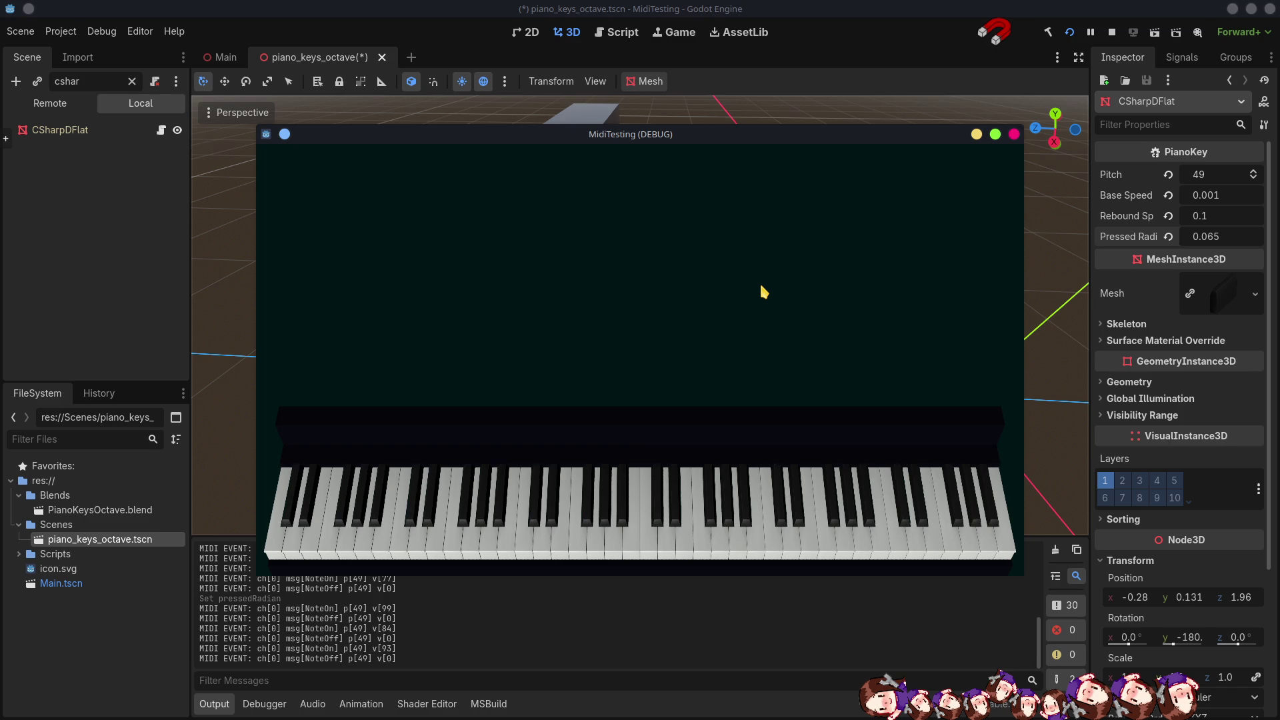
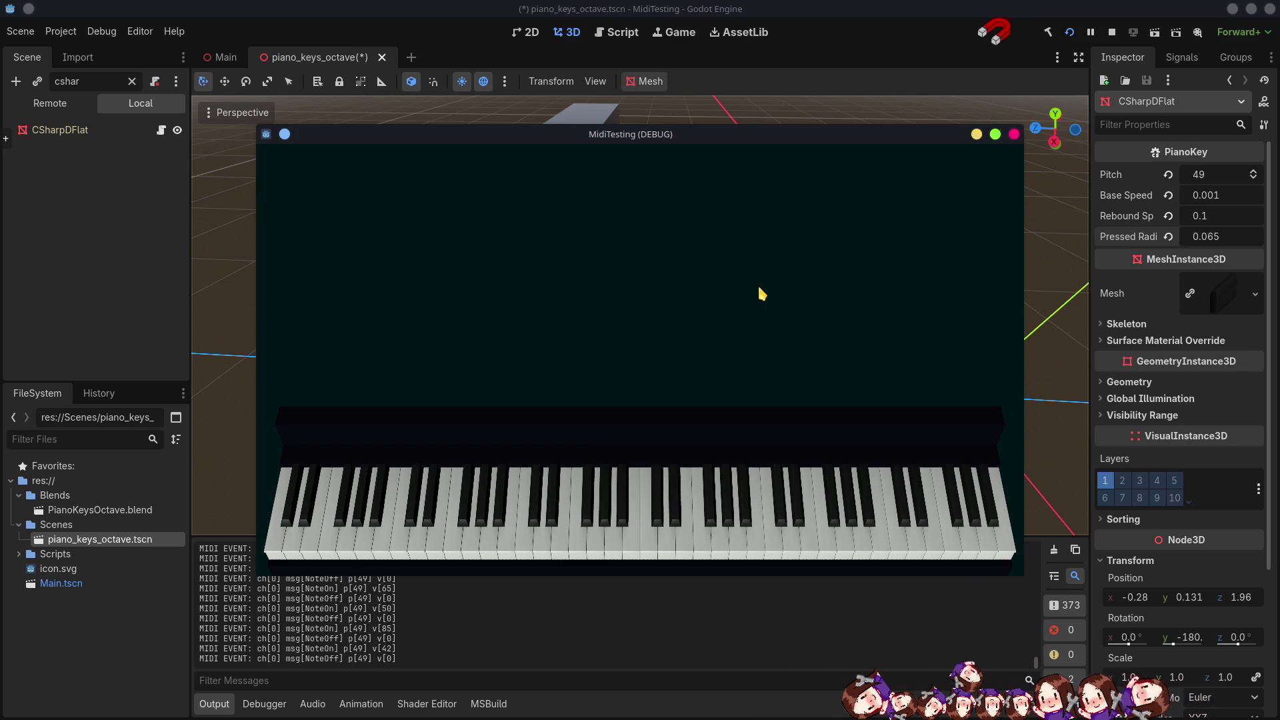
# Maximize the running MidiTesting window to try the piano, then close it.
pyautogui.click(994, 134)
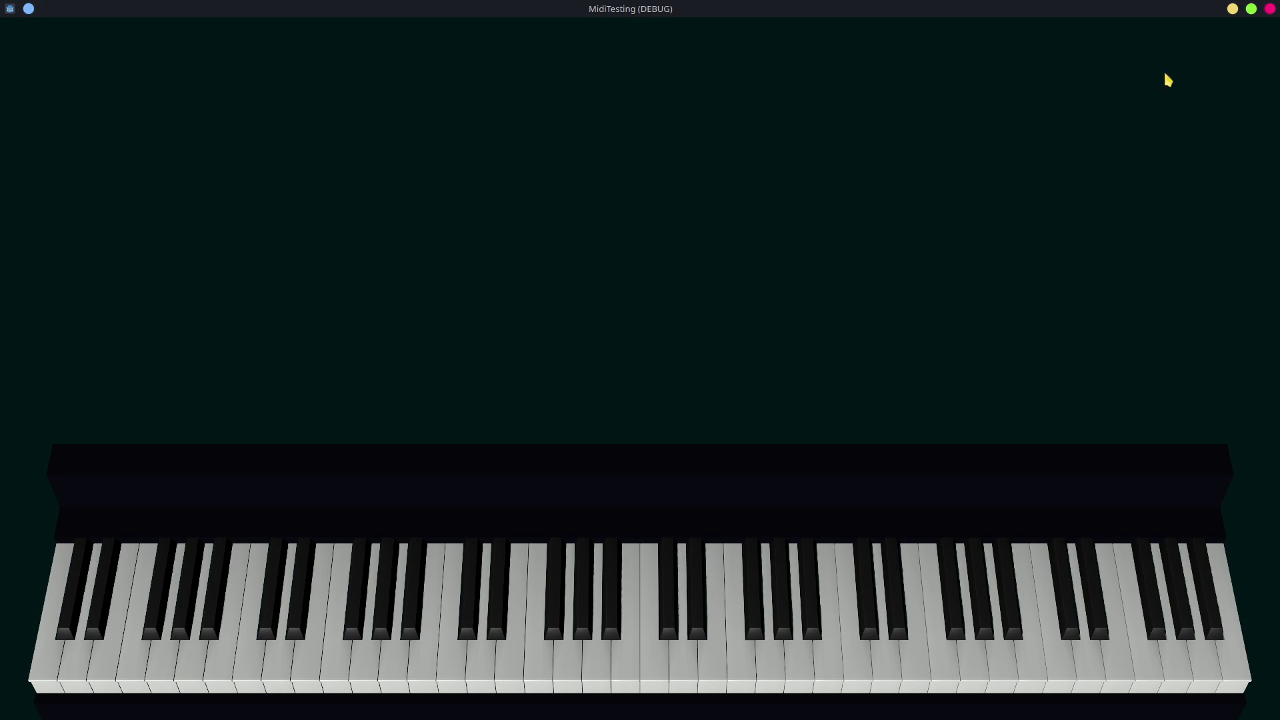
pyautogui.click(1270, 9)
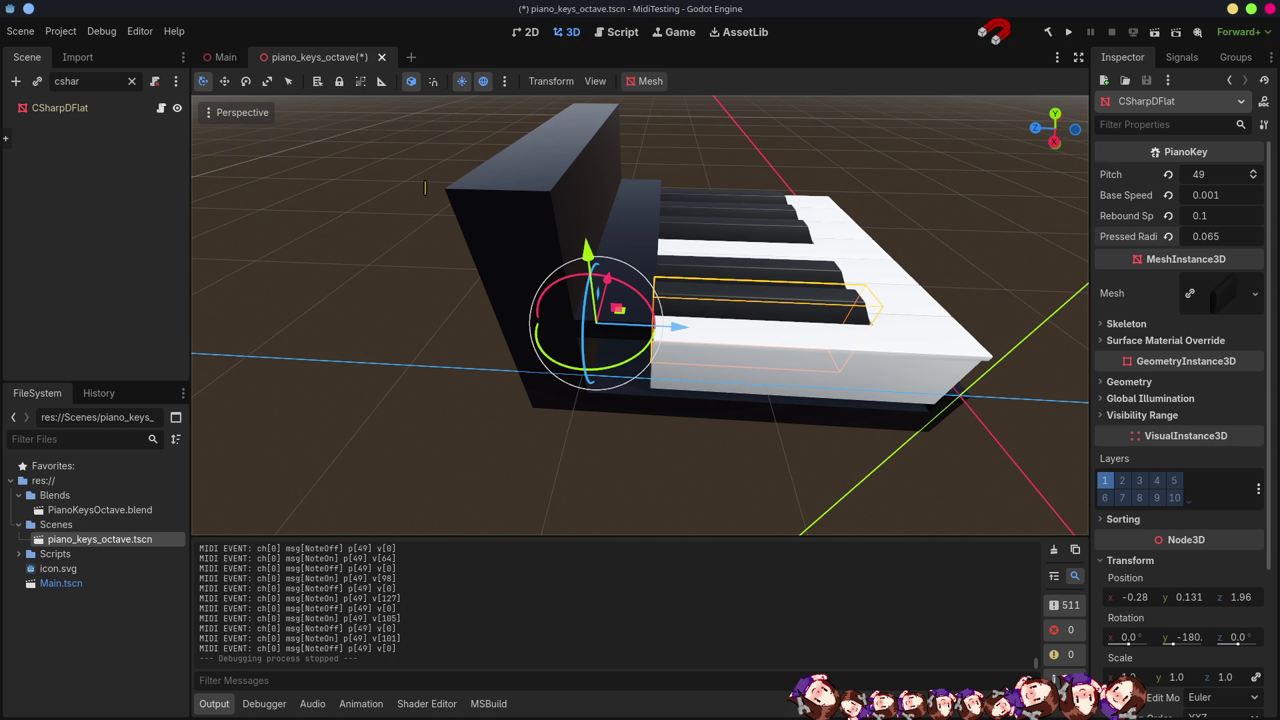
pyautogui.hotkey('alt', 'Tab')
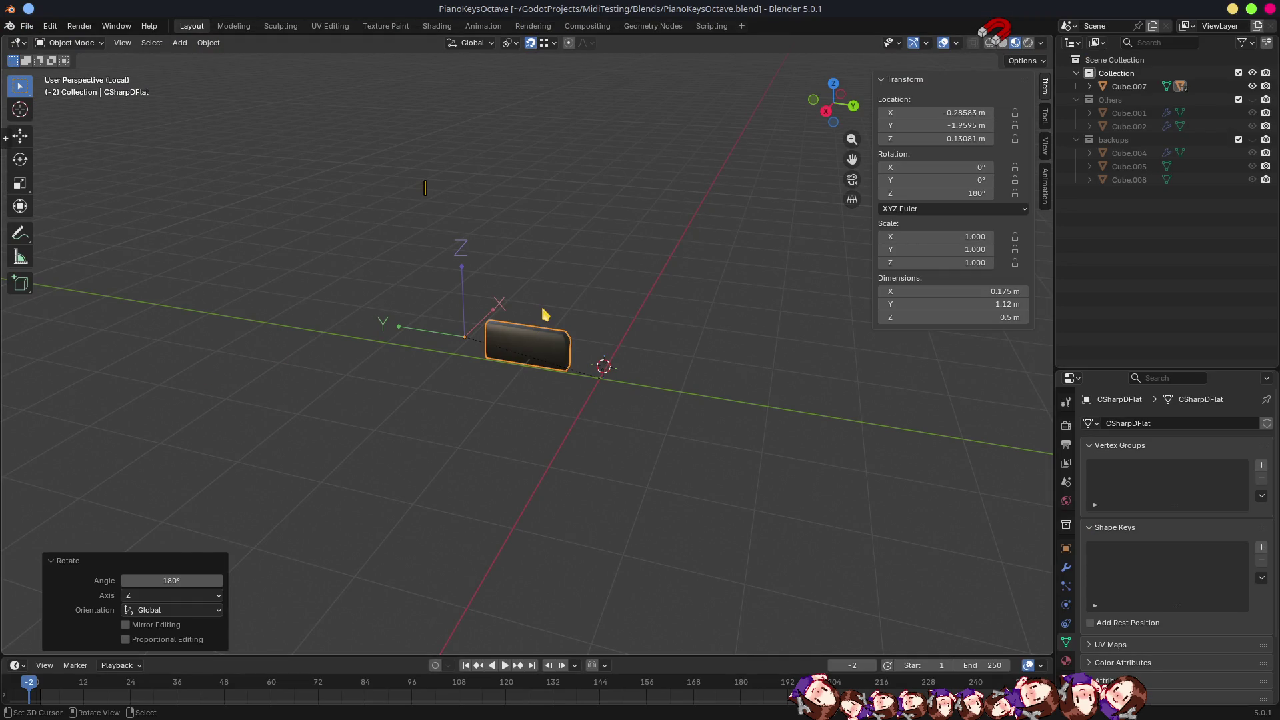
# Exit local view and select white key Cube.010 and black key CSharpDFlat to compare them.
pyautogui.press('KP_Divide')
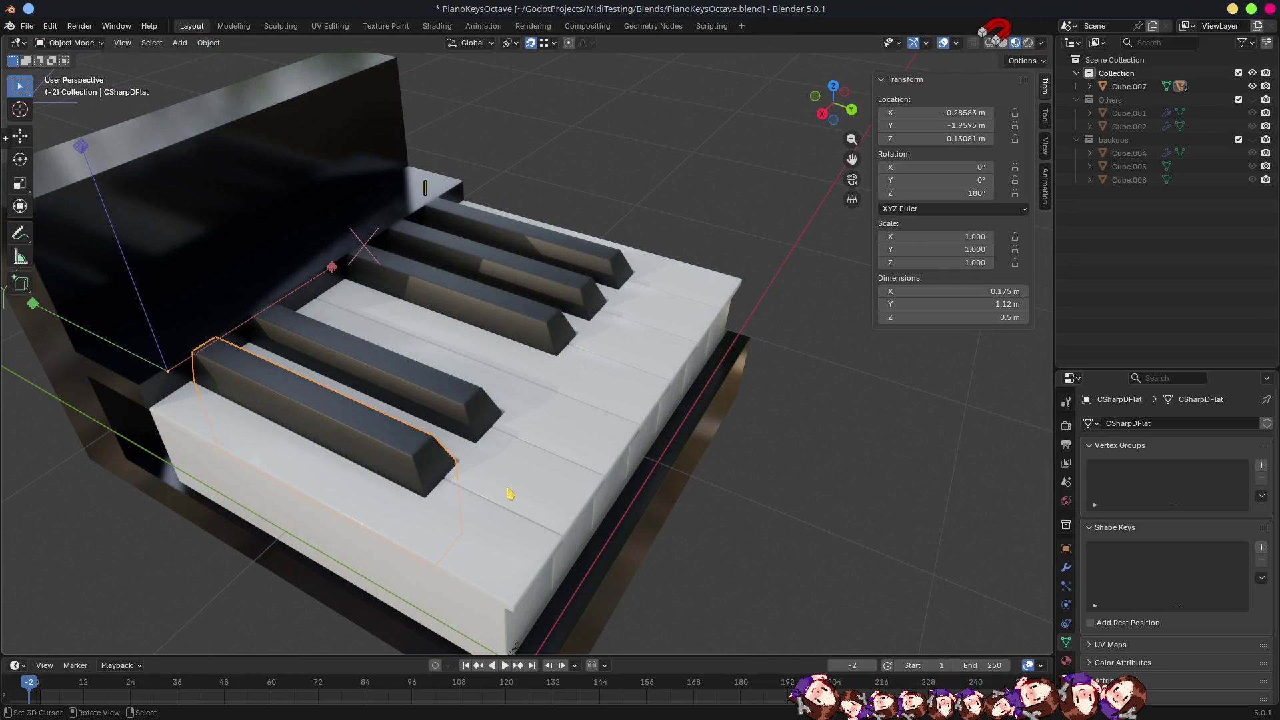
pyautogui.click(385, 431)
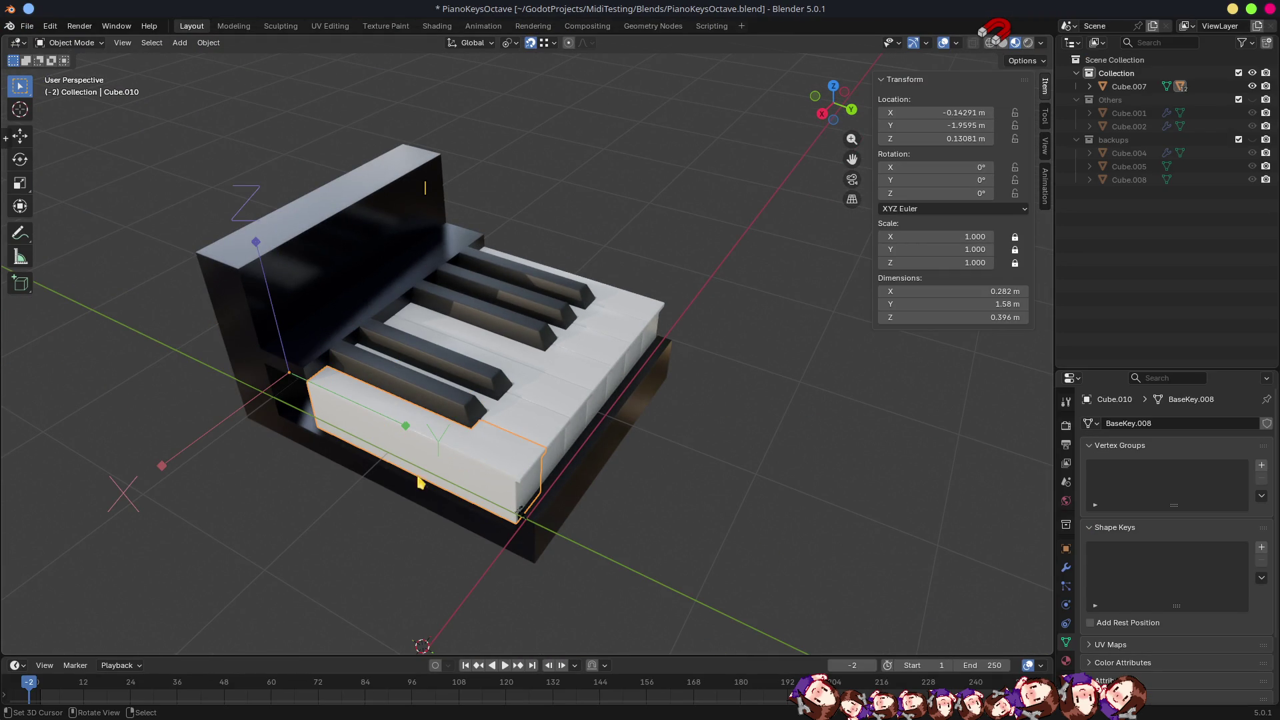
pyautogui.click(406, 387)
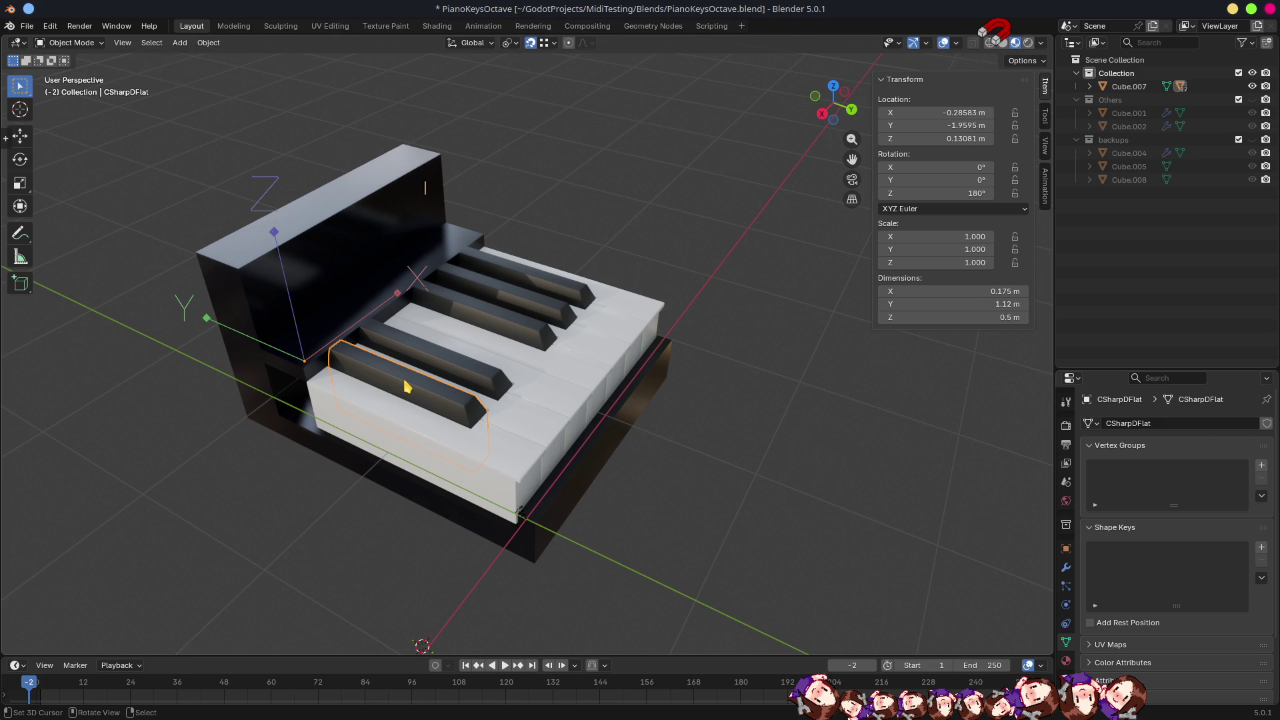
pyautogui.moveTo(370, 492)
pyautogui.mouseDown()
pyautogui.moveTo(428, 503)
pyautogui.moveTo(471, 451)
pyautogui.moveTo(523, 466)
pyautogui.moveTo(443, 472)
pyautogui.mouseUp()
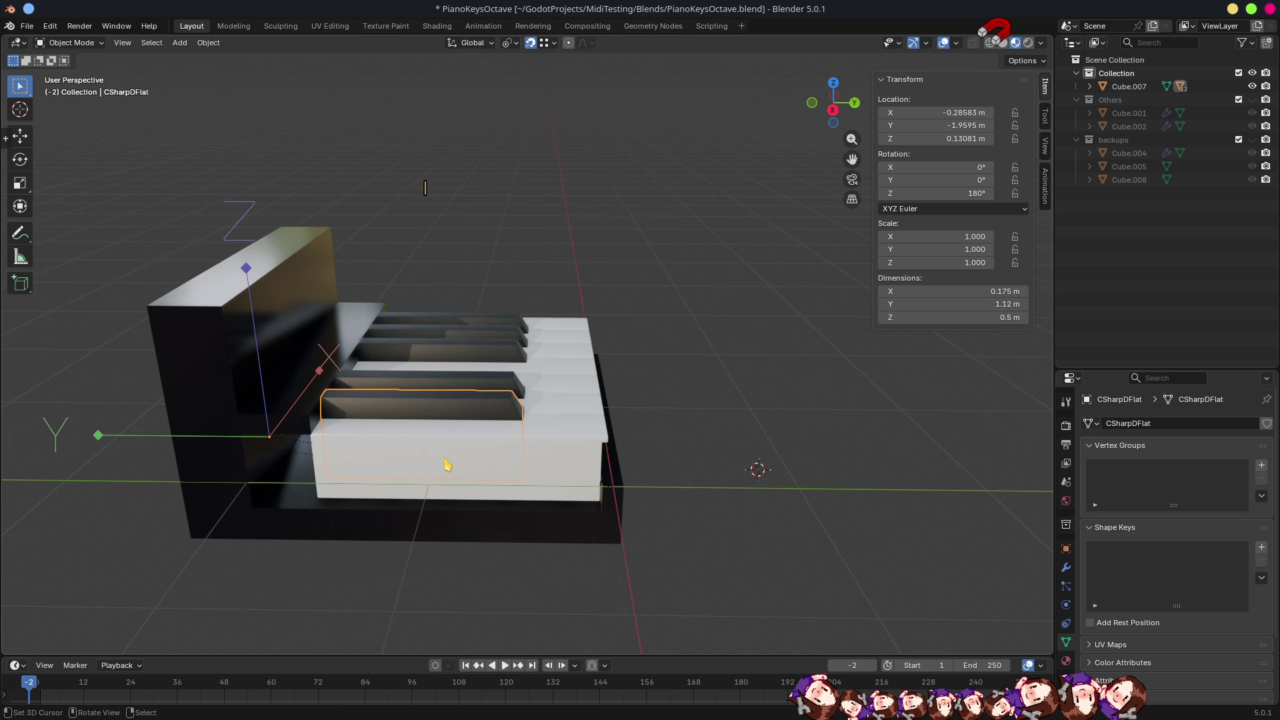
pyautogui.moveTo(493, 445)
pyautogui.mouseDown()
pyautogui.moveTo(500, 480)
pyautogui.moveTo(435, 458)
pyautogui.mouseUp()
pyautogui.press('Tab')
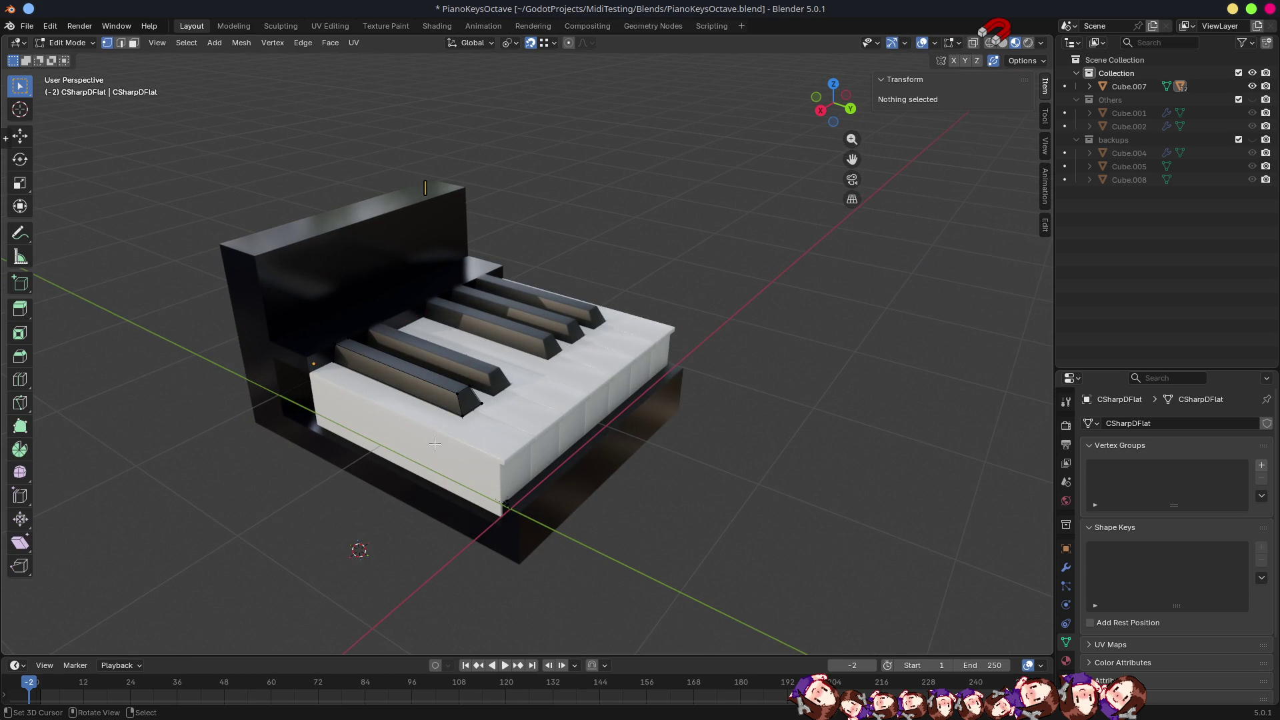
# Rotate white key Cube.010 90° about X, cancelling a trial 18° Z rotation.
pyautogui.press('Tab')
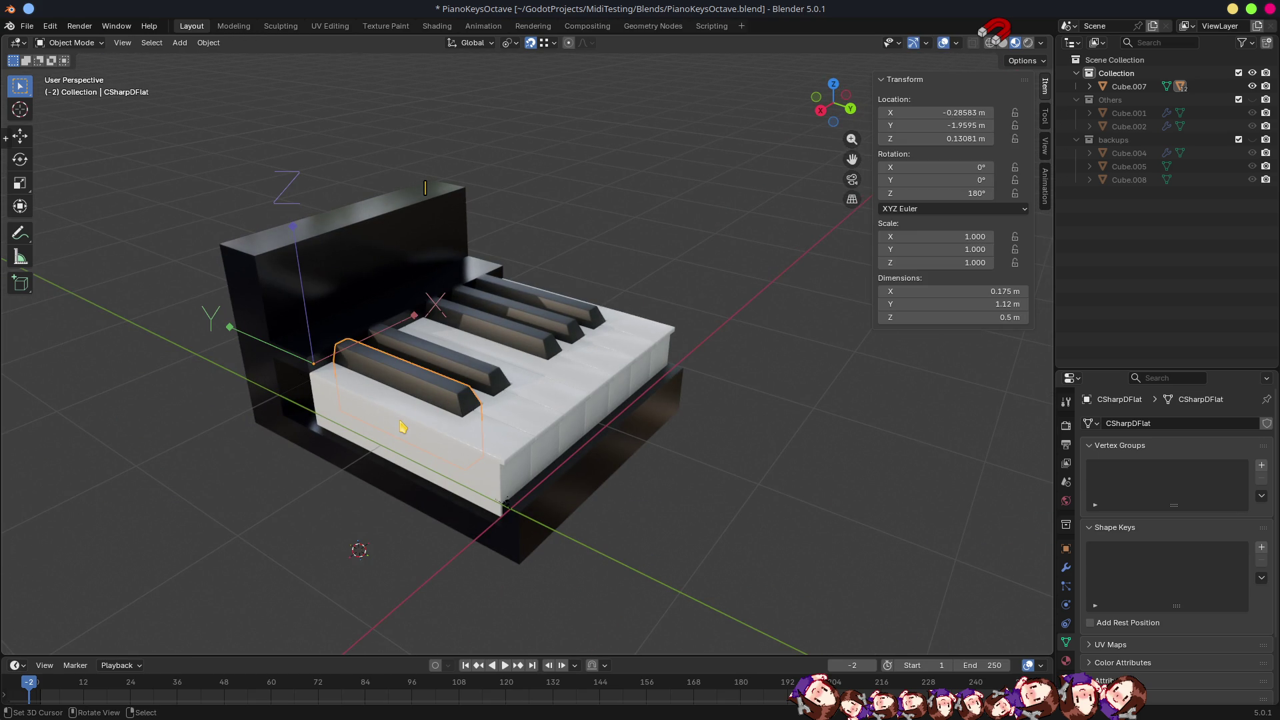
pyautogui.click(402, 425)
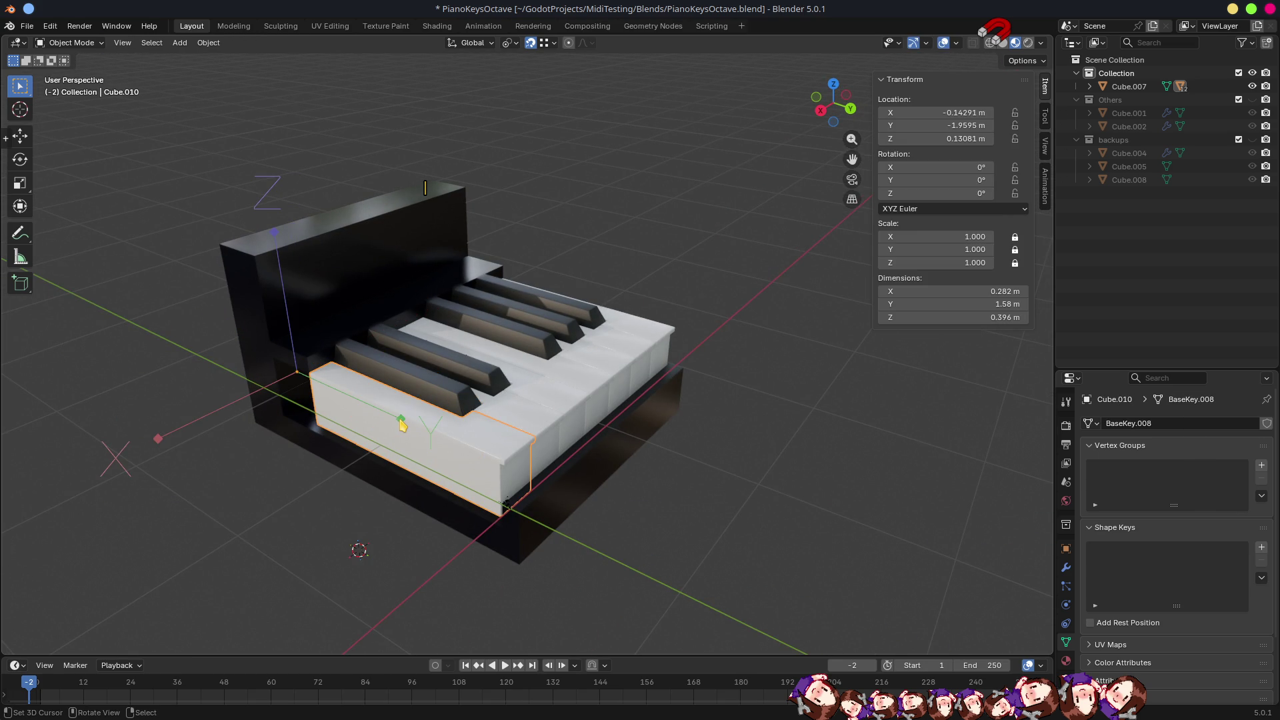
pyautogui.write('rx')
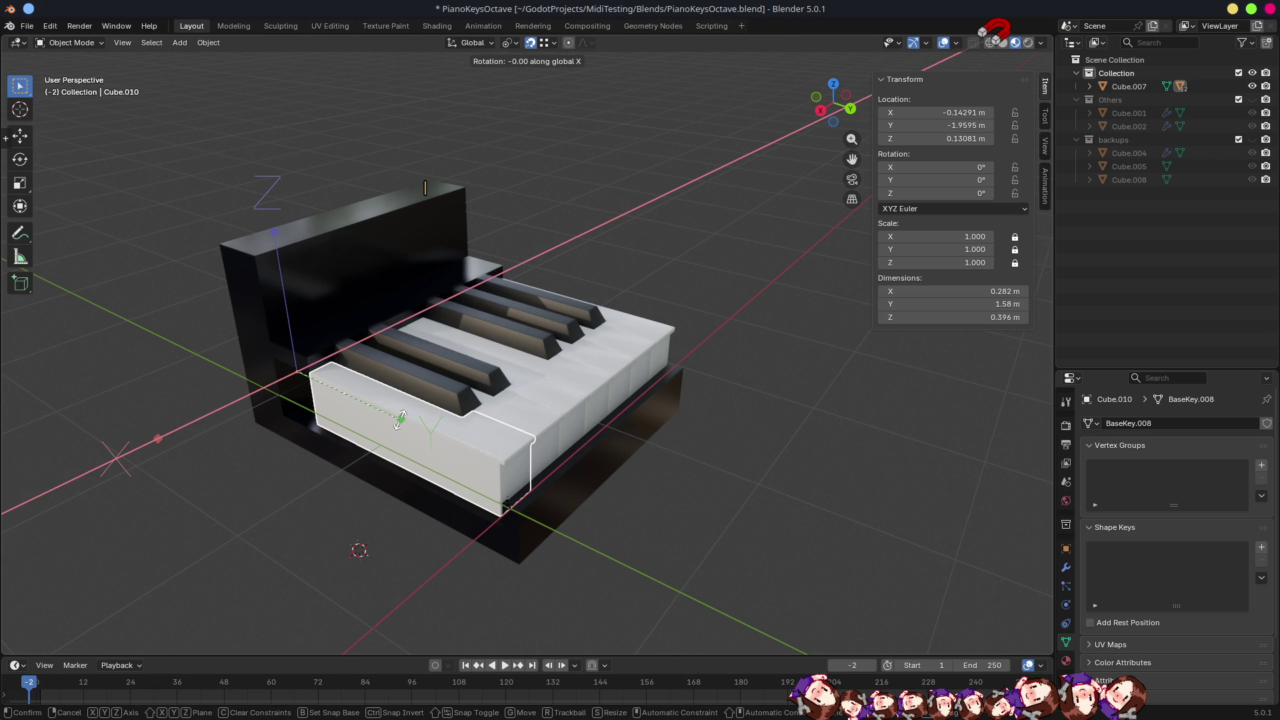
pyautogui.write('90')
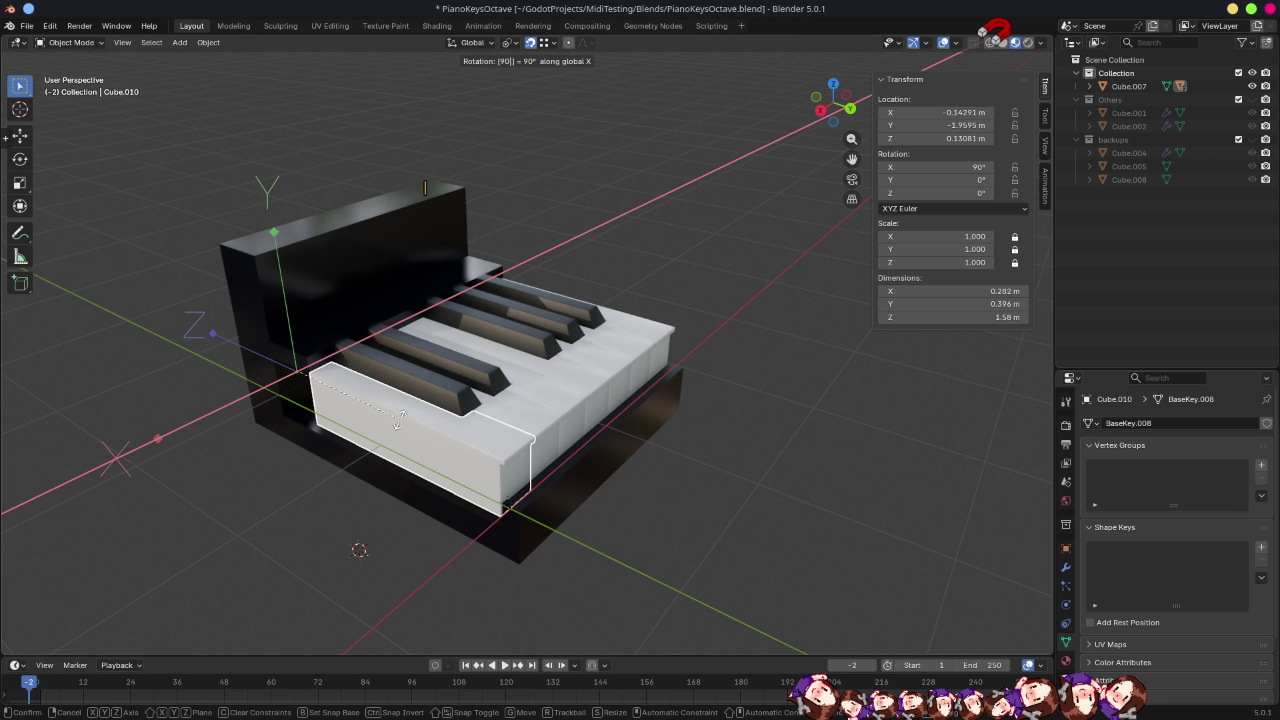
pyautogui.press('Return')
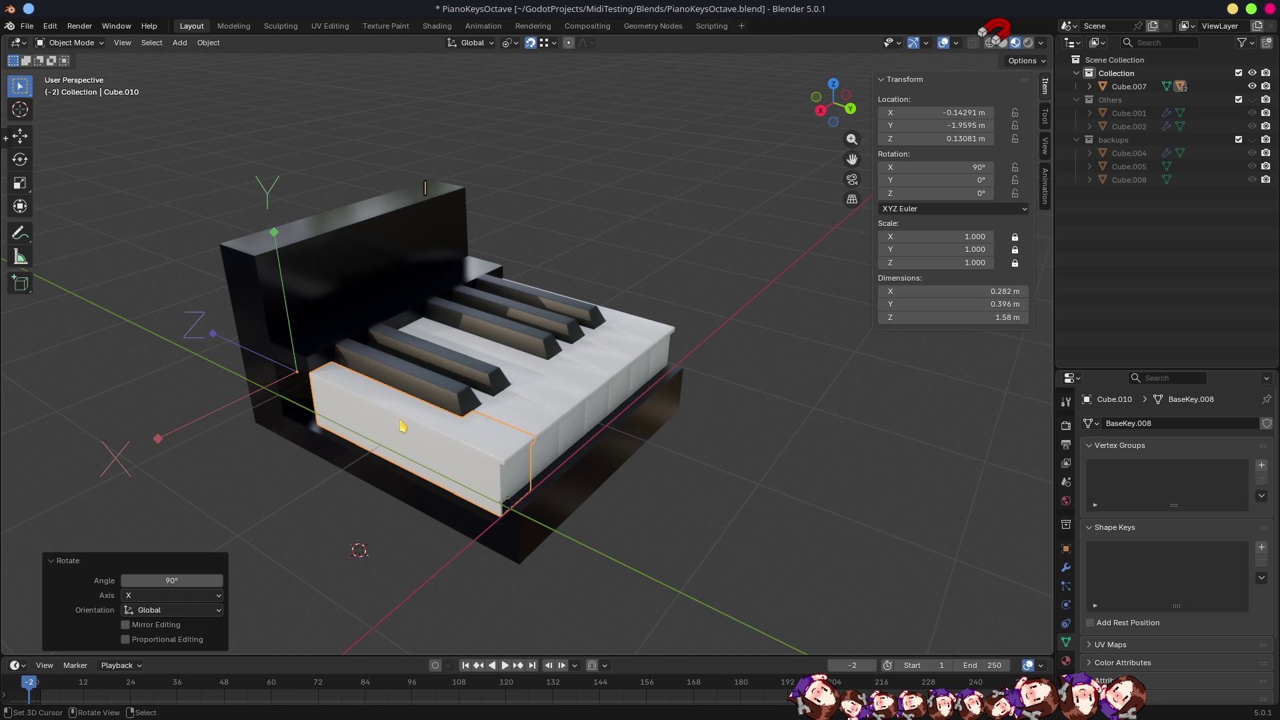
pyautogui.press('r')
pyautogui.press('z')
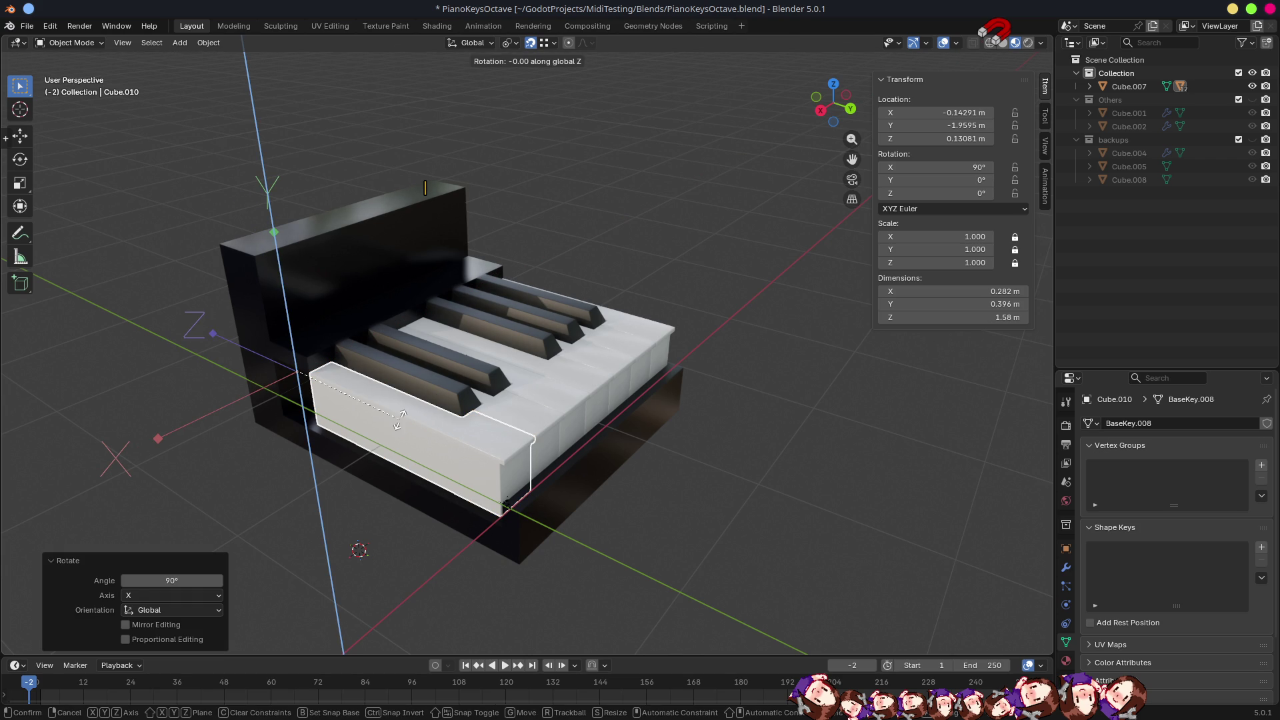
pyautogui.write('18')
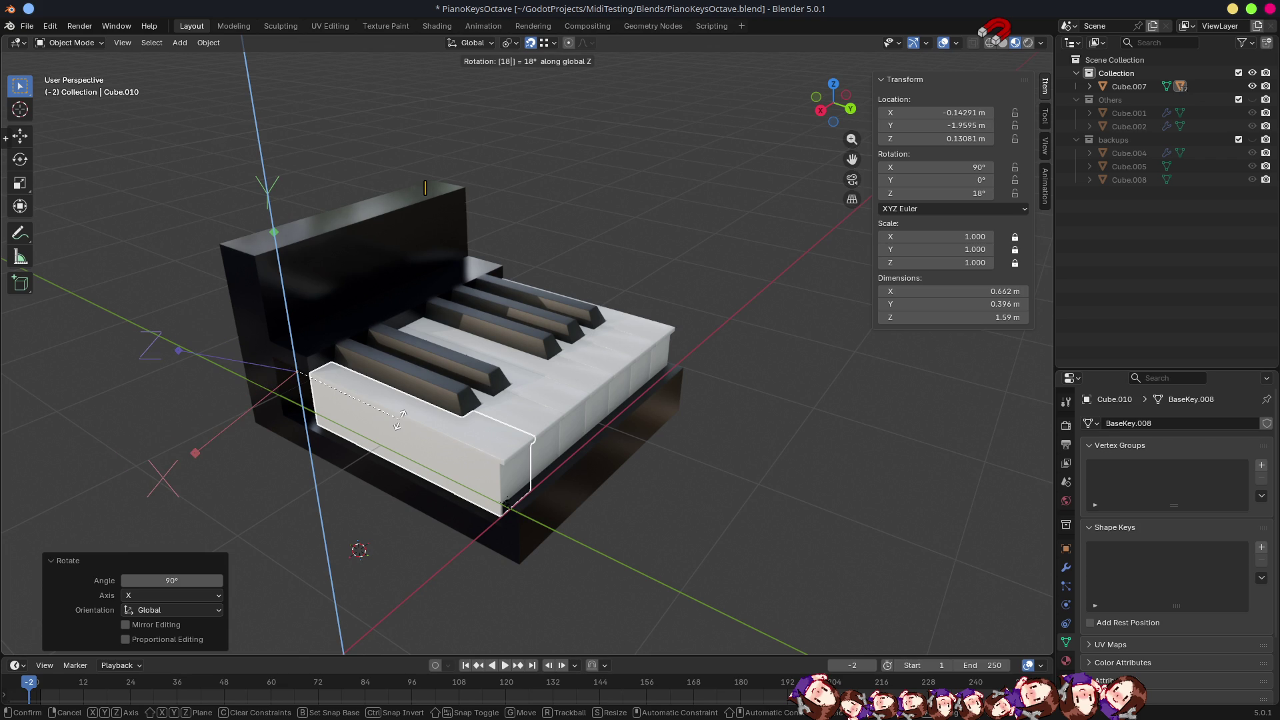
pyautogui.press('Escape')
# Rotate Cube.010 -180° about the Y axis.
pyautogui.press('r')
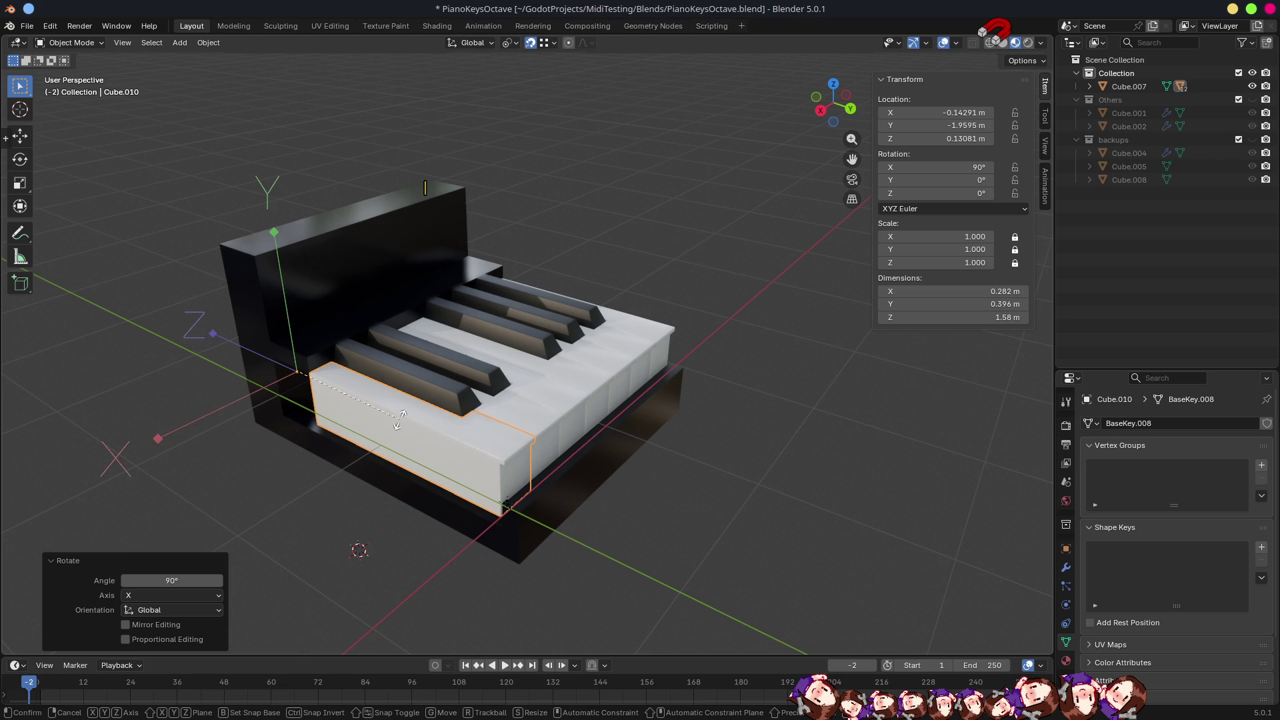
pyautogui.press('y')
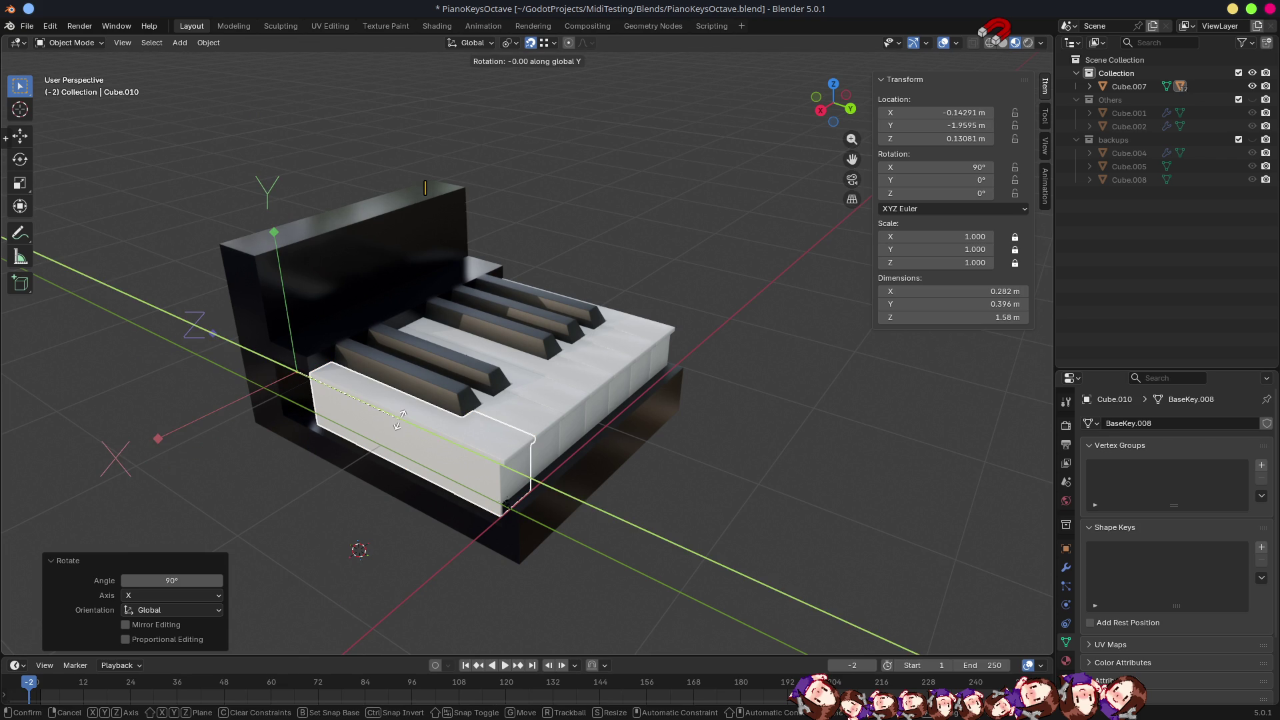
pyautogui.press('z')
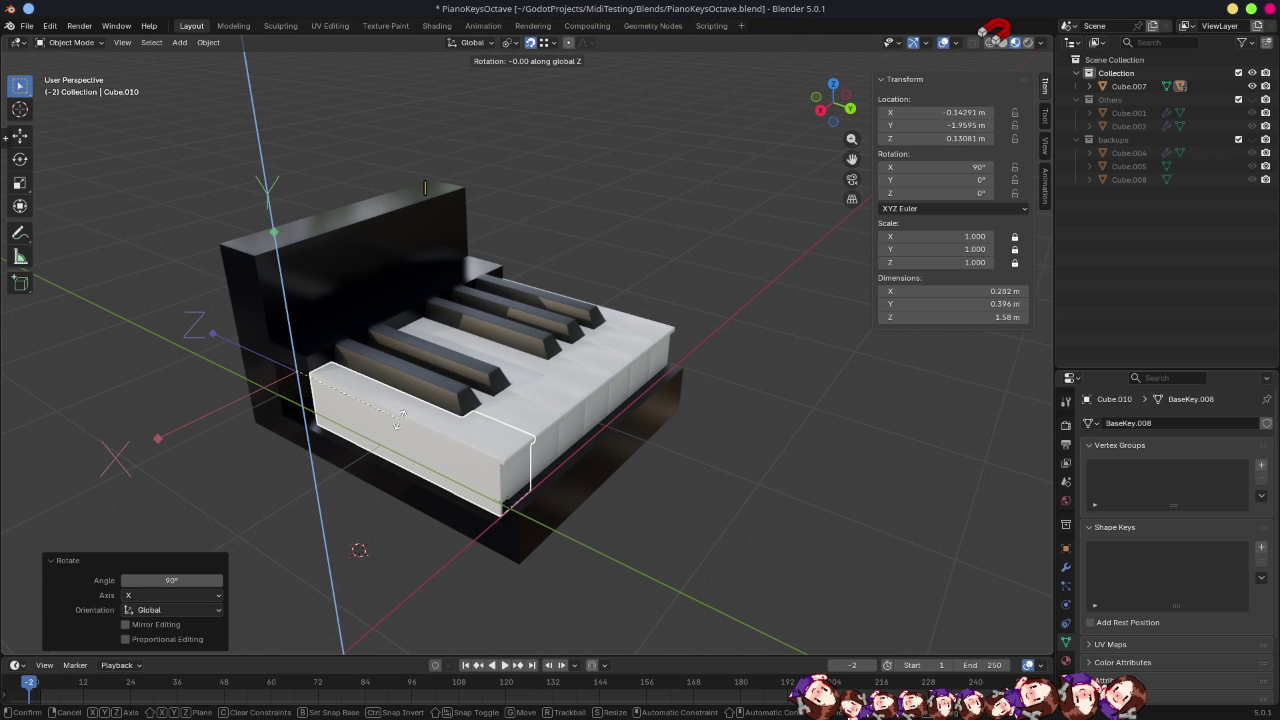
pyautogui.write('y180')
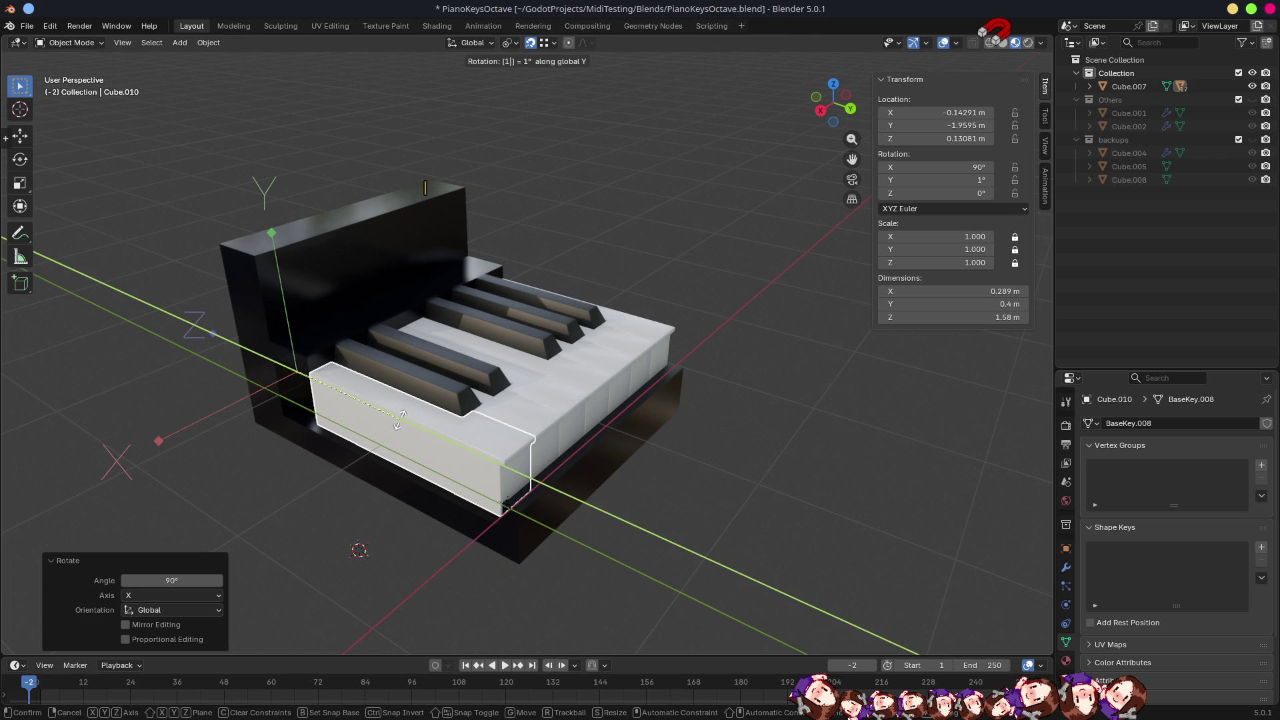
pyautogui.press('-')
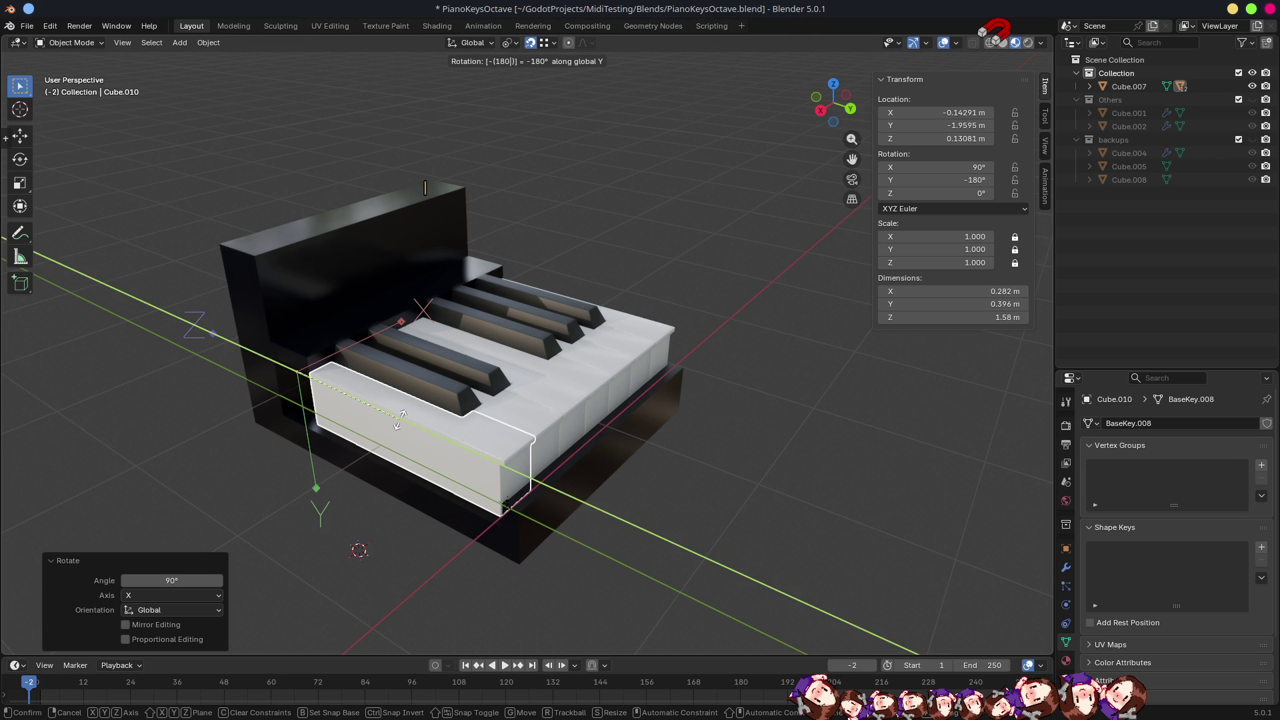
pyautogui.press('Return')
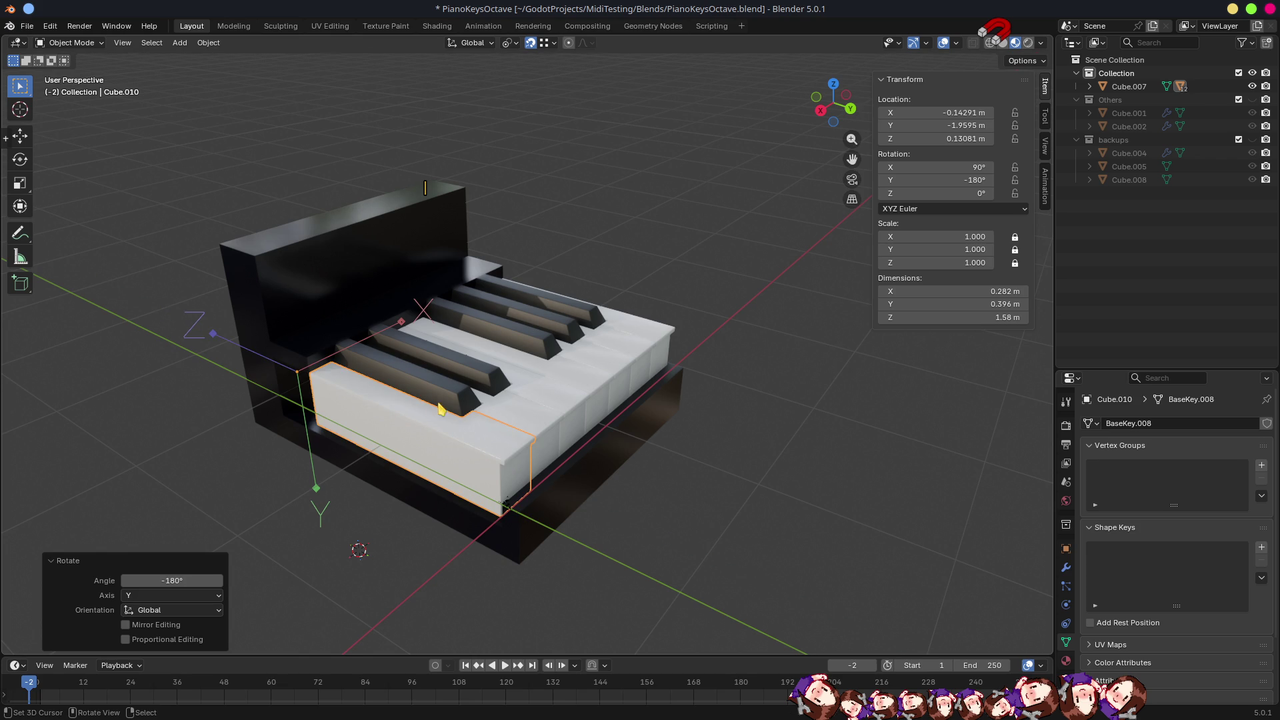
# After comparing with CSharpDFlat, rotate Cube.010 -90° about X.
pyautogui.click(443, 400)
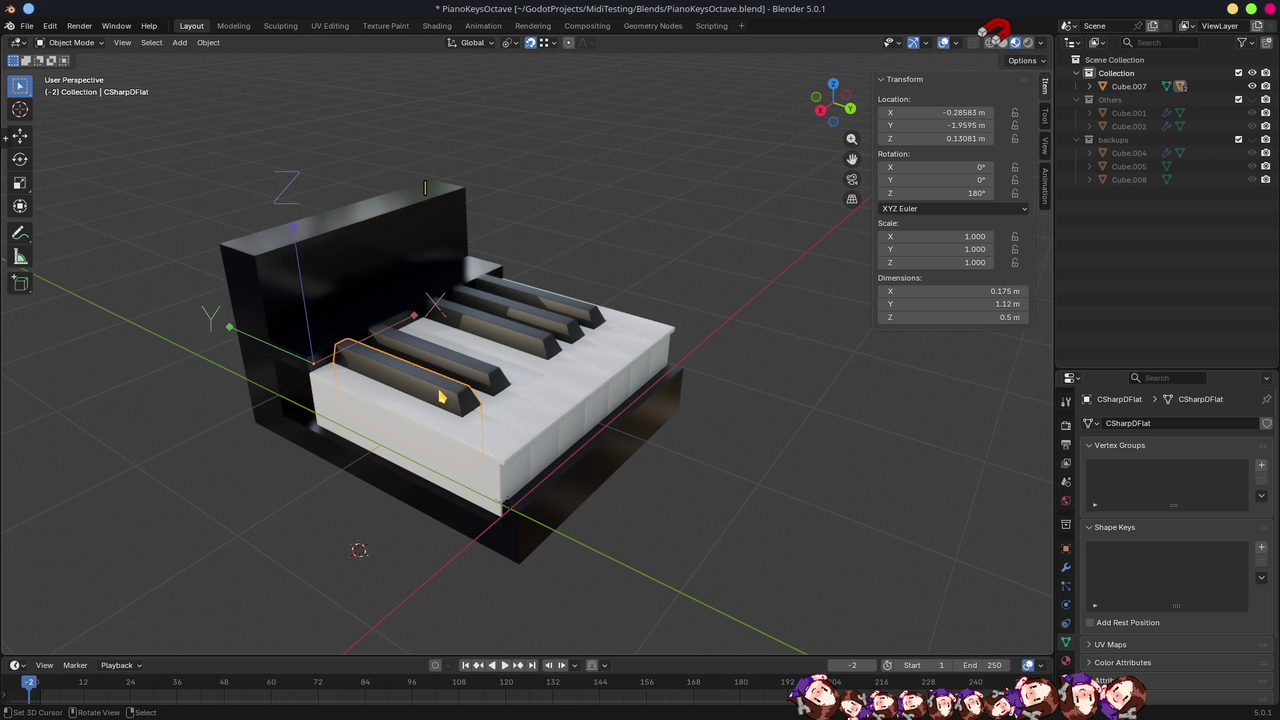
pyautogui.click(346, 414)
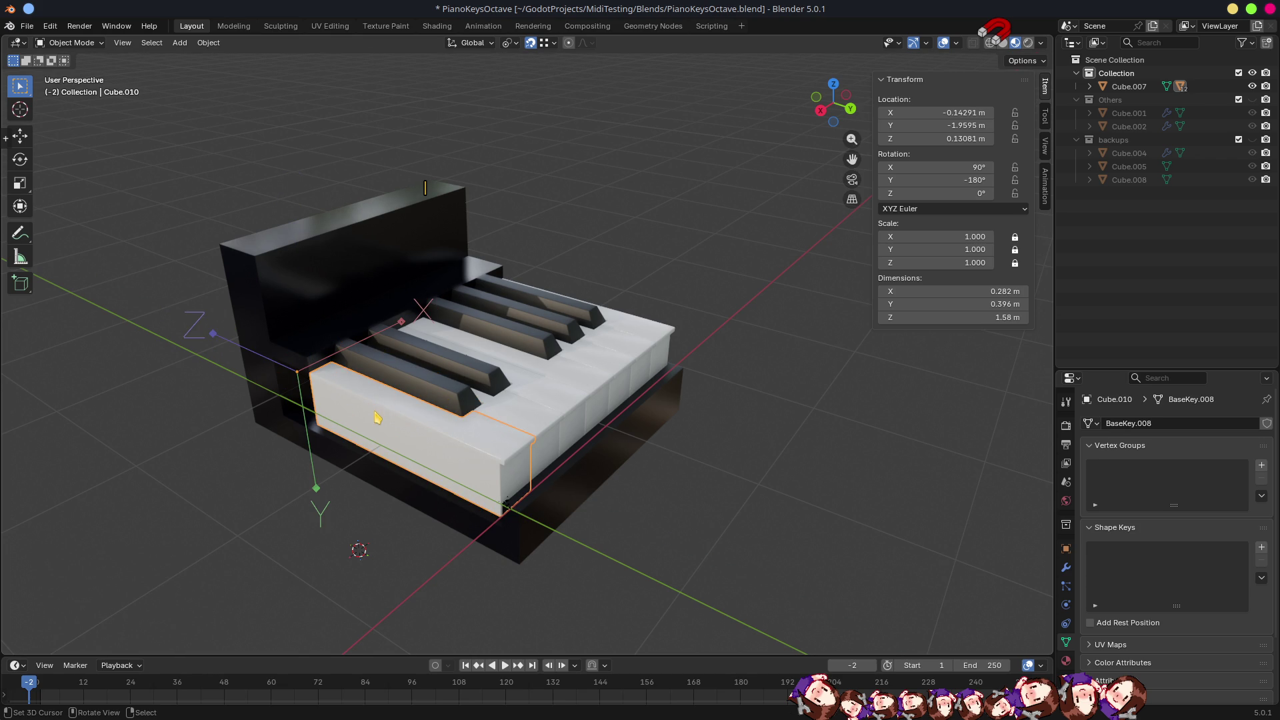
pyautogui.write('rx')
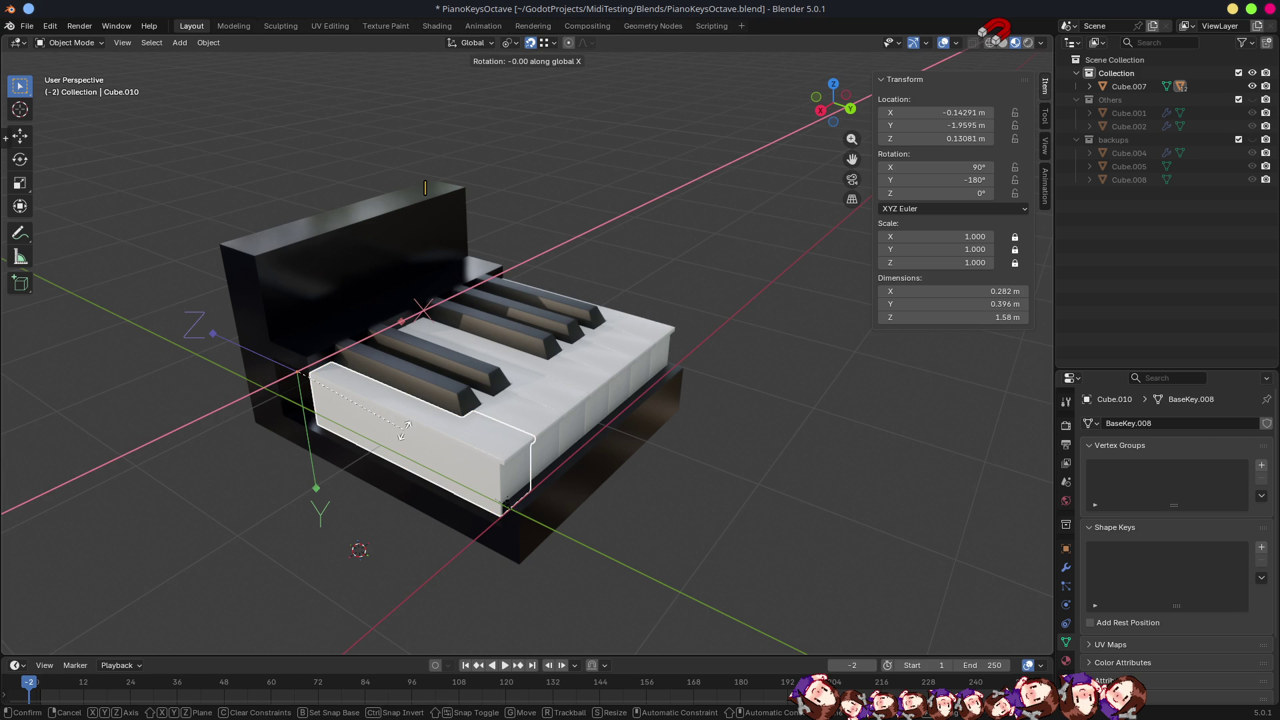
pyautogui.write('-90')
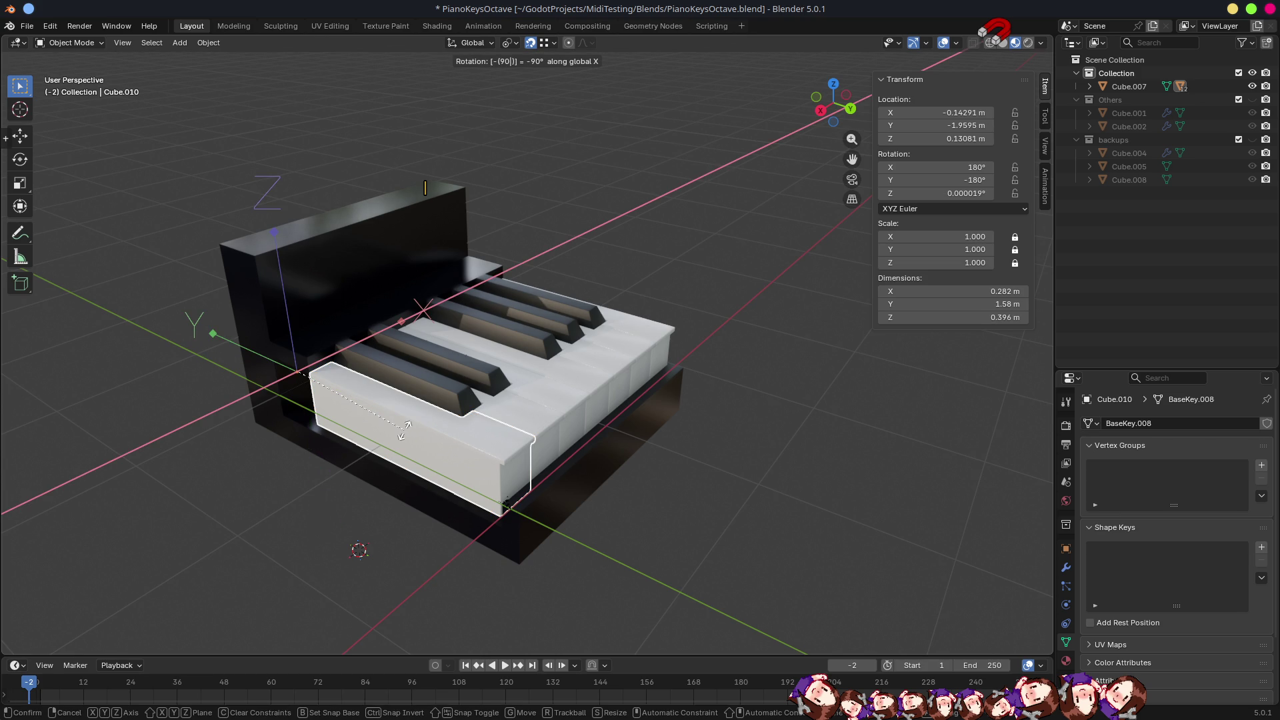
pyautogui.press('Return')
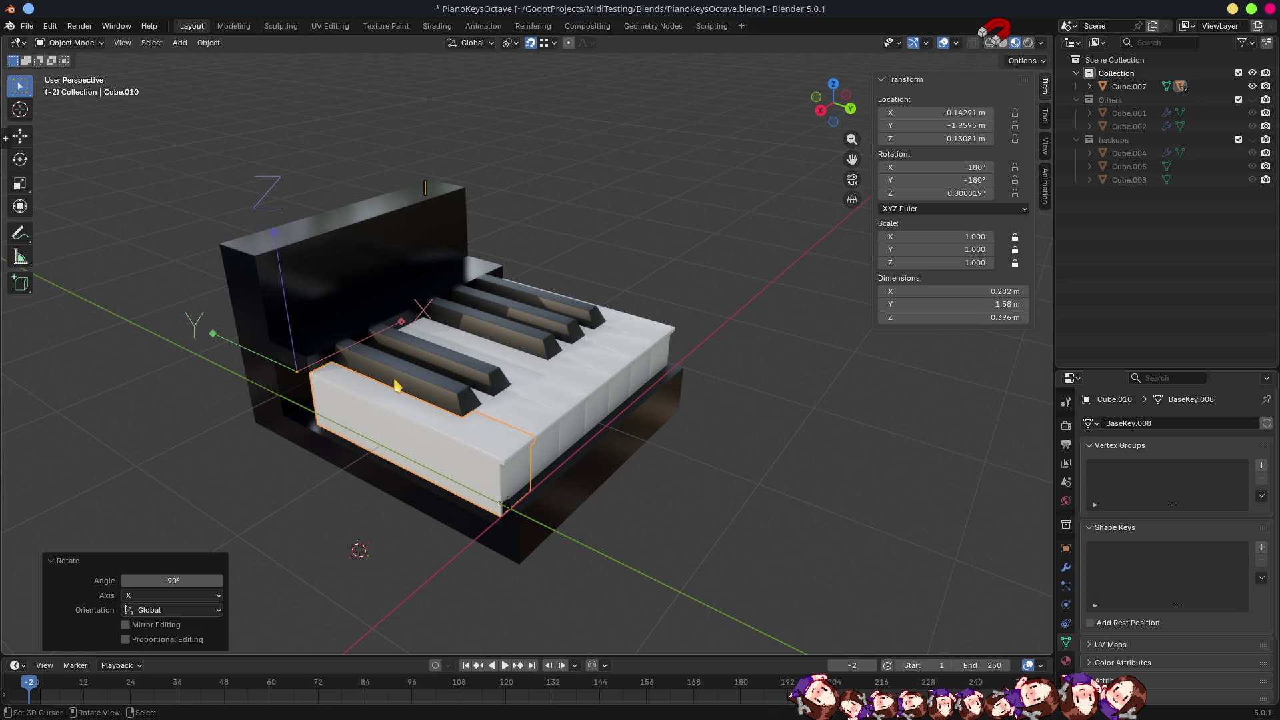
pyautogui.click(418, 388)
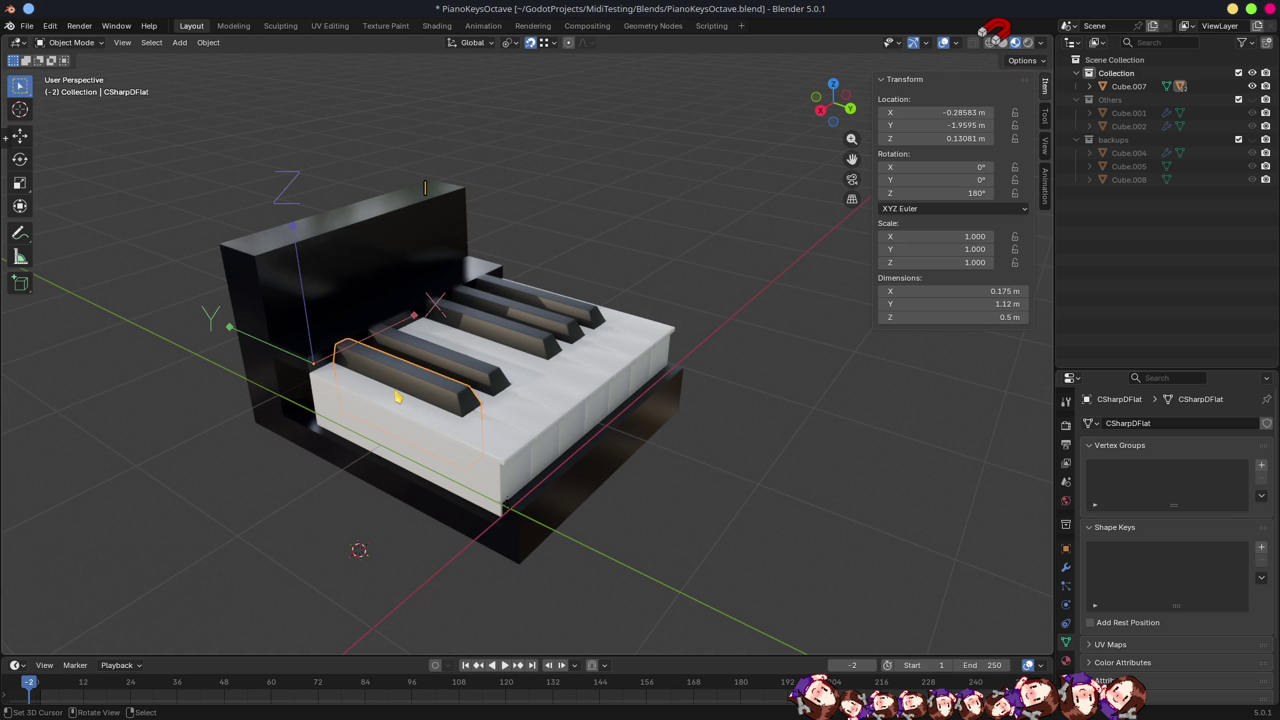
pyautogui.click(373, 399)
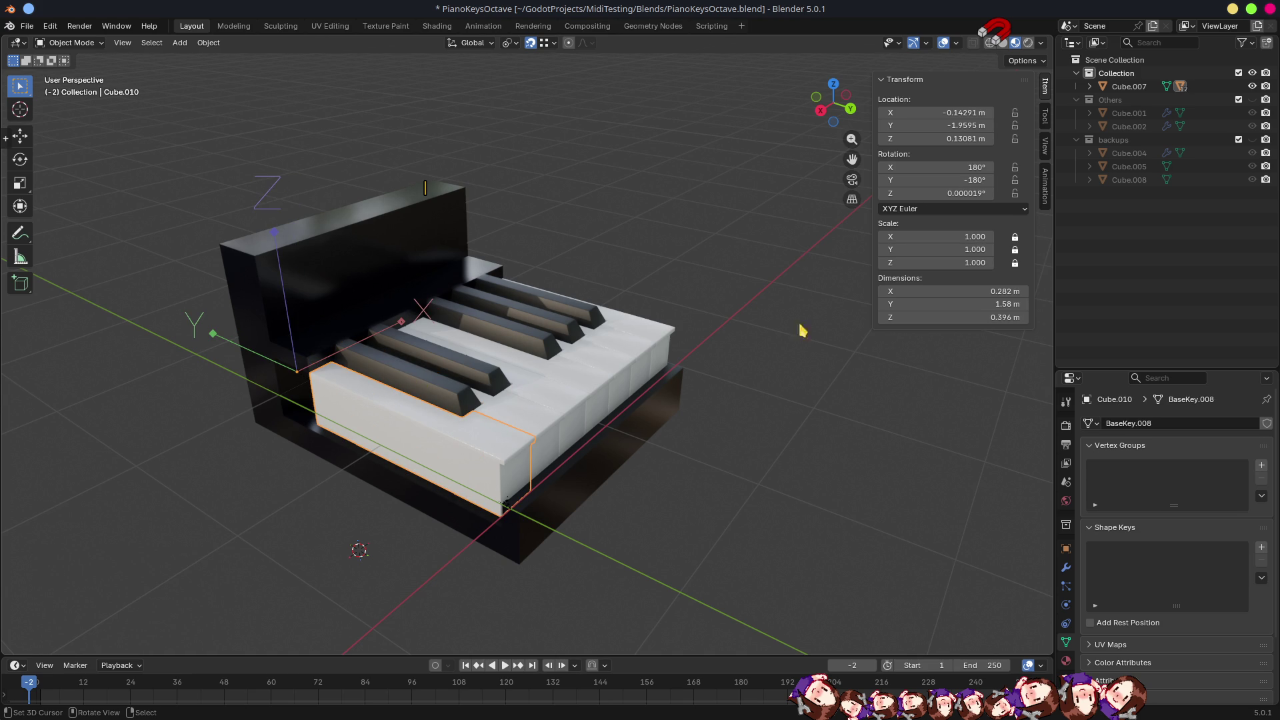
pyautogui.click(952, 168)
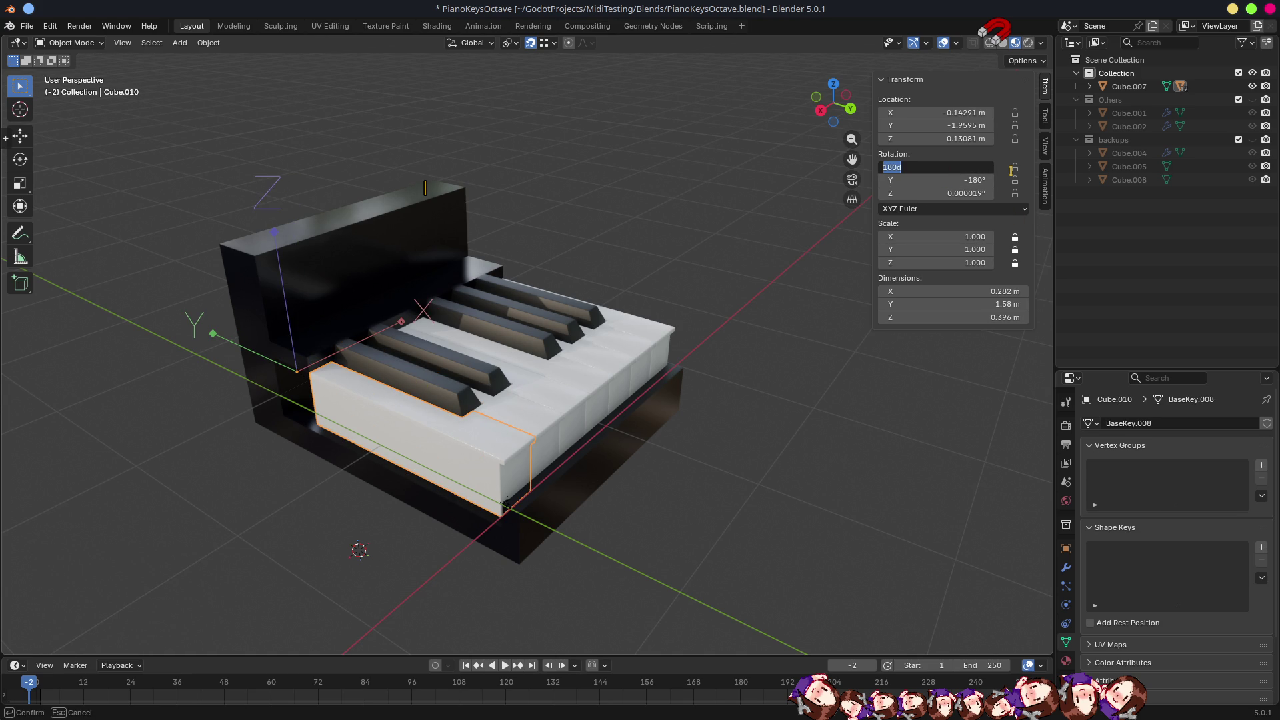
# Try zeroing Cube.010's X, Y, Z rotation fields, then undo to keep 180° X, -180° Y.
pyautogui.write('0')
pyautogui.press('Tab')
pyautogui.write('0')
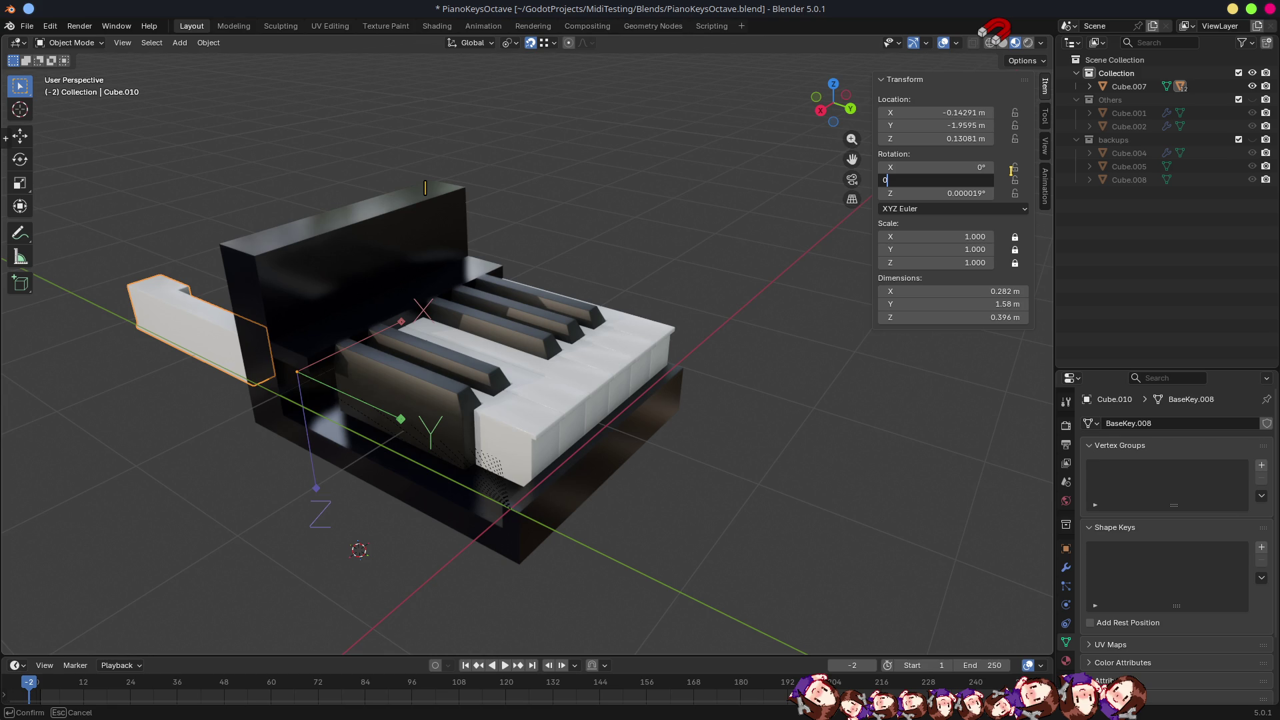
pyautogui.press('Tab')
pyautogui.write('0')
pyautogui.press('Return')
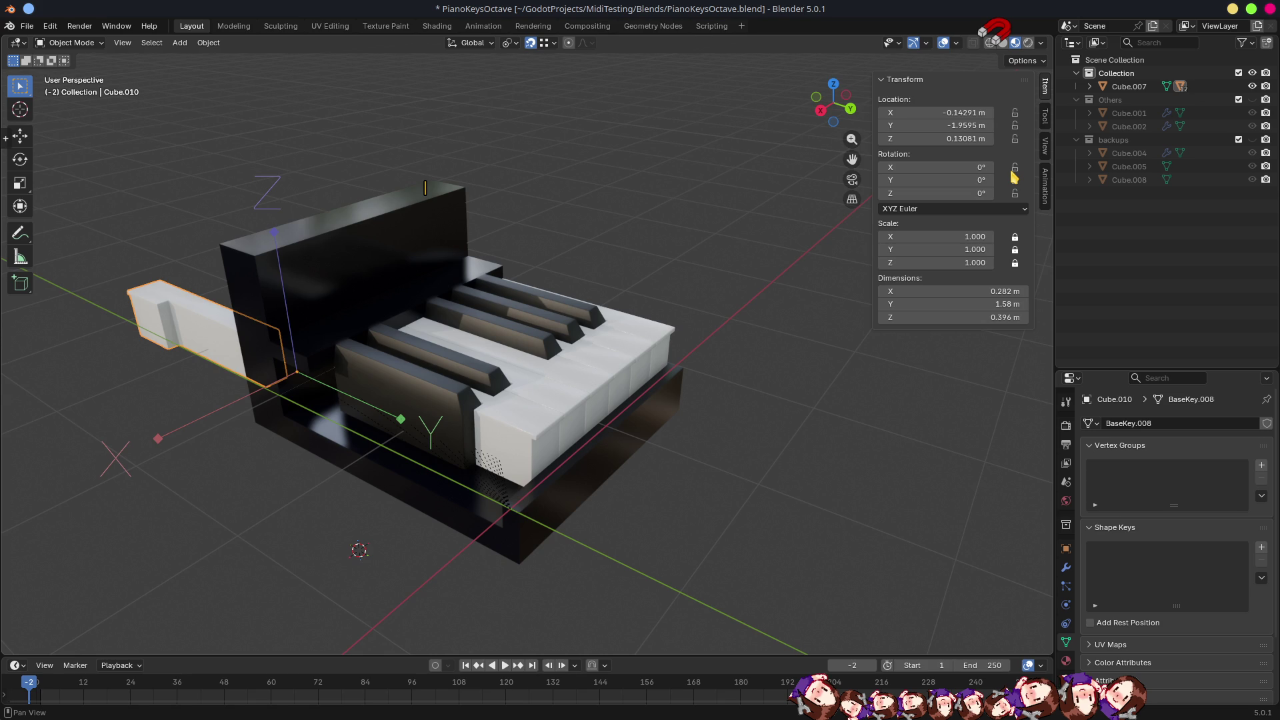
pyautogui.moveTo(497, 334); pyautogui.dragTo(509, 400)
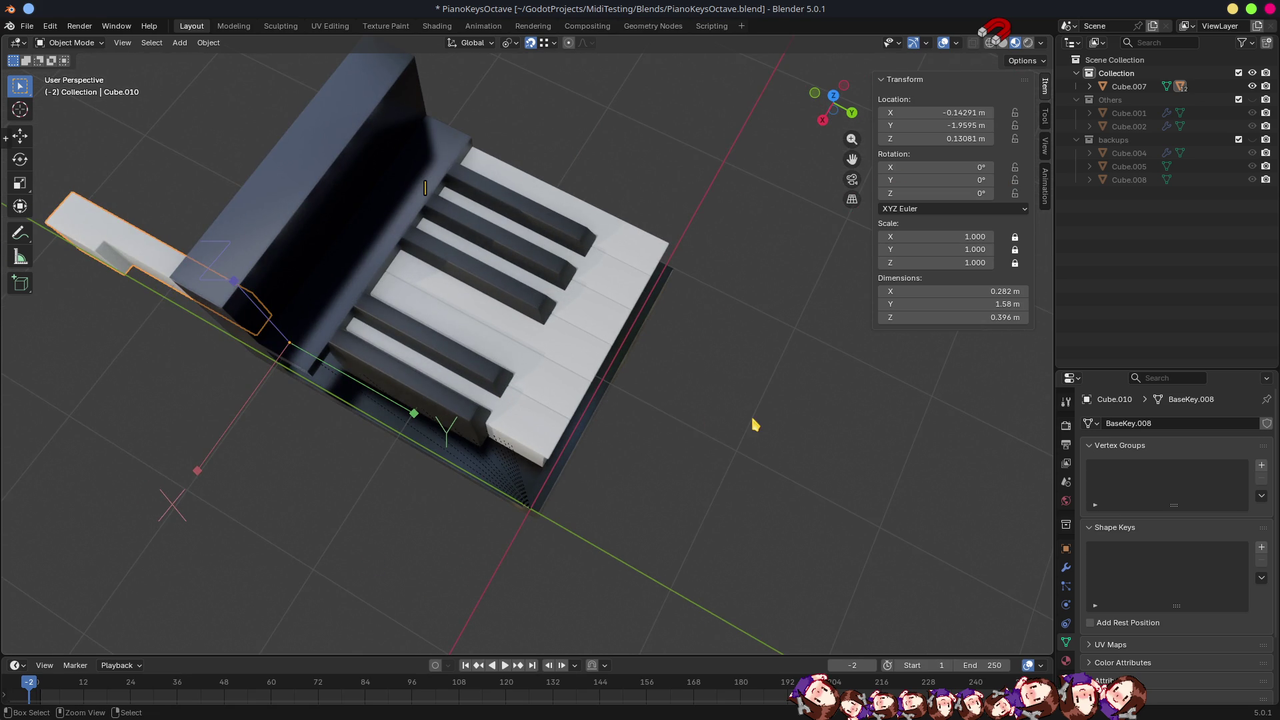
pyautogui.hotkey('ctrl', 'z')
pyautogui.moveTo(751, 423)
pyautogui.mouseDown()
pyautogui.moveTo(706, 429)
pyautogui.moveTo(685, 360)
pyautogui.moveTo(705, 410)
pyautogui.mouseUp()
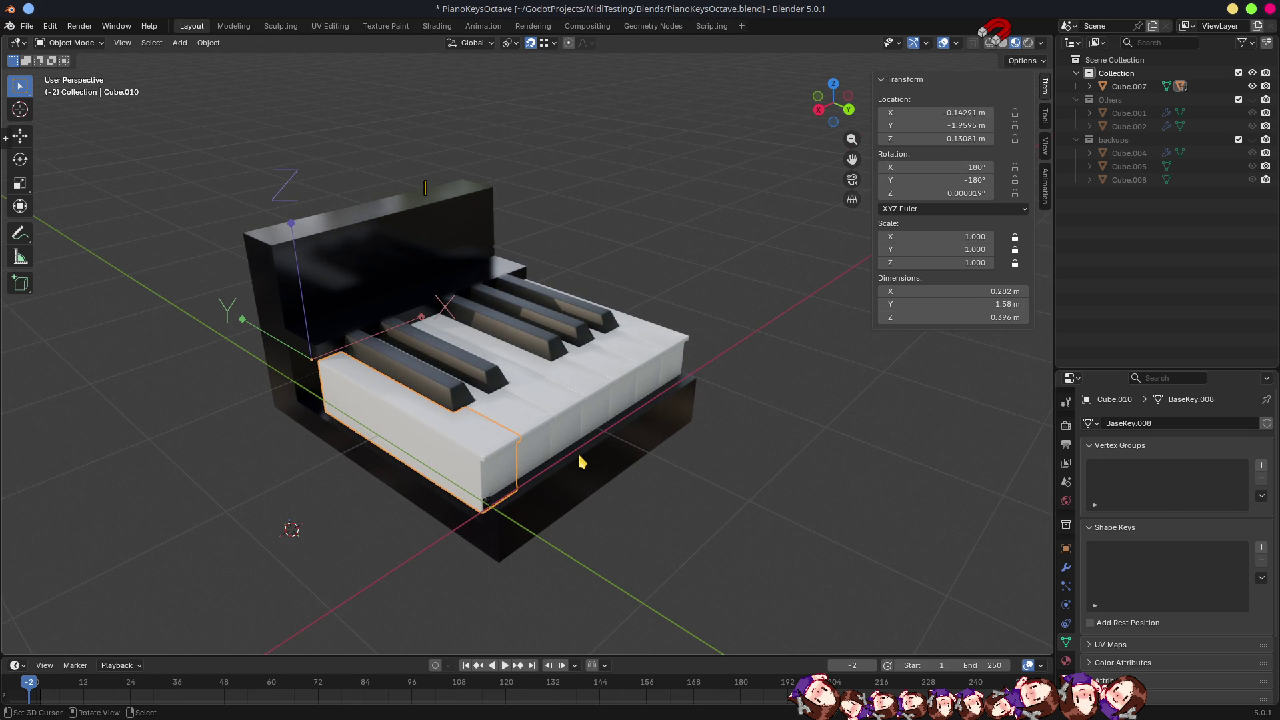
# Rotate Cube.010 180° about X and then 180° about Y.
pyautogui.press('r')
pyautogui.press('x')
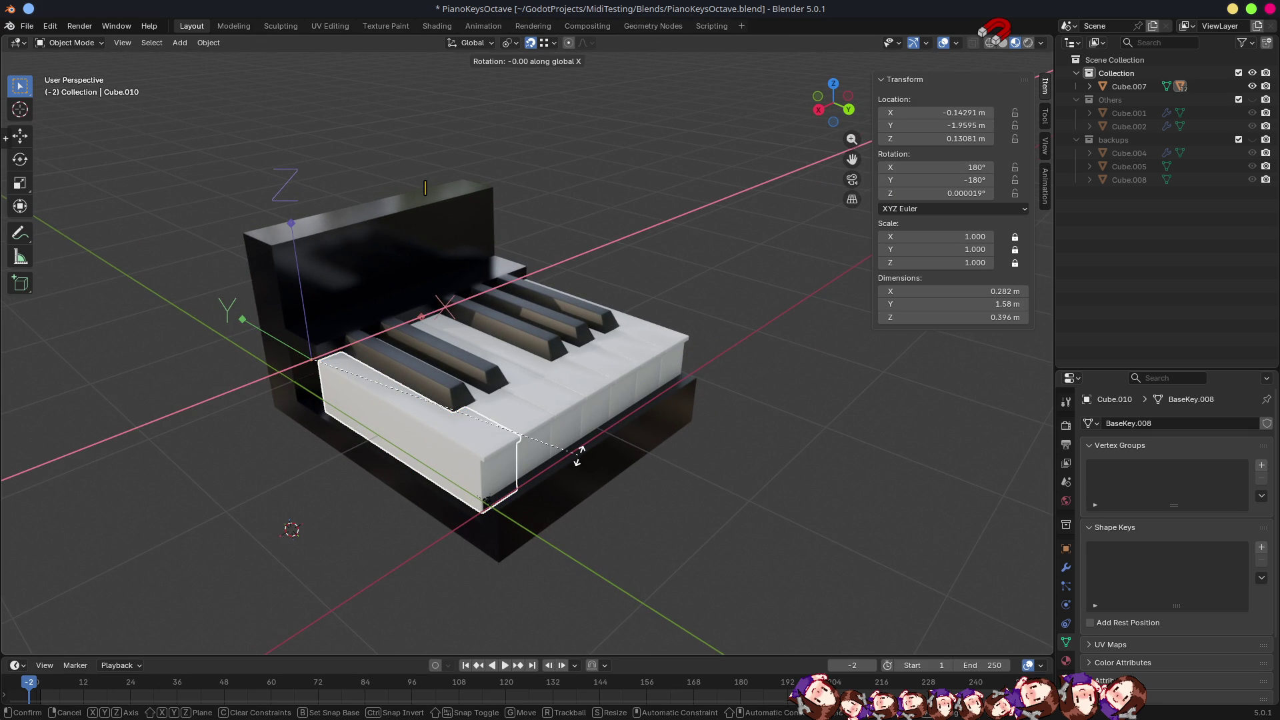
pyautogui.write('180')
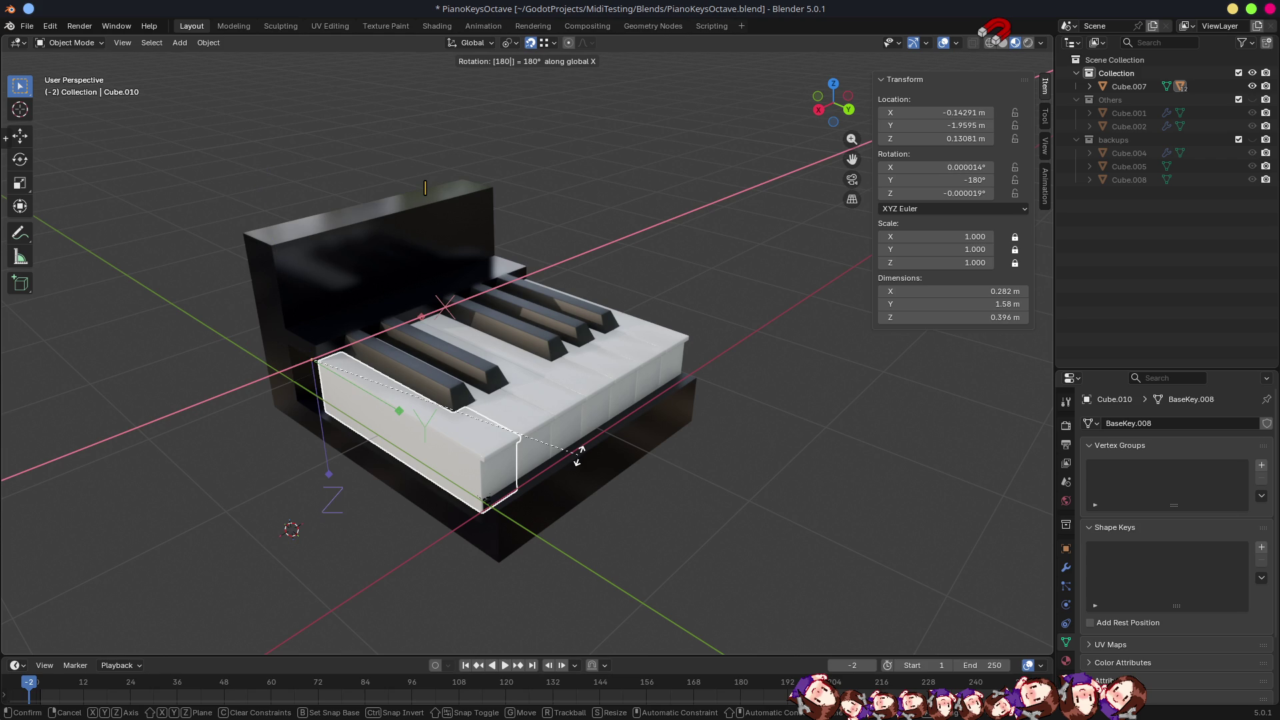
pyautogui.press('Return')
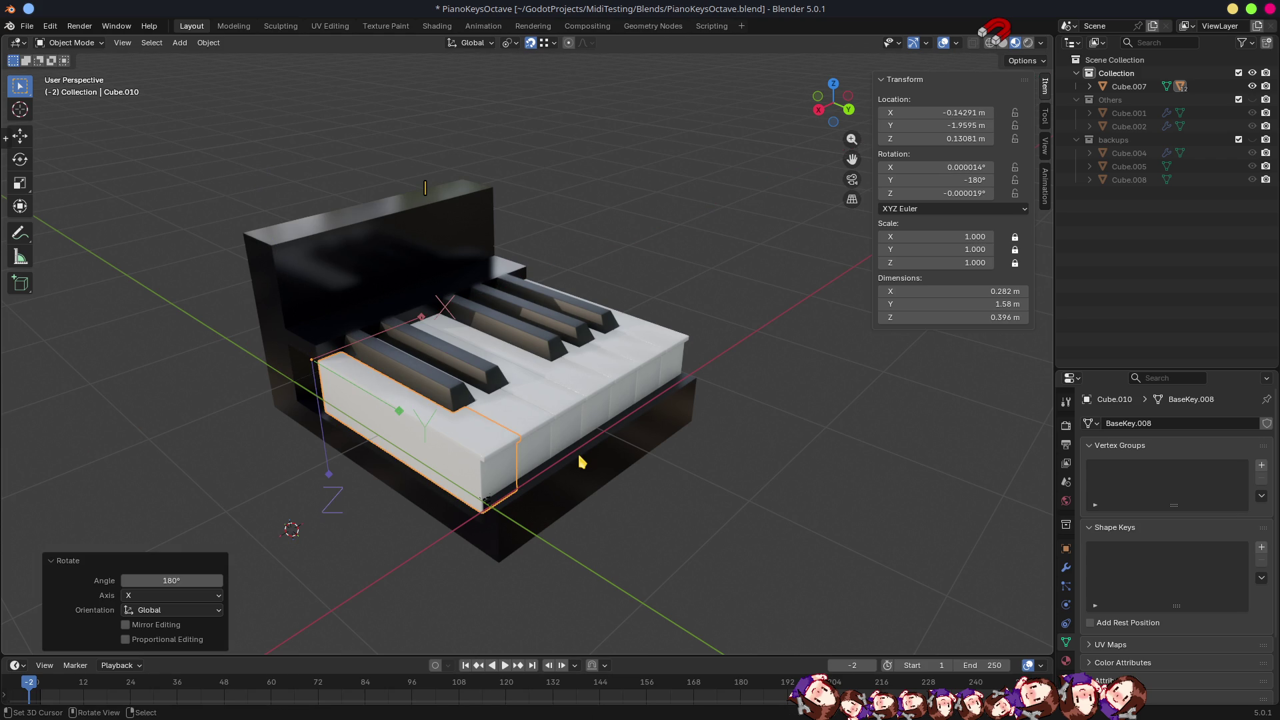
pyautogui.write('ry180')
pyautogui.press('Return')
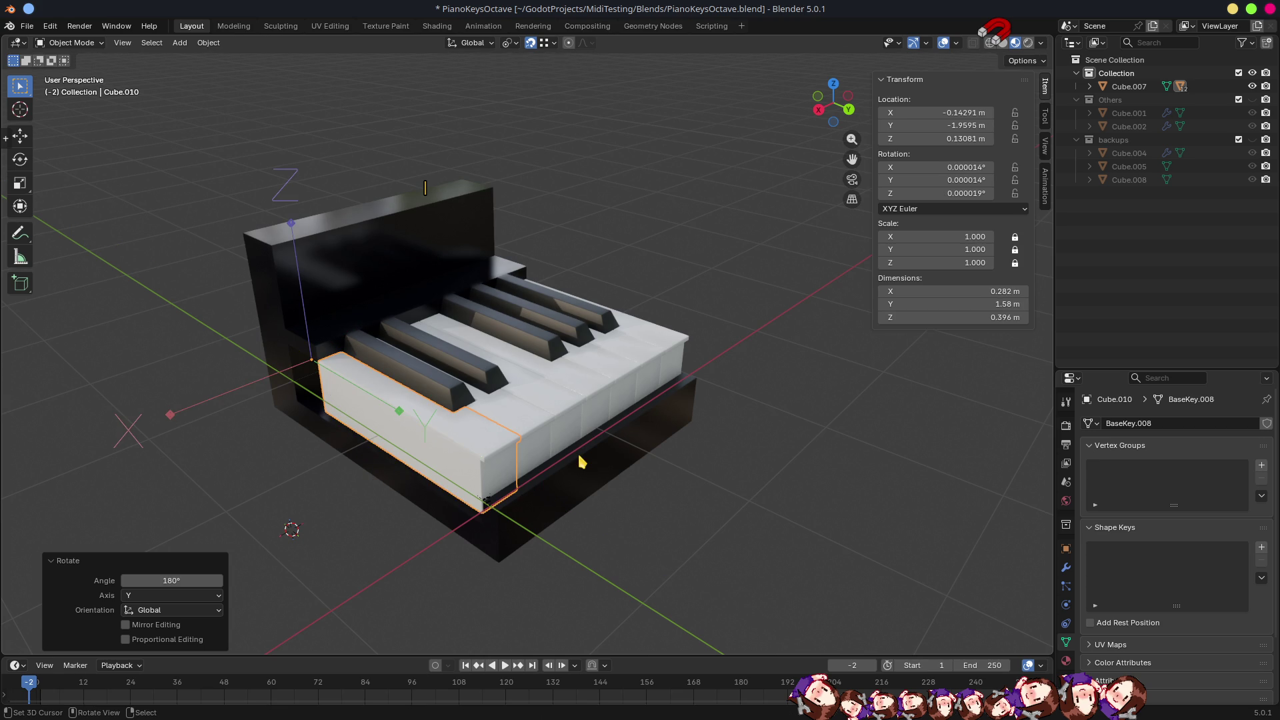
# Reselect Cube.010 among the overlapping keys and rotate it 180° about Z.
pyautogui.click(444, 395)
pyautogui.click(427, 421)
pyautogui.click(437, 381)
pyautogui.click(428, 429)
pyautogui.click(442, 391)
pyautogui.click(410, 431)
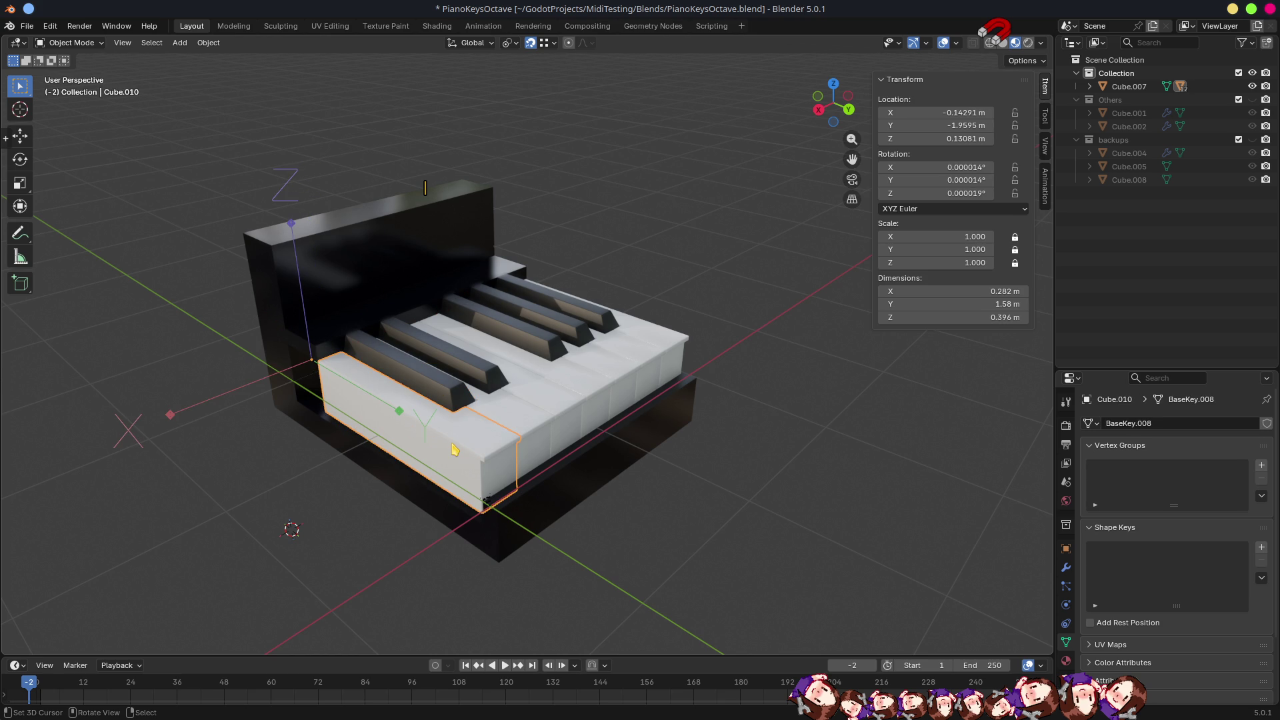
pyautogui.write('rz18')
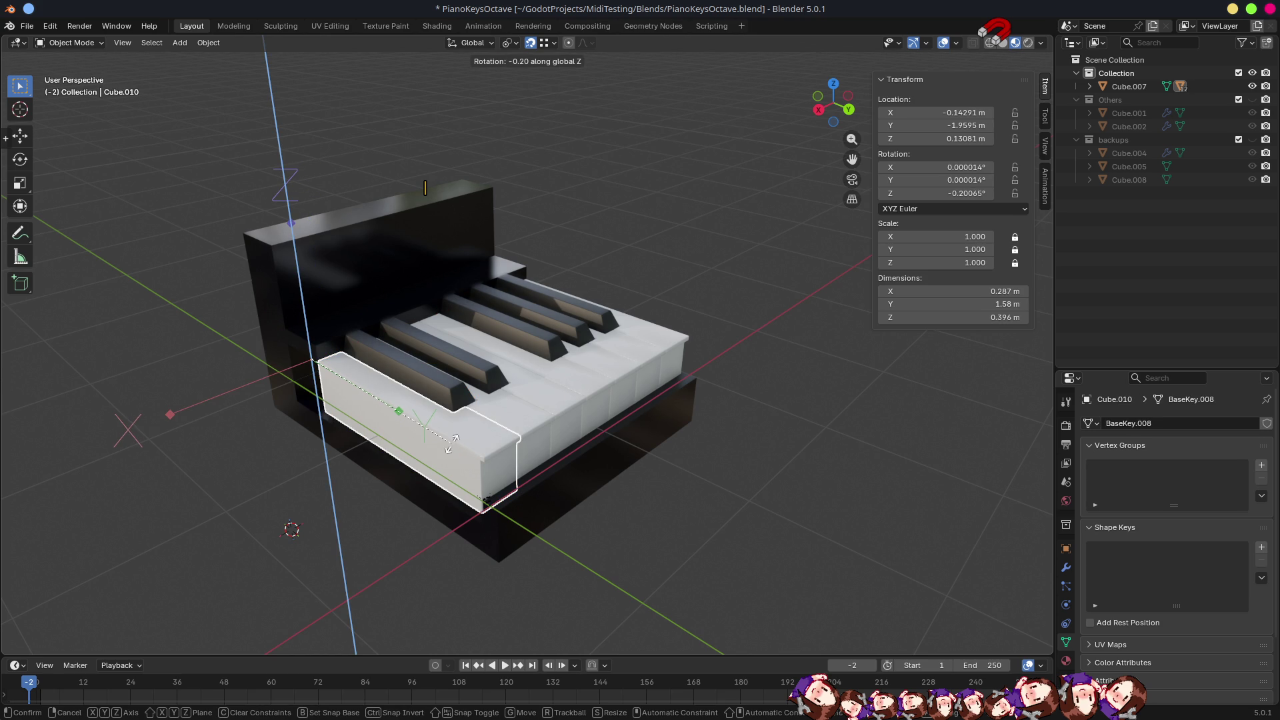
pyautogui.write('0')
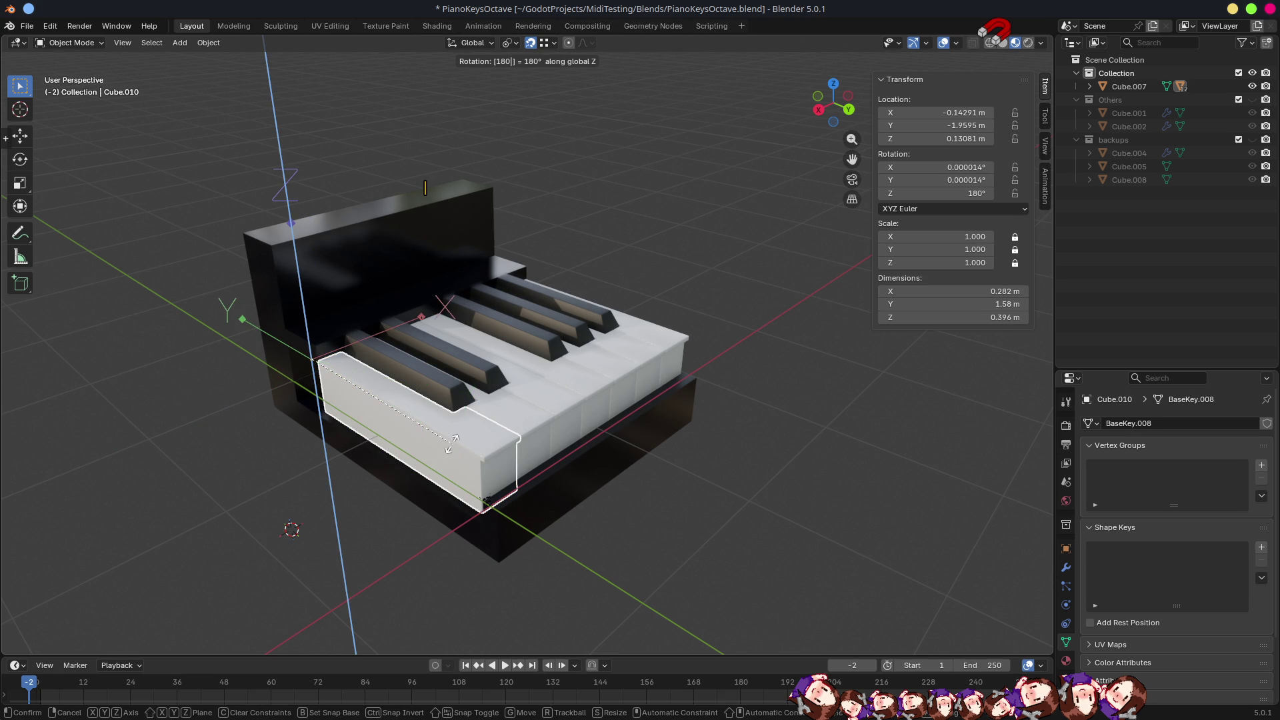
pyautogui.press('Return')
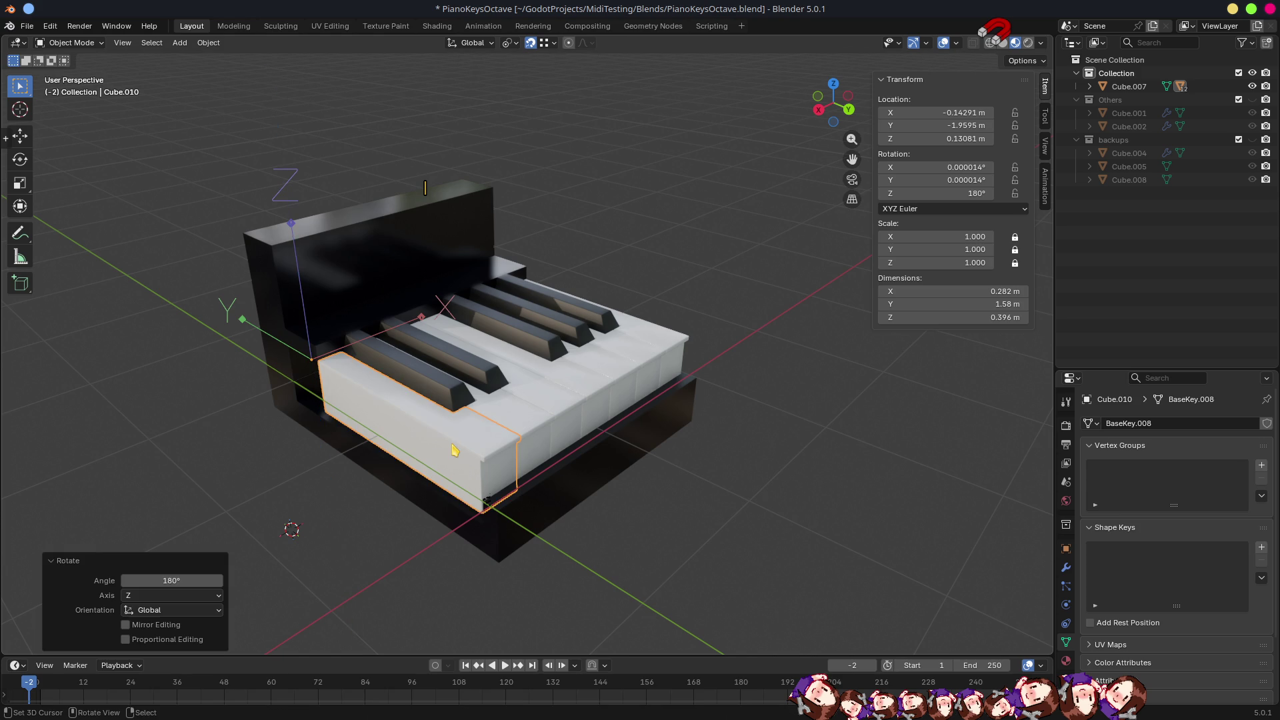
# Check the key from a top-down view and save PianoKeysOctave.blend.
pyautogui.click(385, 379)
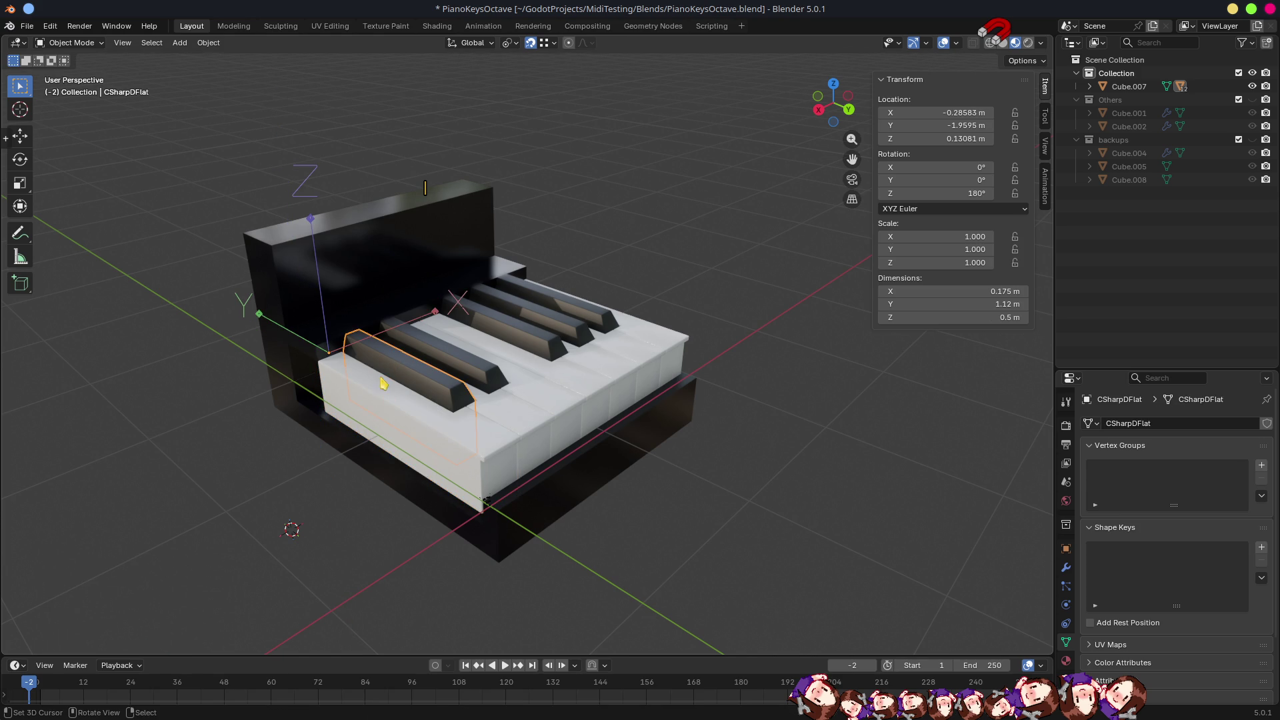
pyautogui.click(369, 407)
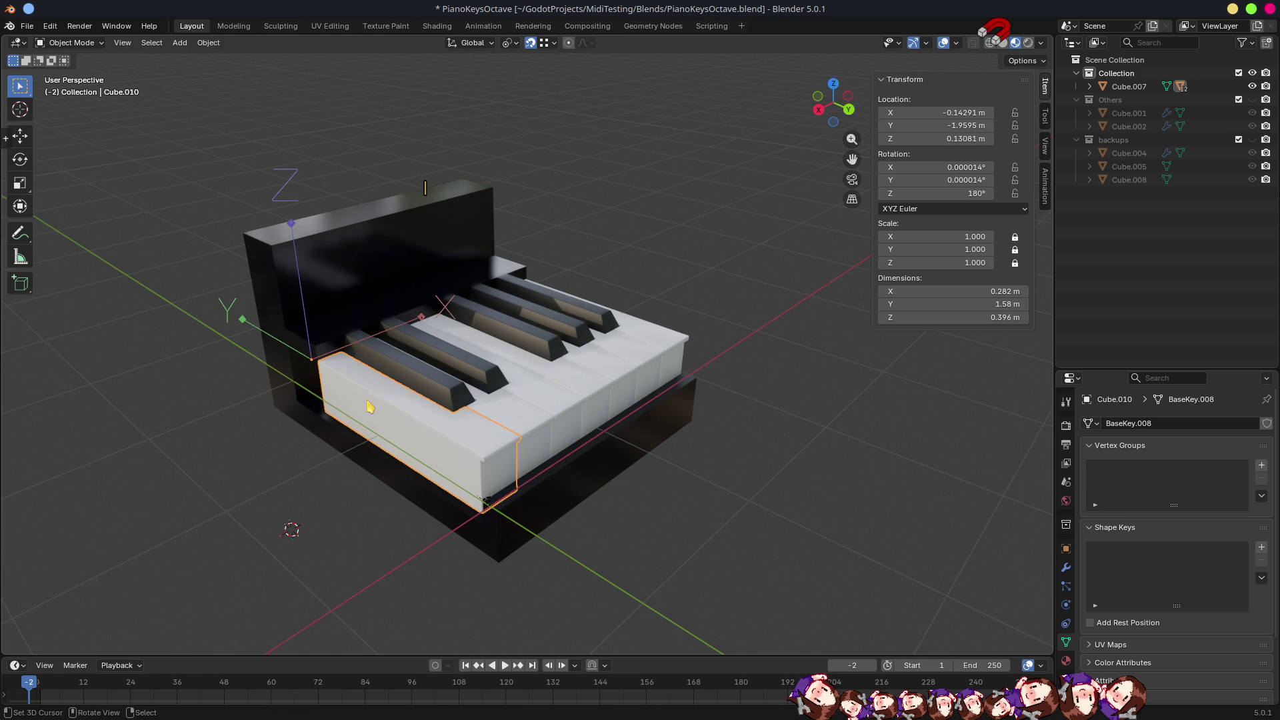
pyautogui.moveTo(370, 406)
pyautogui.mouseDown()
pyautogui.moveTo(434, 462)
pyautogui.moveTo(434, 491)
pyautogui.mouseUp()
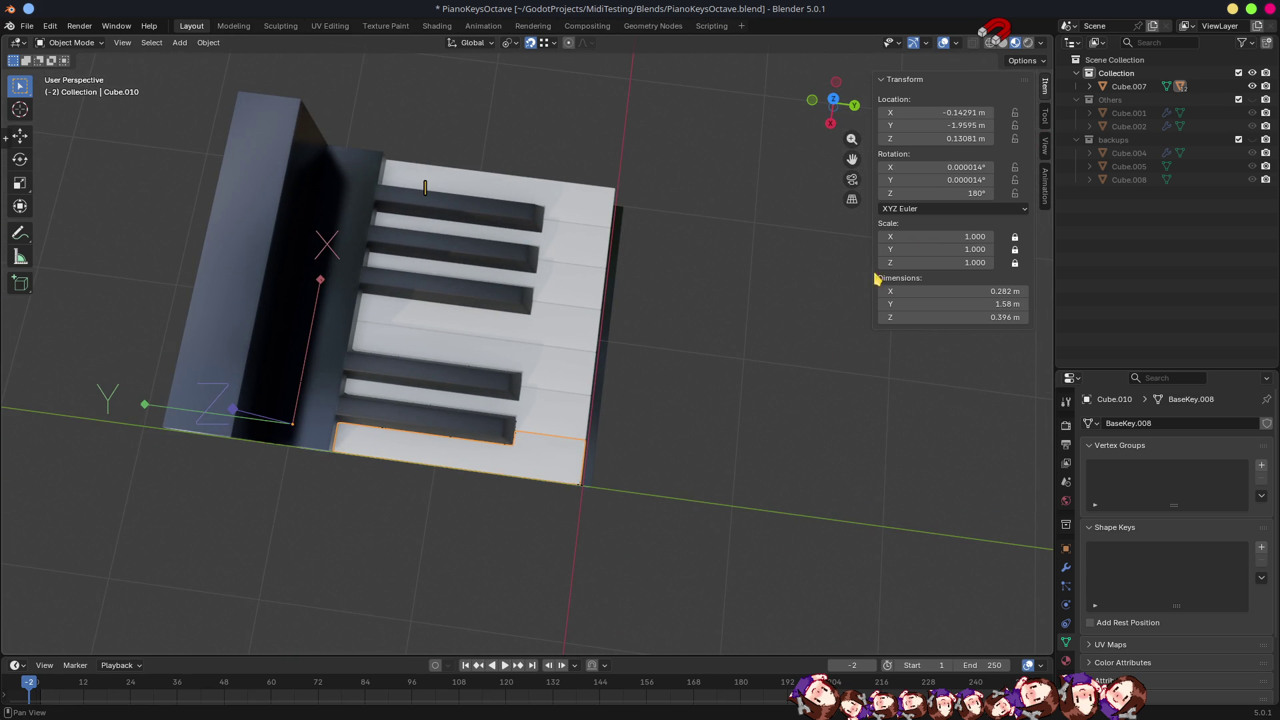
pyautogui.hotkey('ctrl', 's')
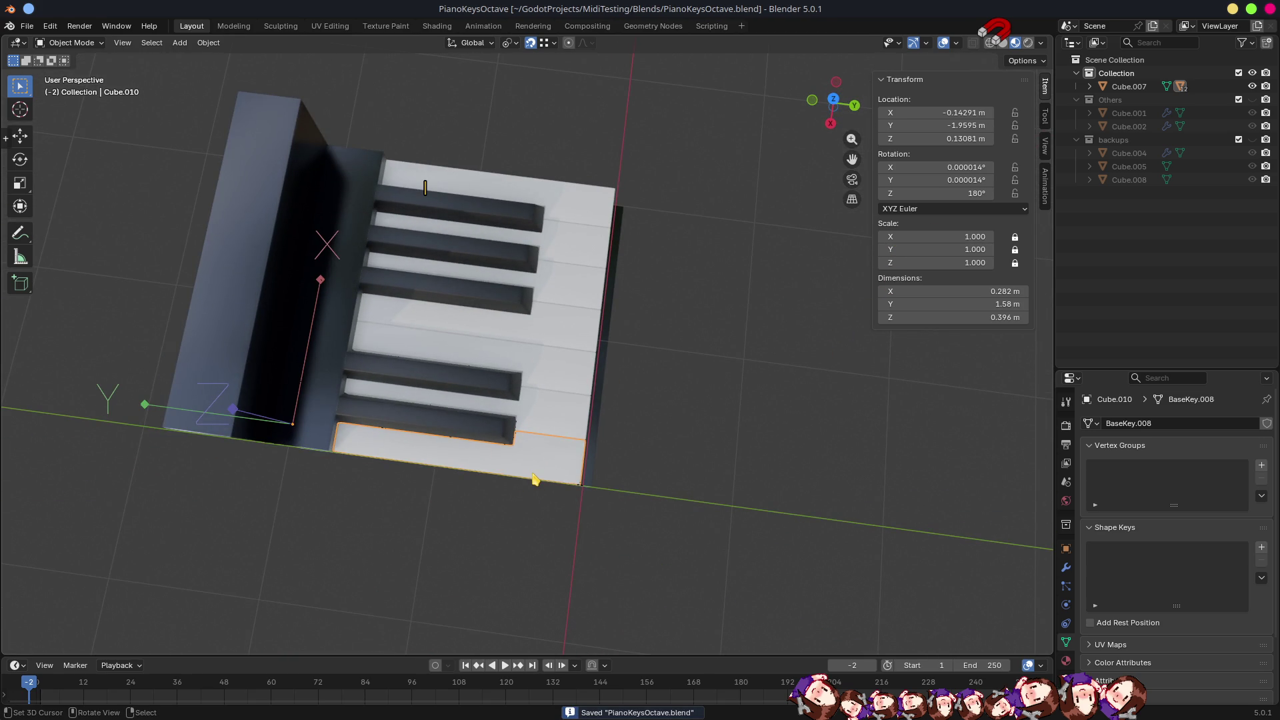
# Rename the white key object and its mesh data to C, then save the blend file.
pyautogui.press('F2')
pyautogui.write('c')
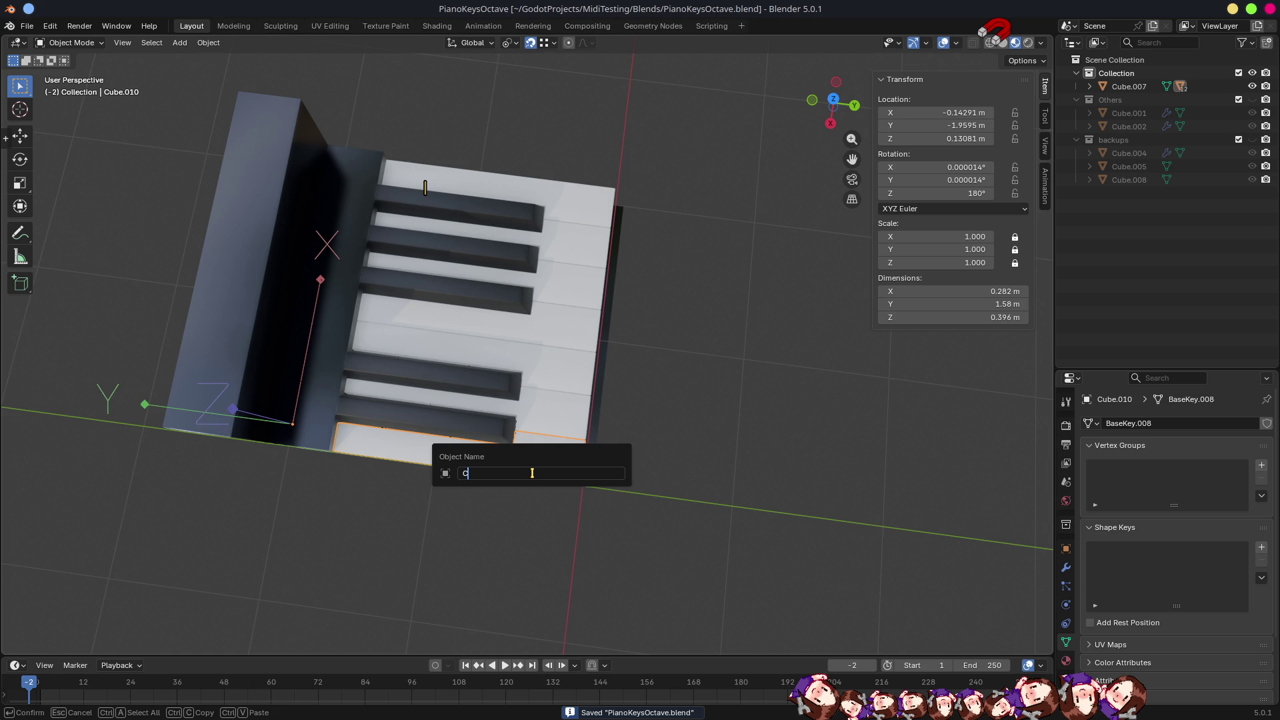
pyautogui.press('Return')
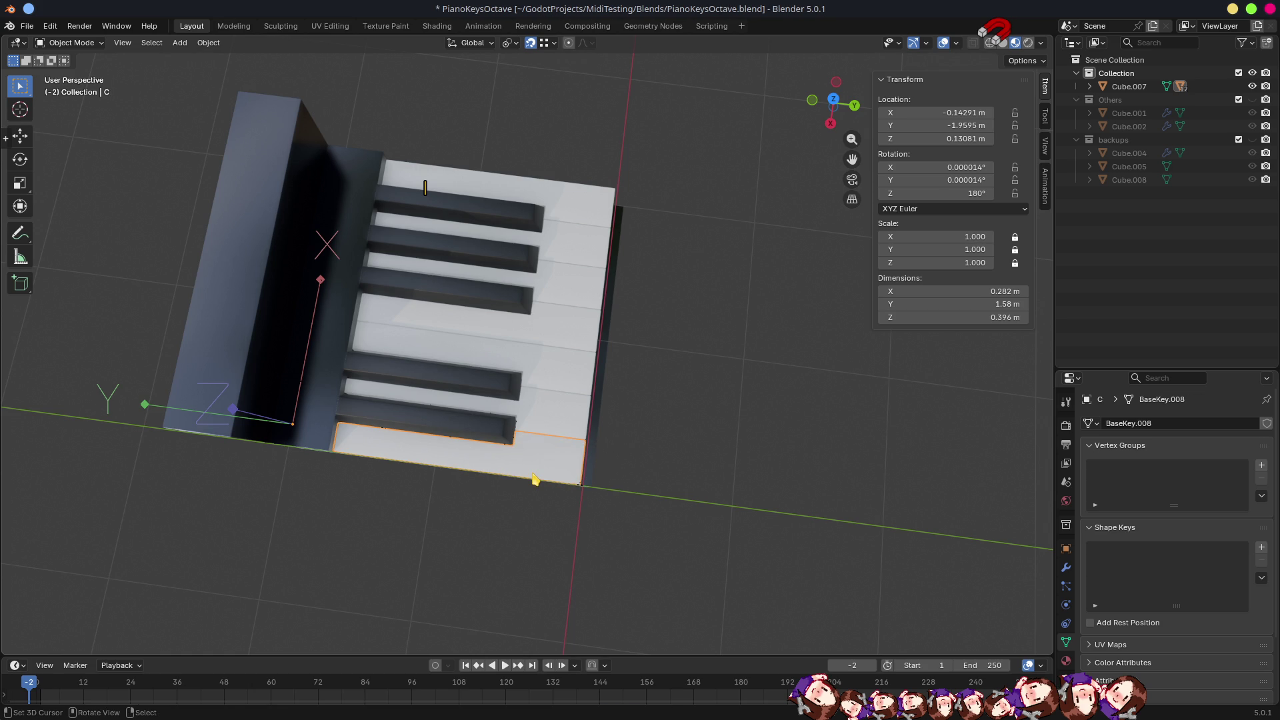
pyautogui.click(1066, 567)
pyautogui.click(1066, 642)
pyautogui.click(1125, 424)
pyautogui.write('c')
pyautogui.press('Return')
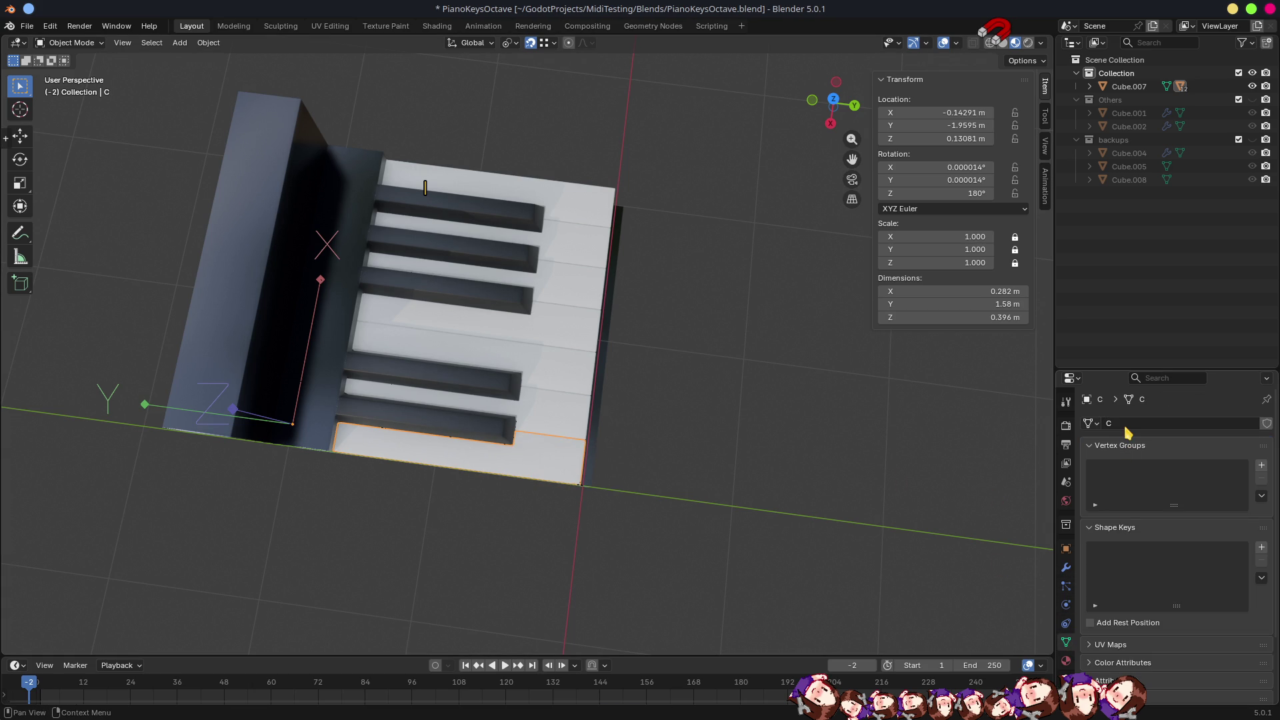
pyautogui.hotkey('ctrl', 's')
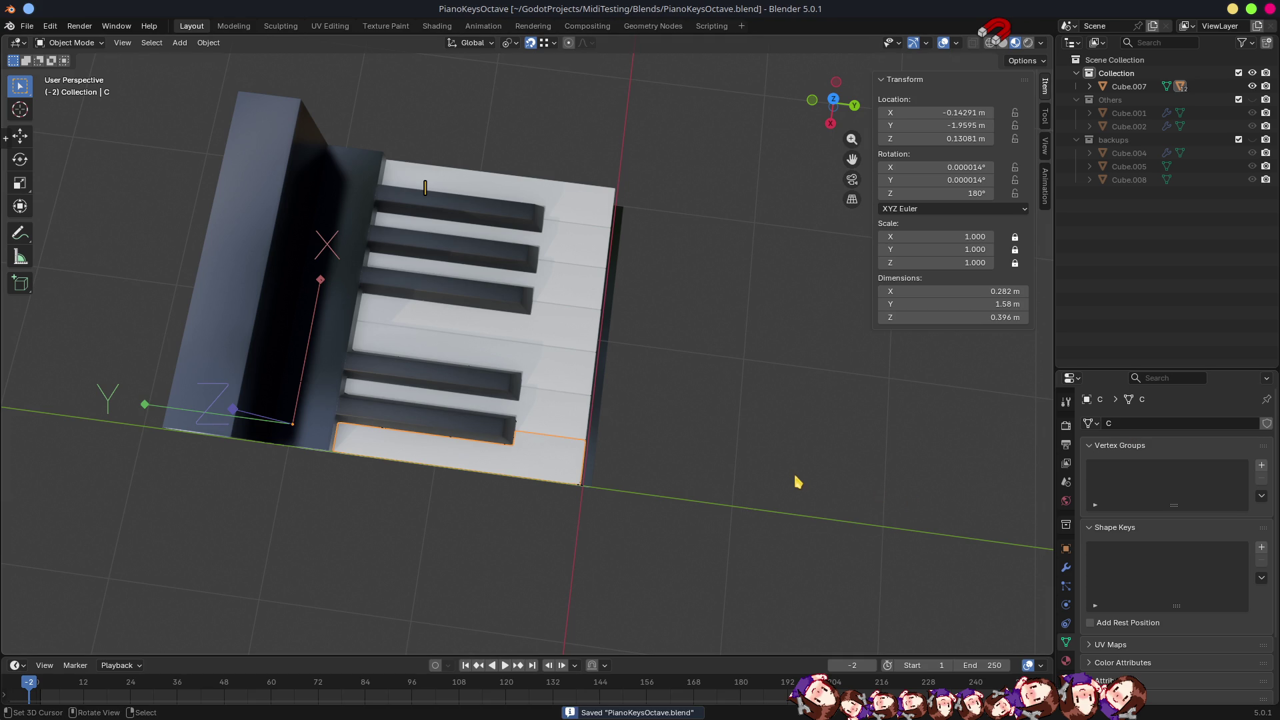
pyautogui.hotkey('alt', 'Tab')
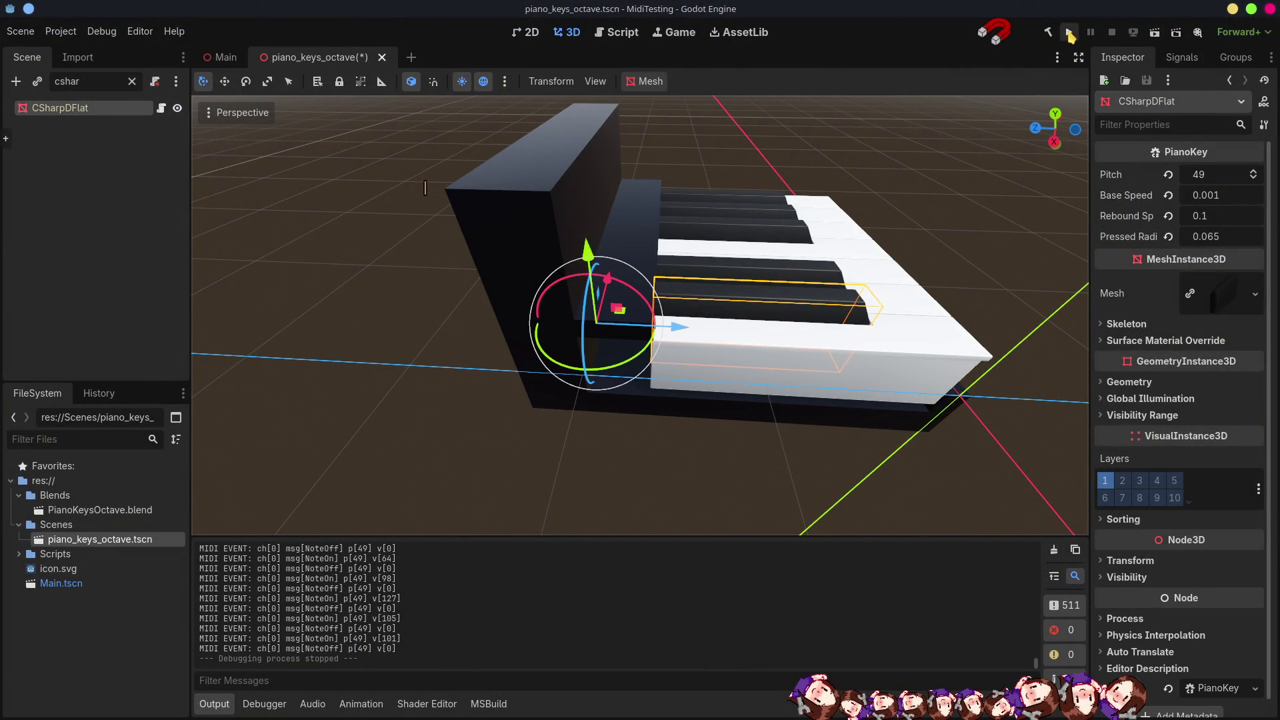
# Test-run the project, stop it, and clear the scene tree filter.
pyautogui.click(1068, 32)
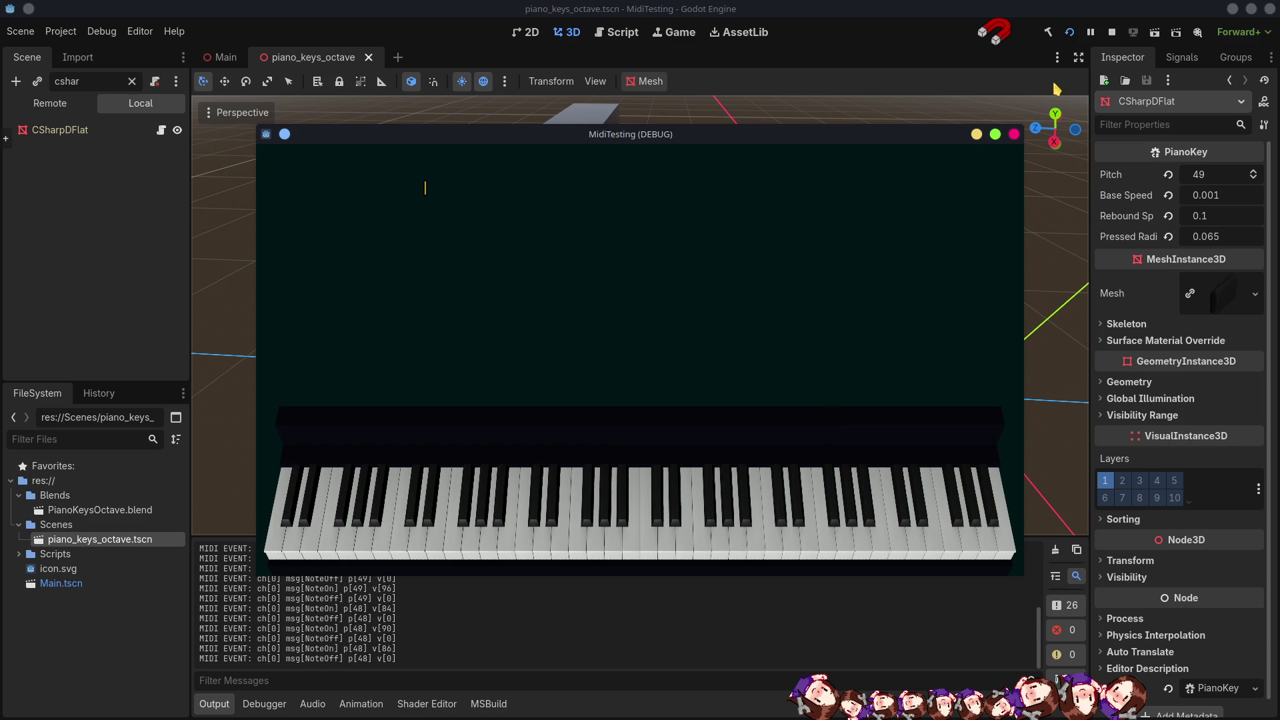
pyautogui.click(1111, 32)
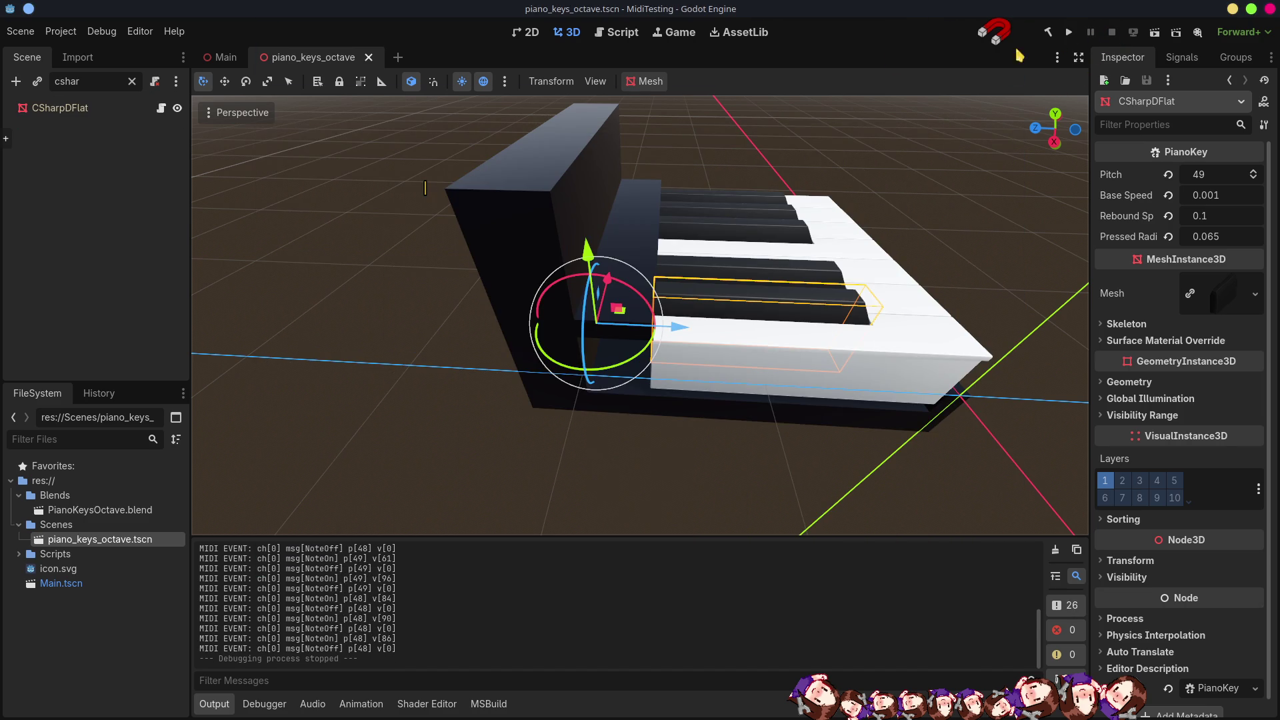
pyautogui.moveTo(229, 62)
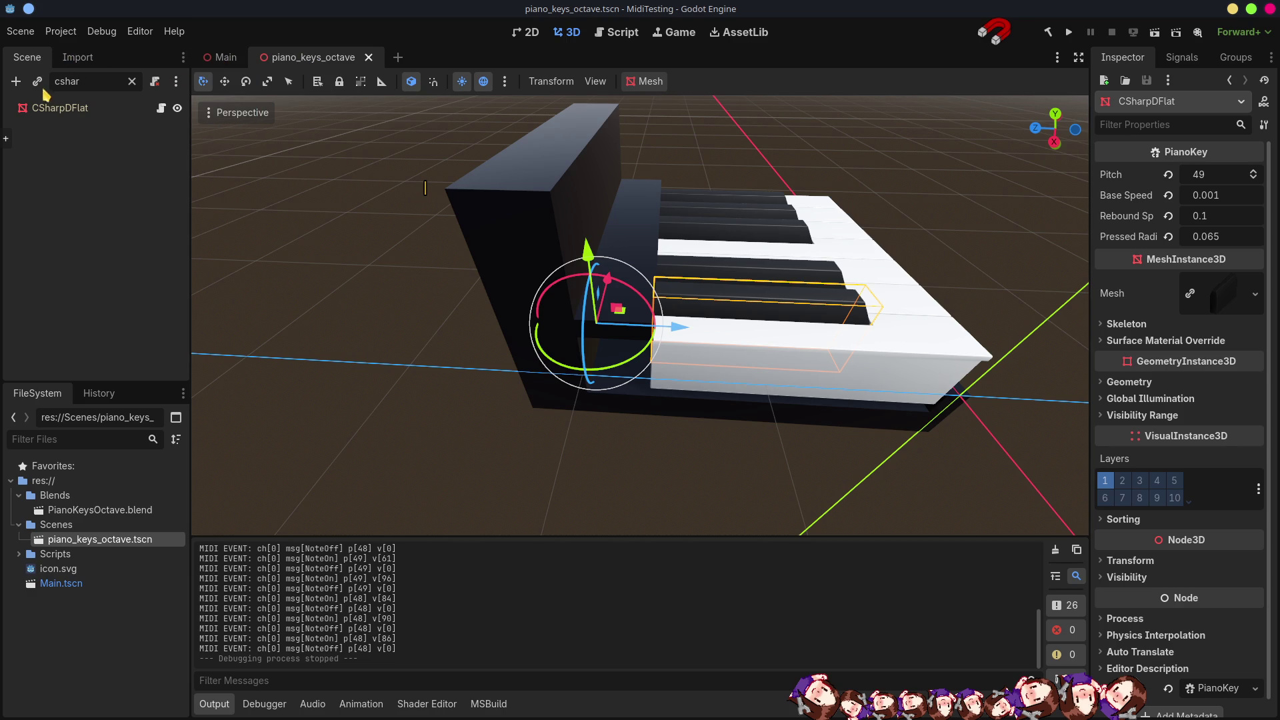
pyautogui.click(131, 81)
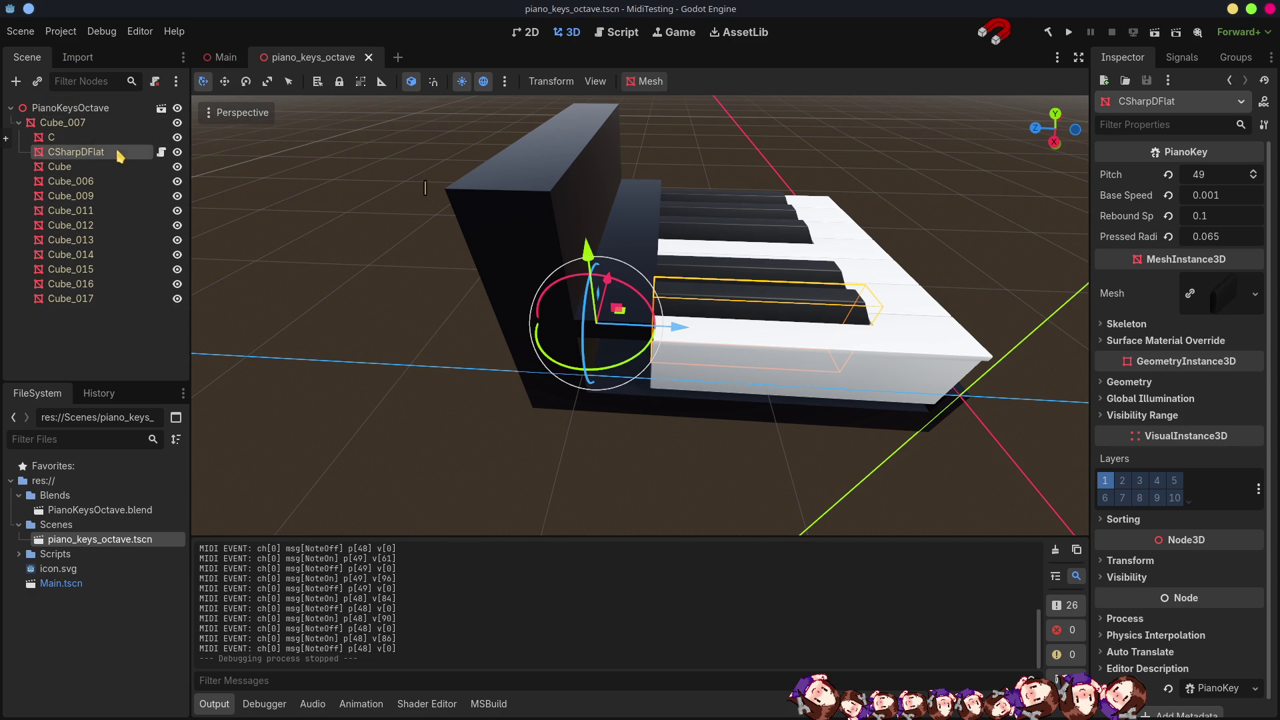
# Attach the PianoKey.cs script to node C and compare it with CSharpDFlat's values.
pyautogui.click(104, 138)
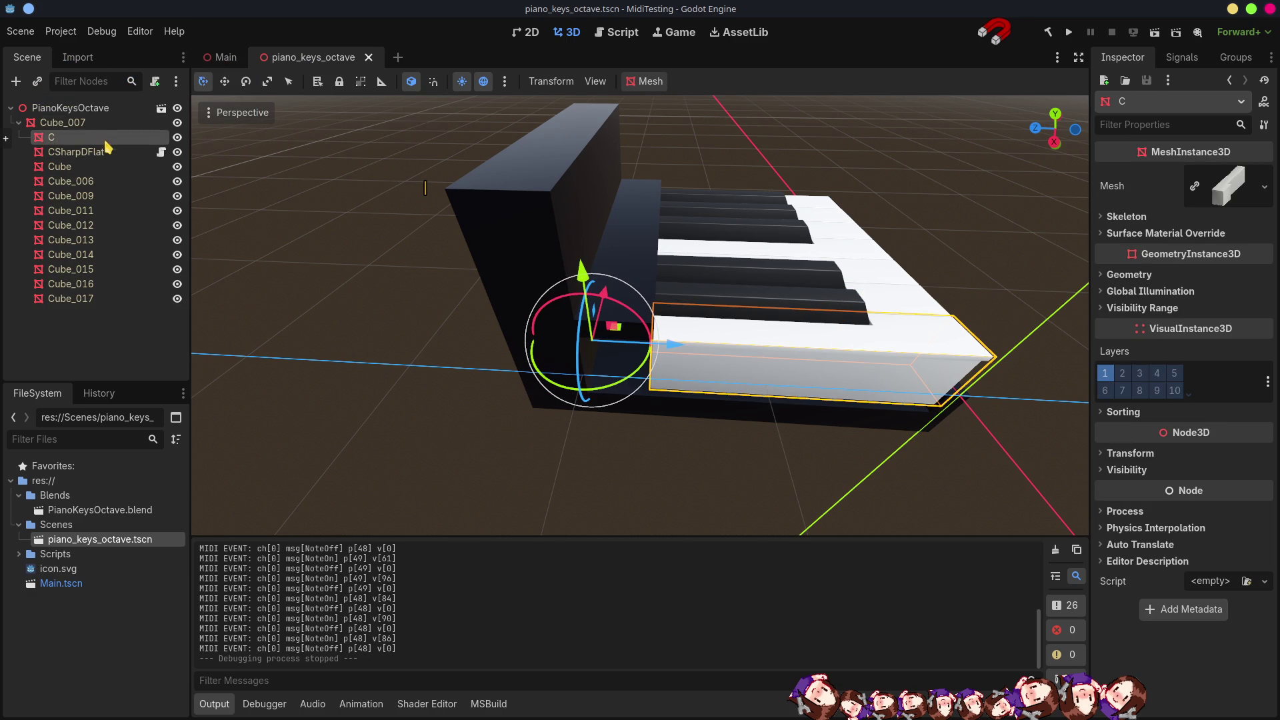
pyautogui.click(1265, 584)
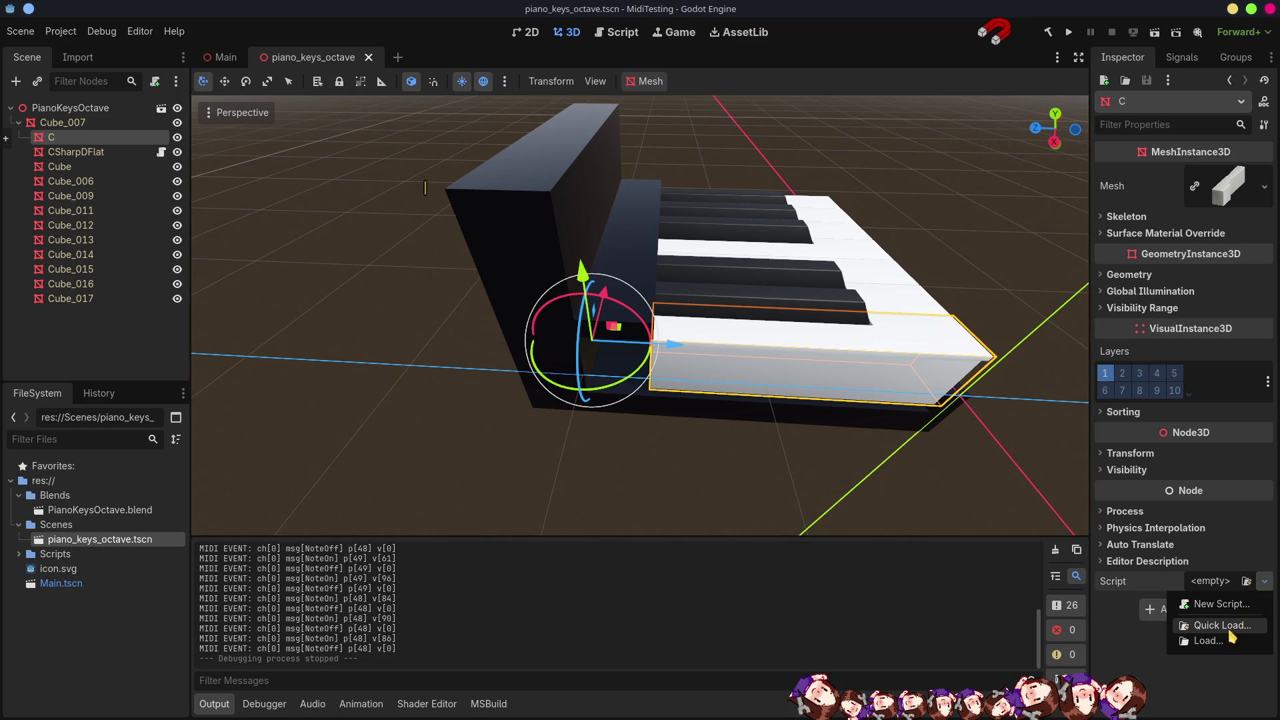
pyautogui.click(1228, 629)
pyautogui.click(440, 208)
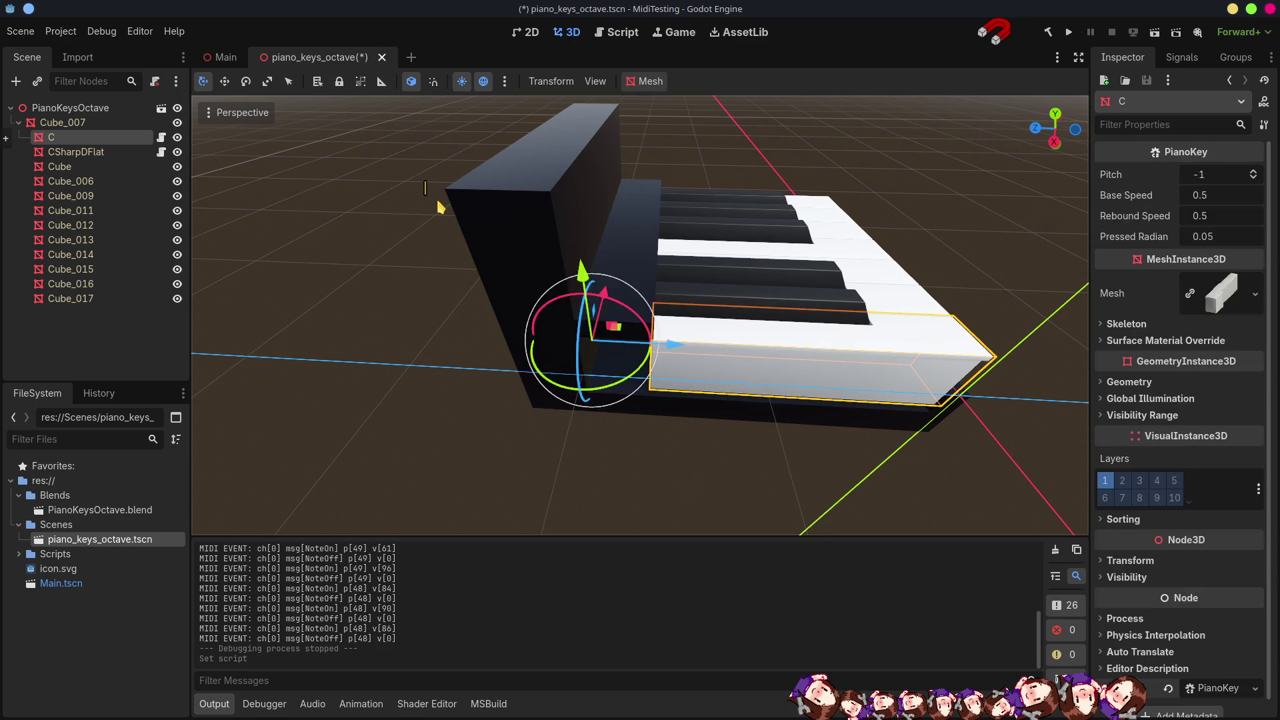
pyautogui.click(84, 152)
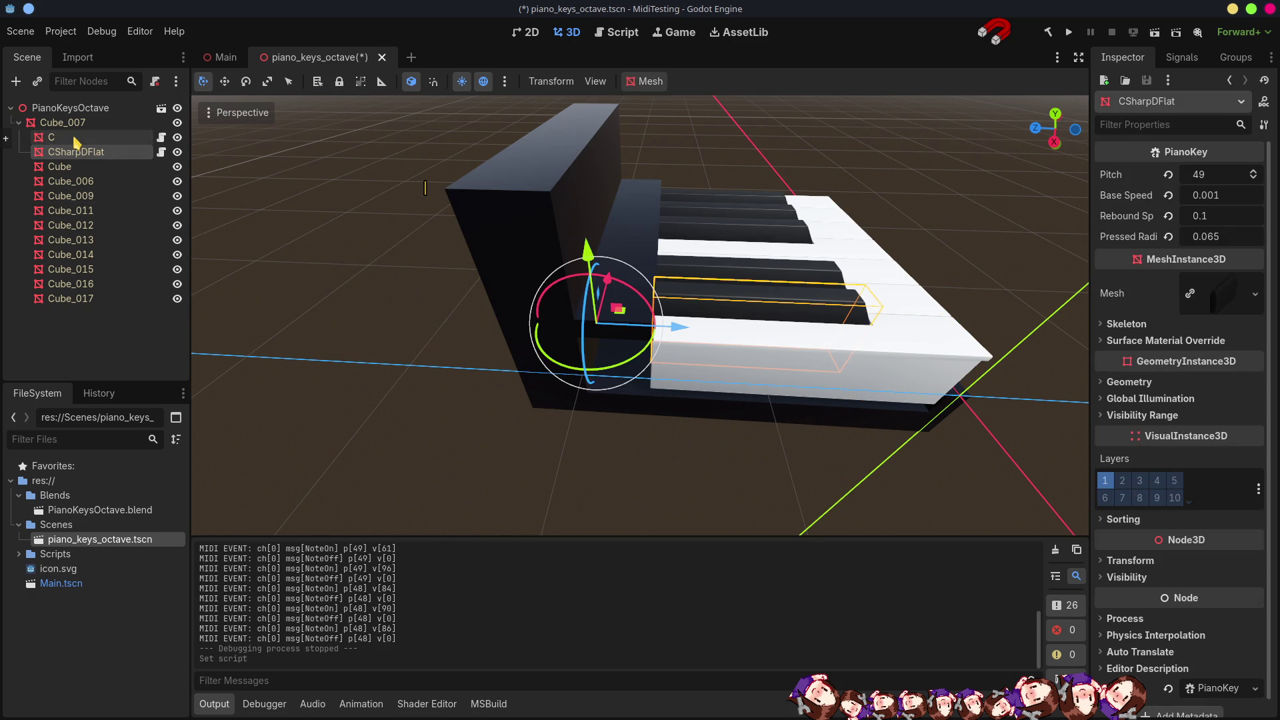
pyautogui.click(73, 137)
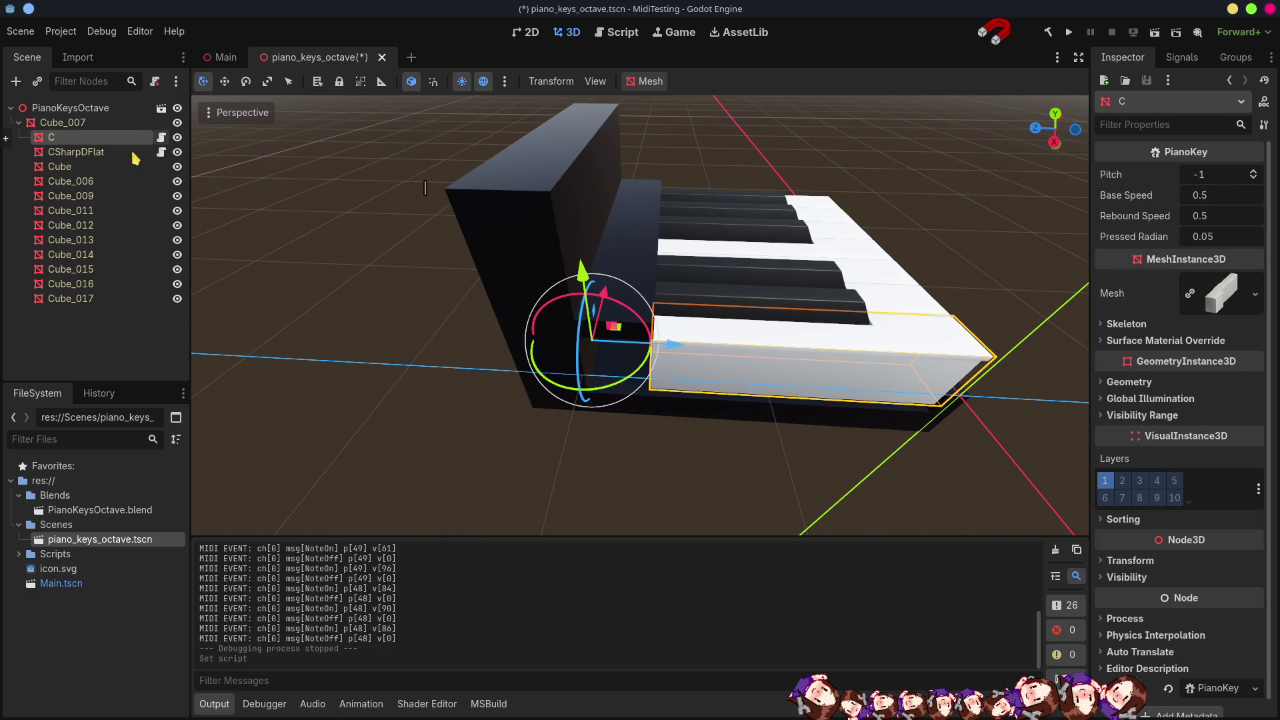
pyautogui.click(95, 152)
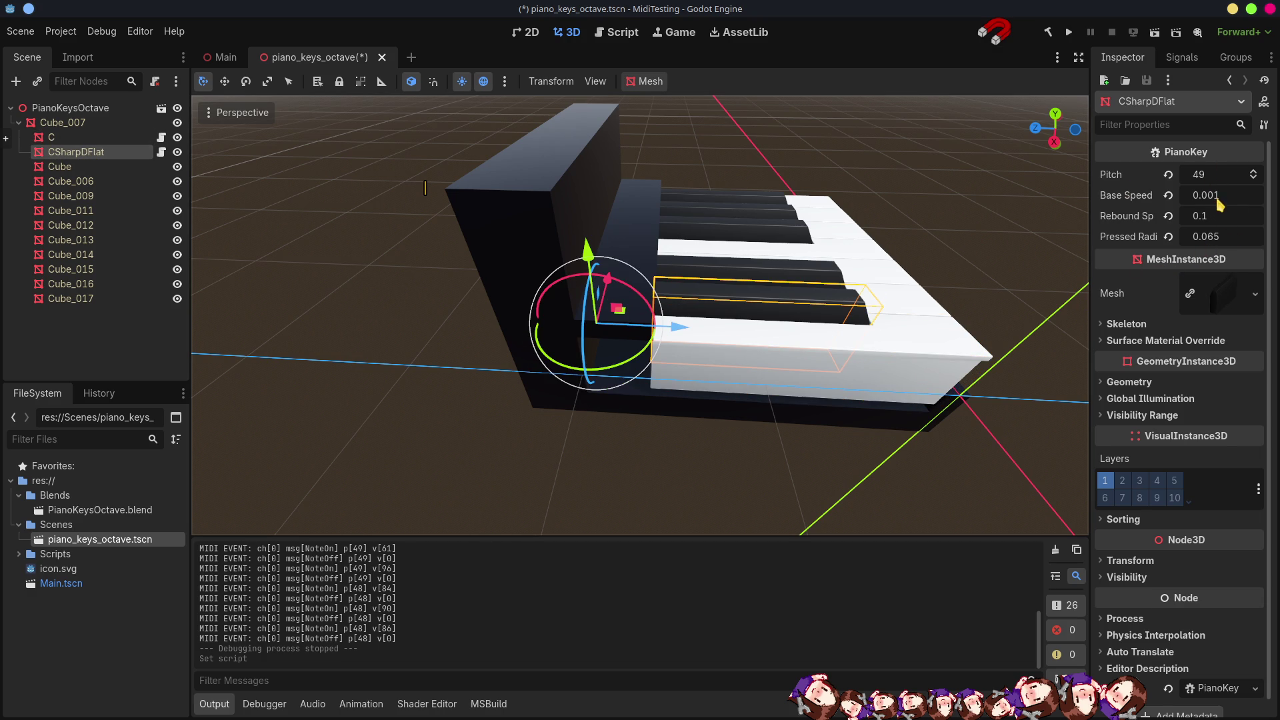
pyautogui.hotkey('alt', 'Tab')
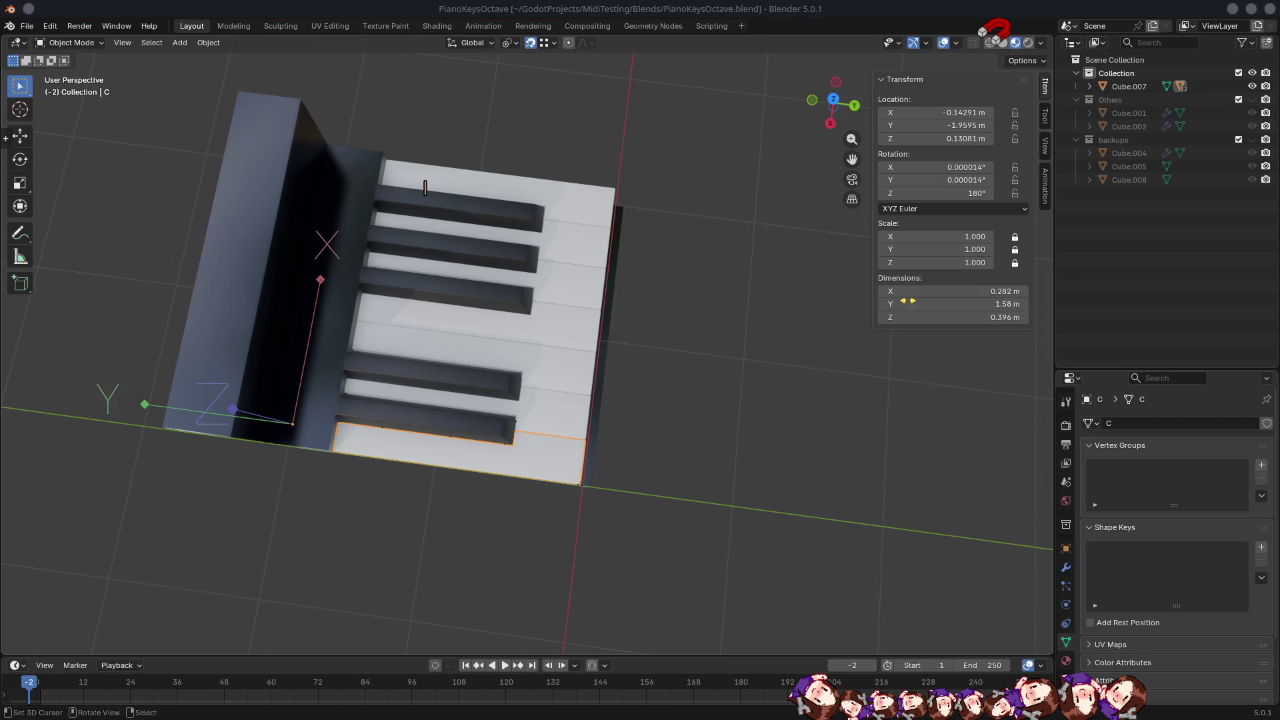
# Change PianoKey.cs's default baseSpeed to 0.001f and save.
pyautogui.hotkey('alt', 'Tab')
pyautogui.hotkey('alt', 'Tab')
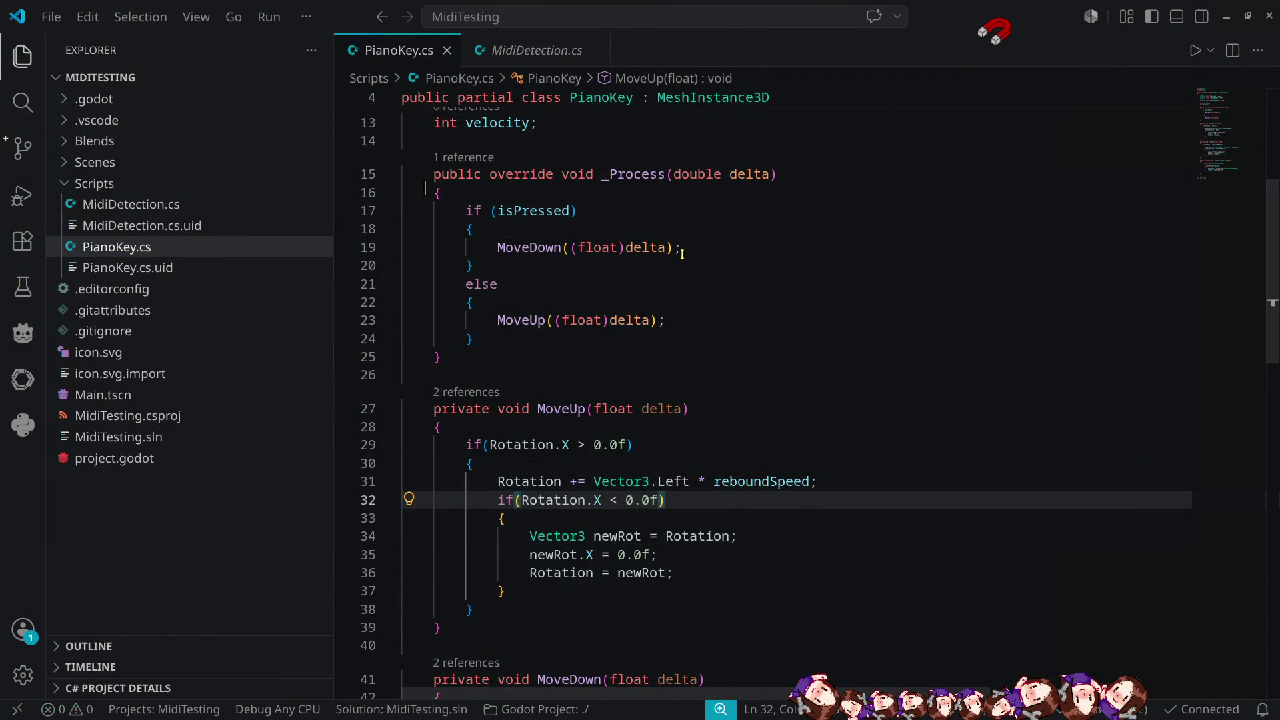
pyautogui.scroll(5, 682, 253)
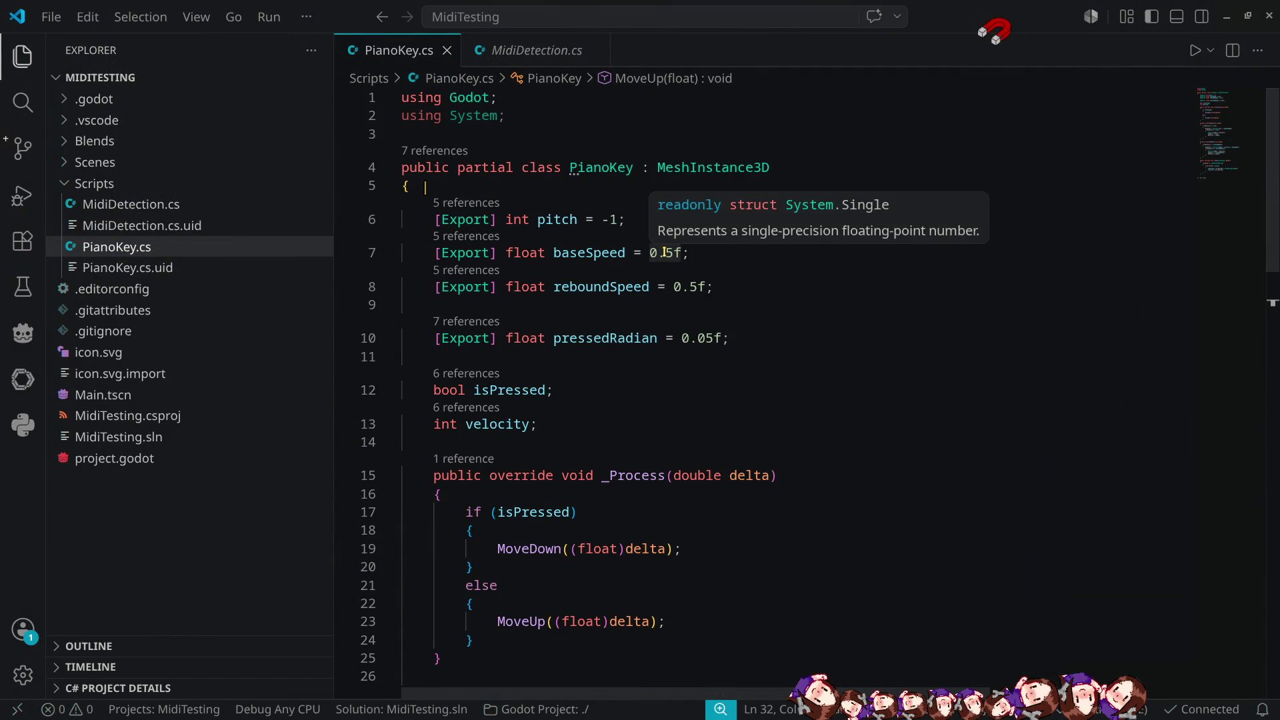
pyautogui.click(668, 254)
pyautogui.write('001')
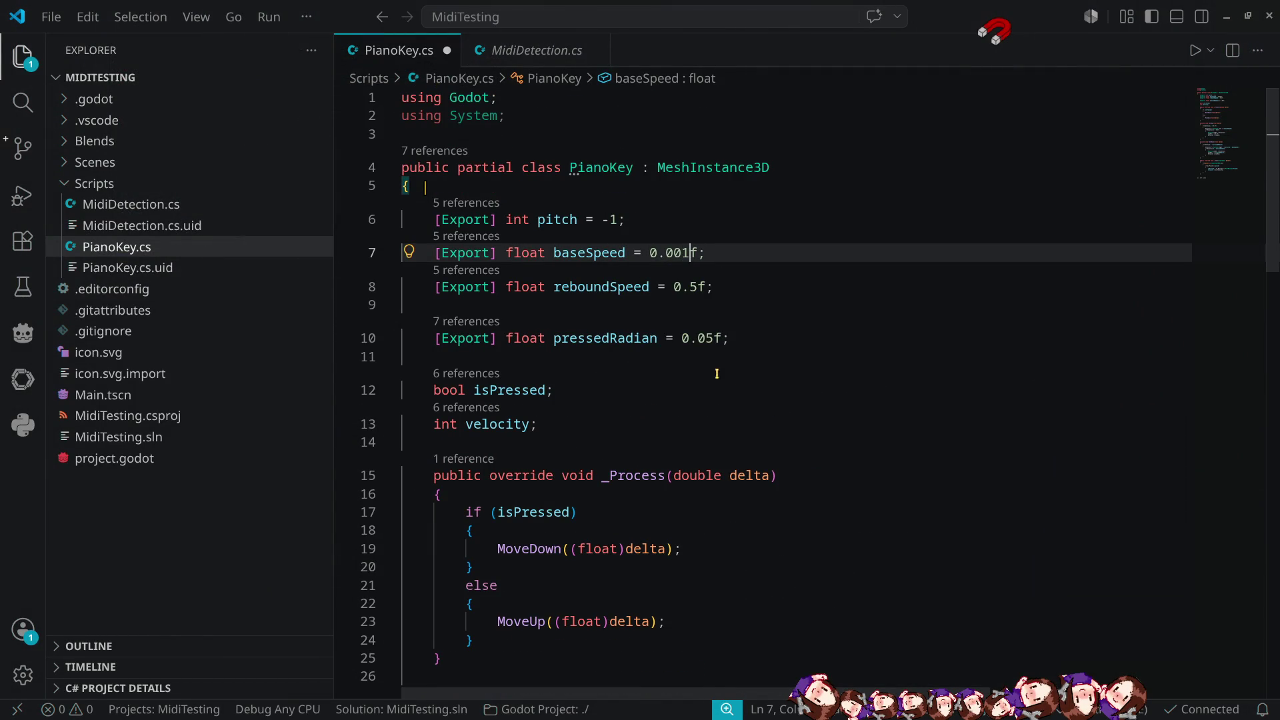
pyautogui.click(745, 300)
pyautogui.hotkey('ctrl', 's')
# Set default pressedRadian to 0.065f and reboundSpeed to 0.1f, then save the script.
pyautogui.hotkey('alt', 'Tab')
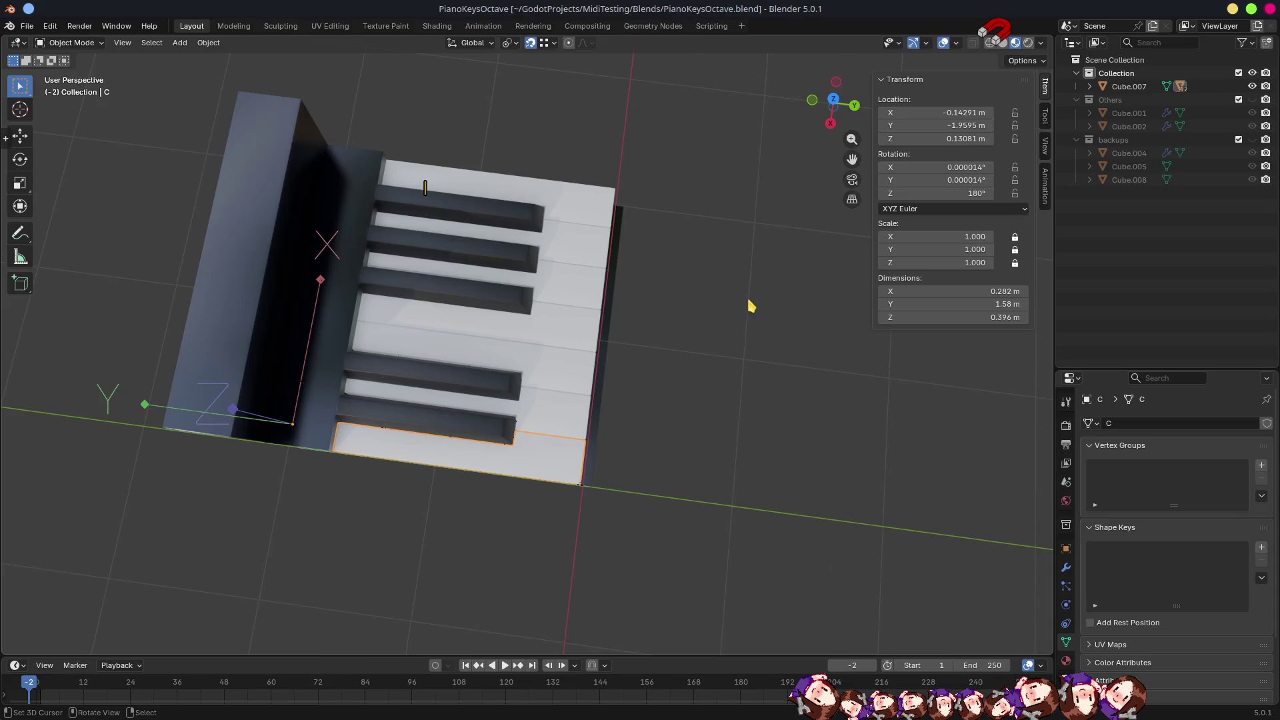
pyautogui.hotkey('alt', 'Tab')
pyautogui.hotkey('alt', 'Tab')
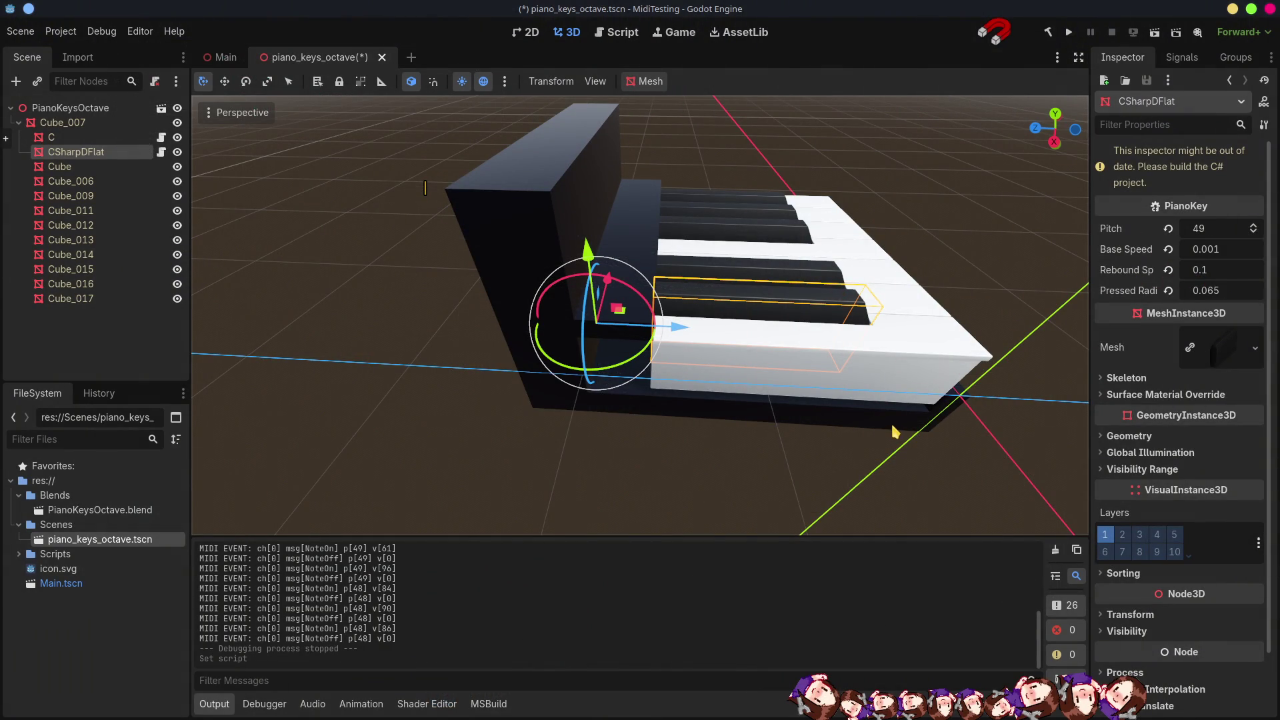
pyautogui.hotkey('alt', 'Tab')
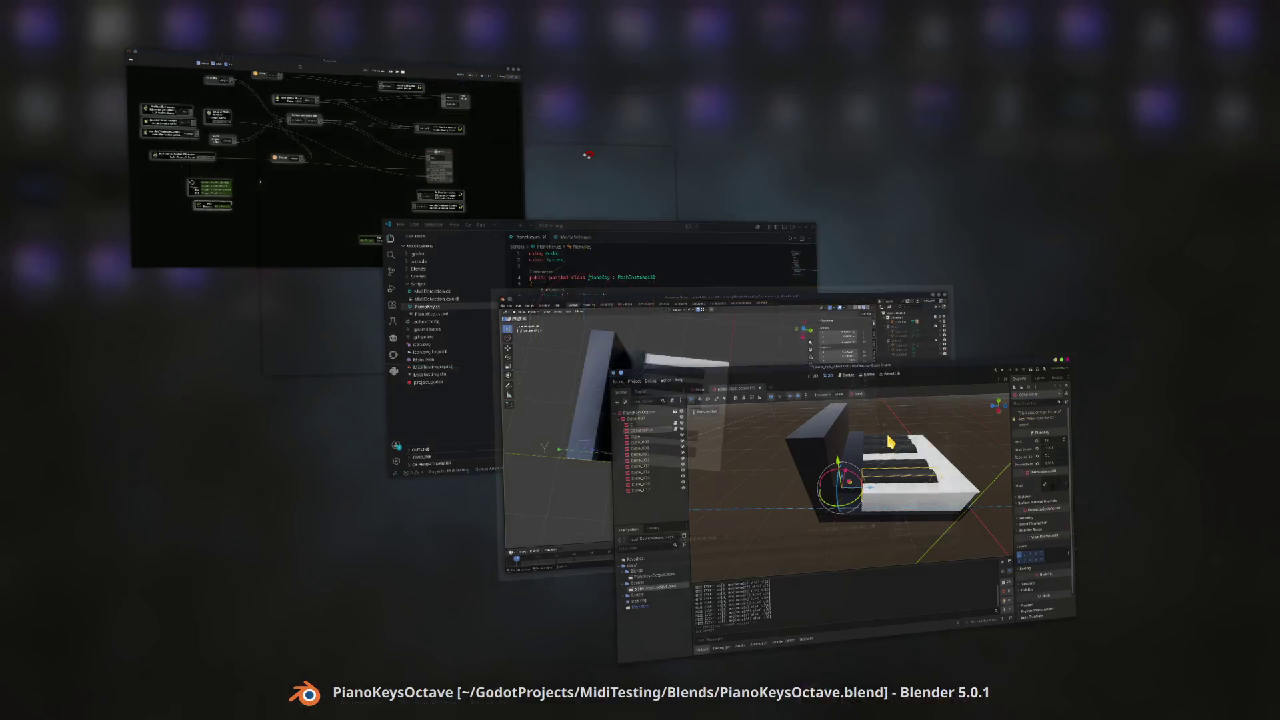
pyautogui.hotkey('alt', 'Tab')
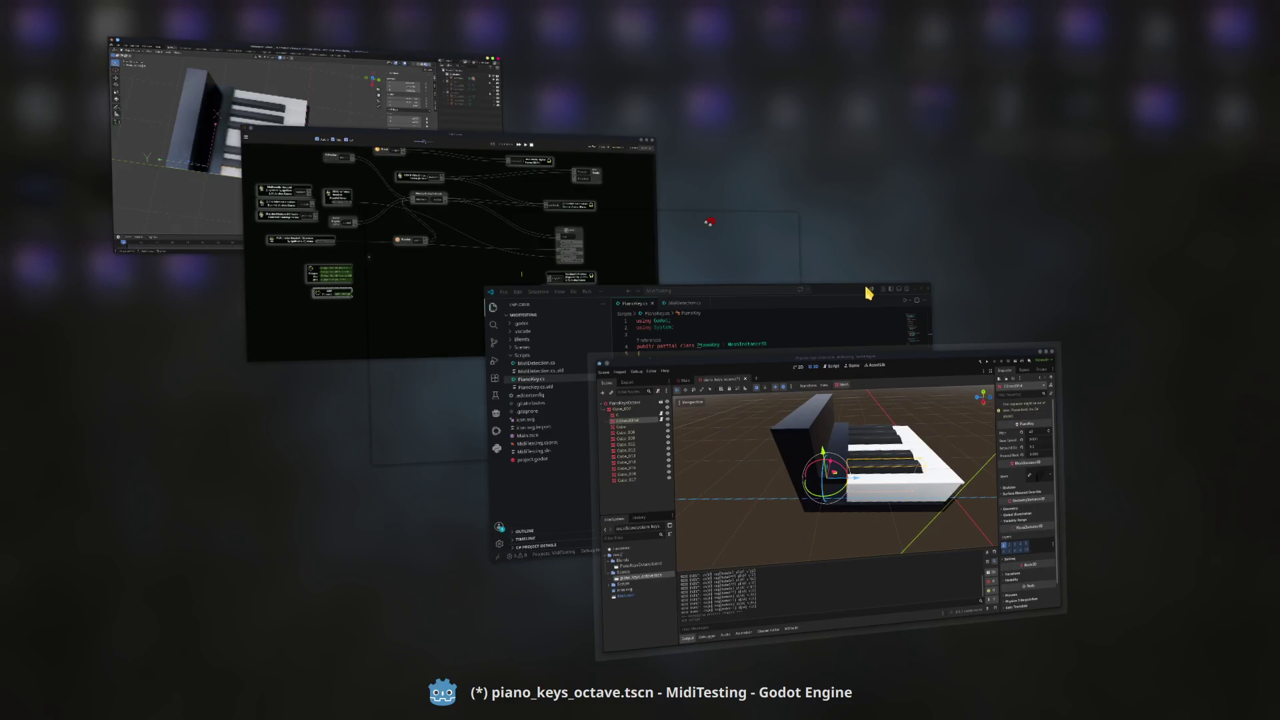
pyautogui.hotkey('alt', 'Tab')
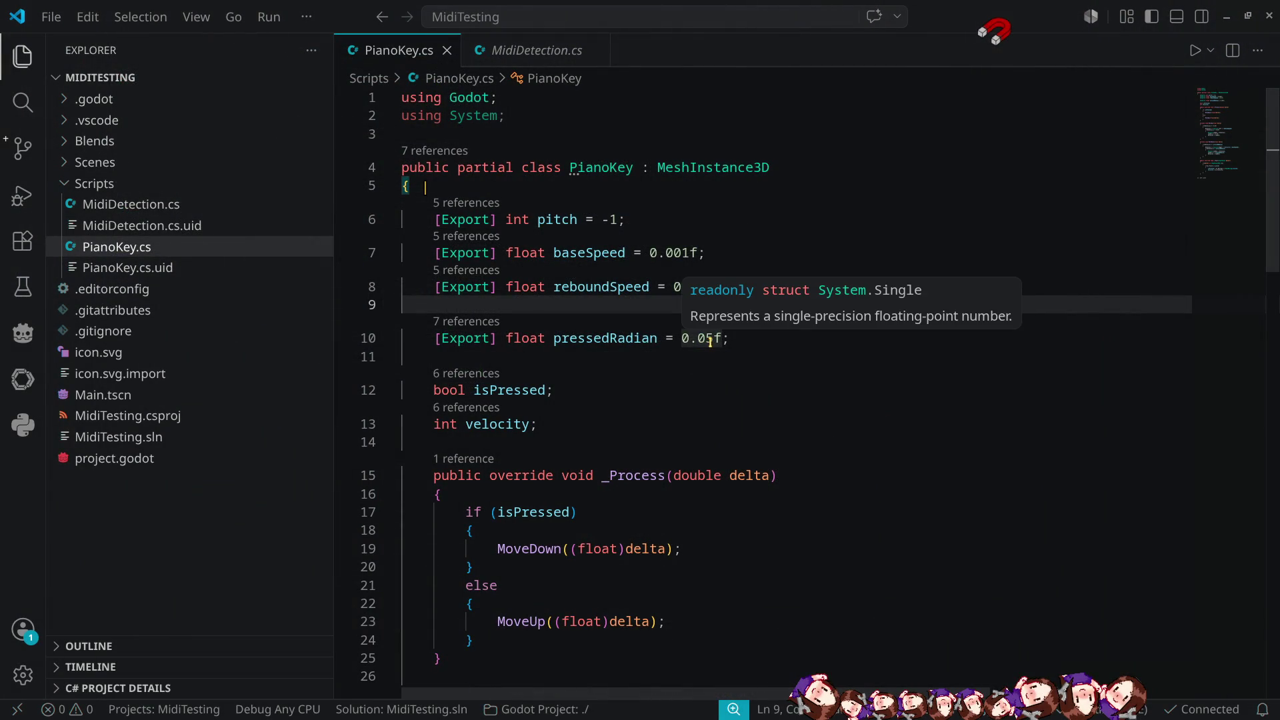
pyautogui.click(706, 339)
pyautogui.write('6')
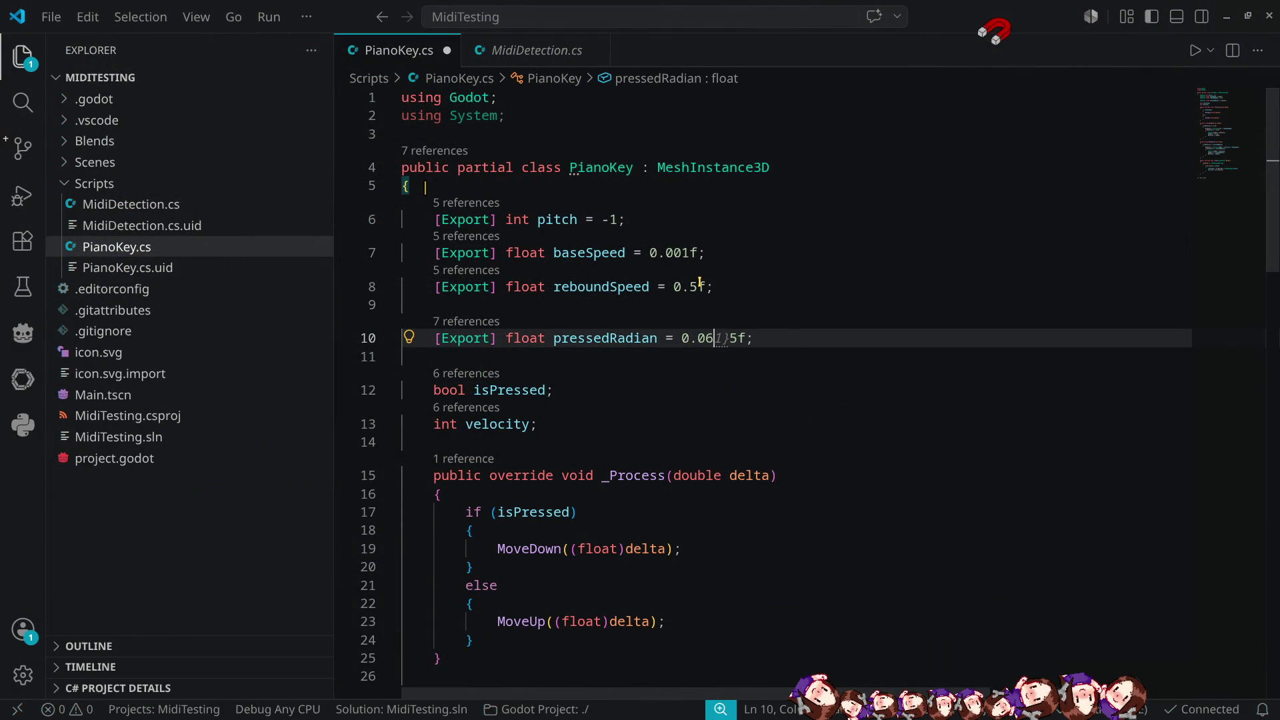
pyautogui.moveTo(699, 286); pyautogui.dragTo(689, 286)
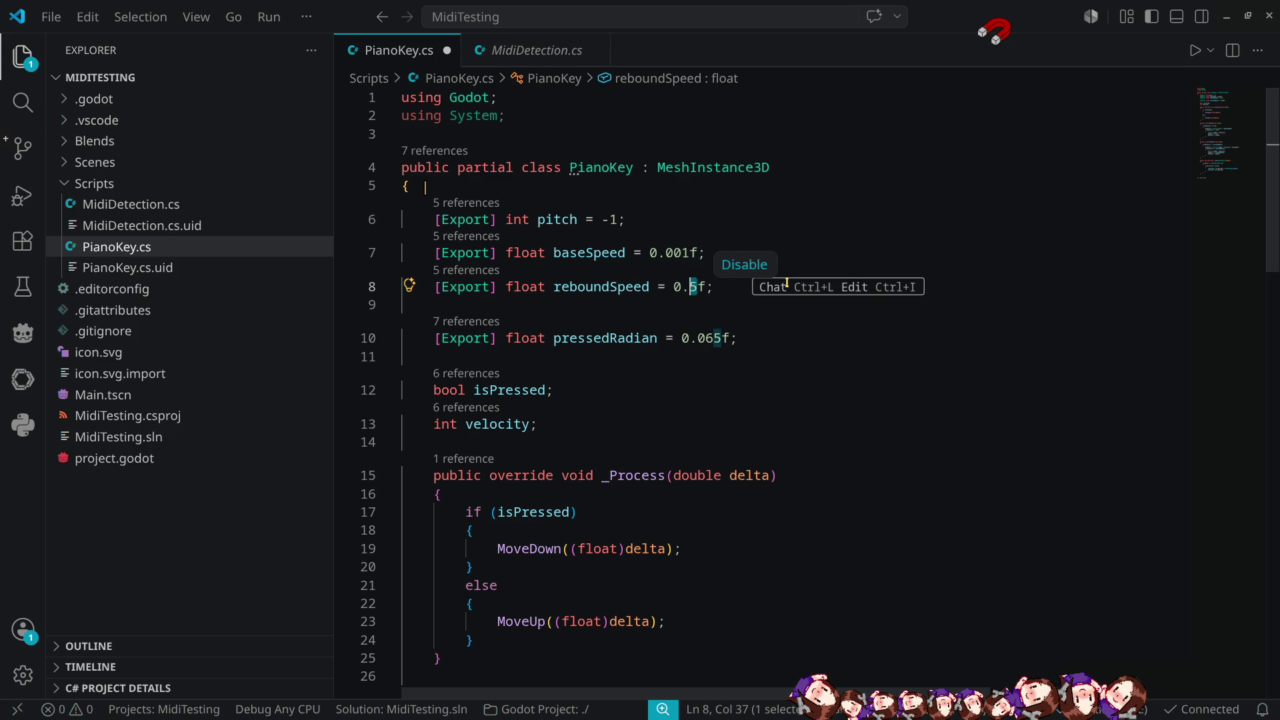
pyautogui.write('1')
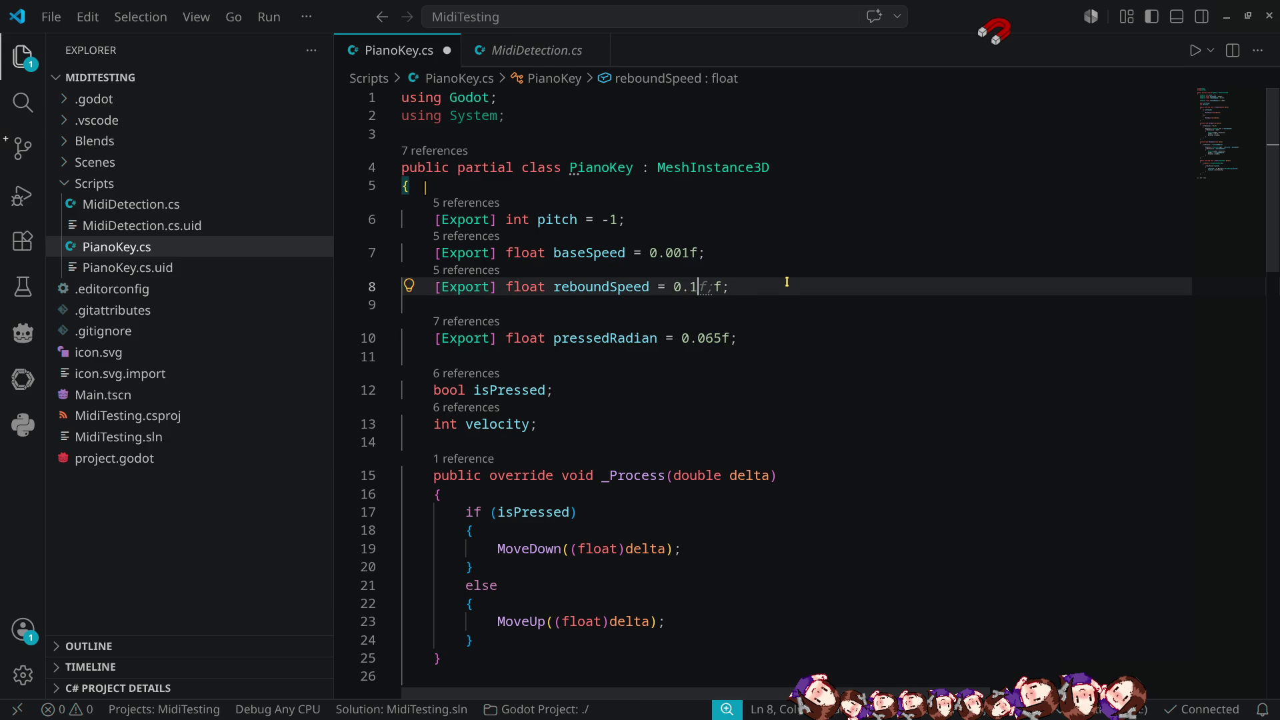
pyautogui.hotkey('ctrl', 's')
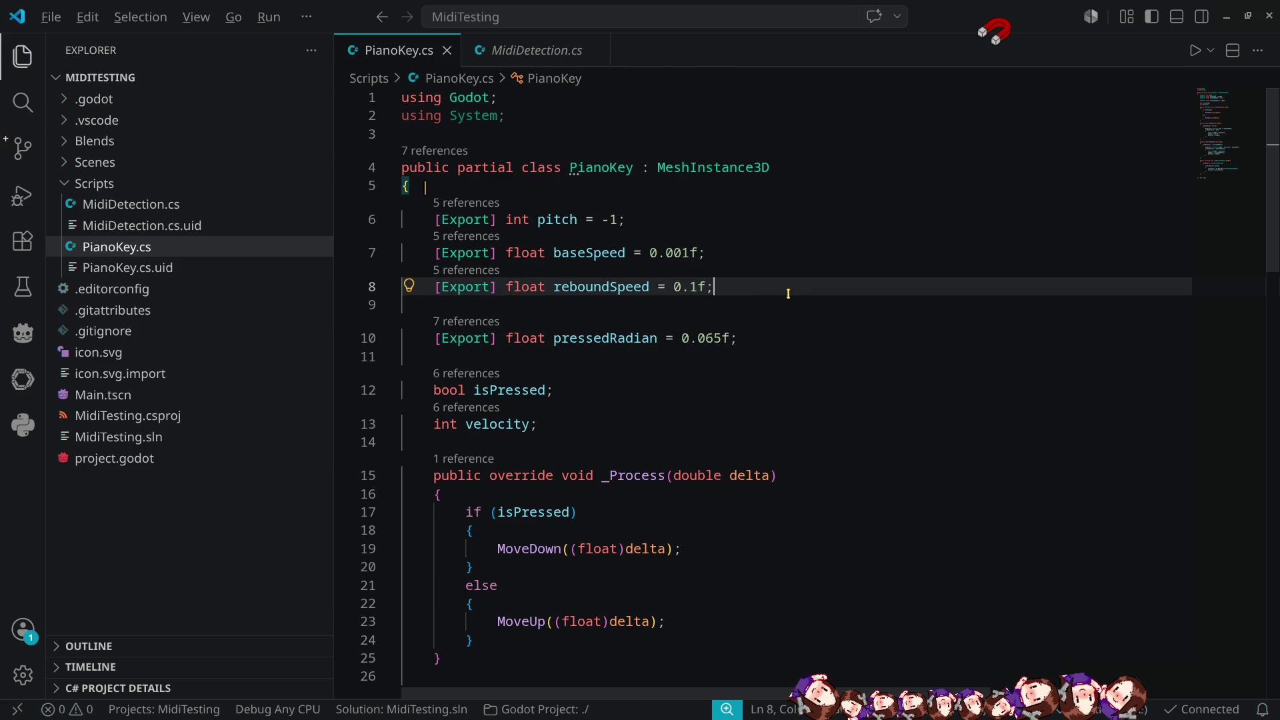
pyautogui.hotkey('alt', 'Tab')
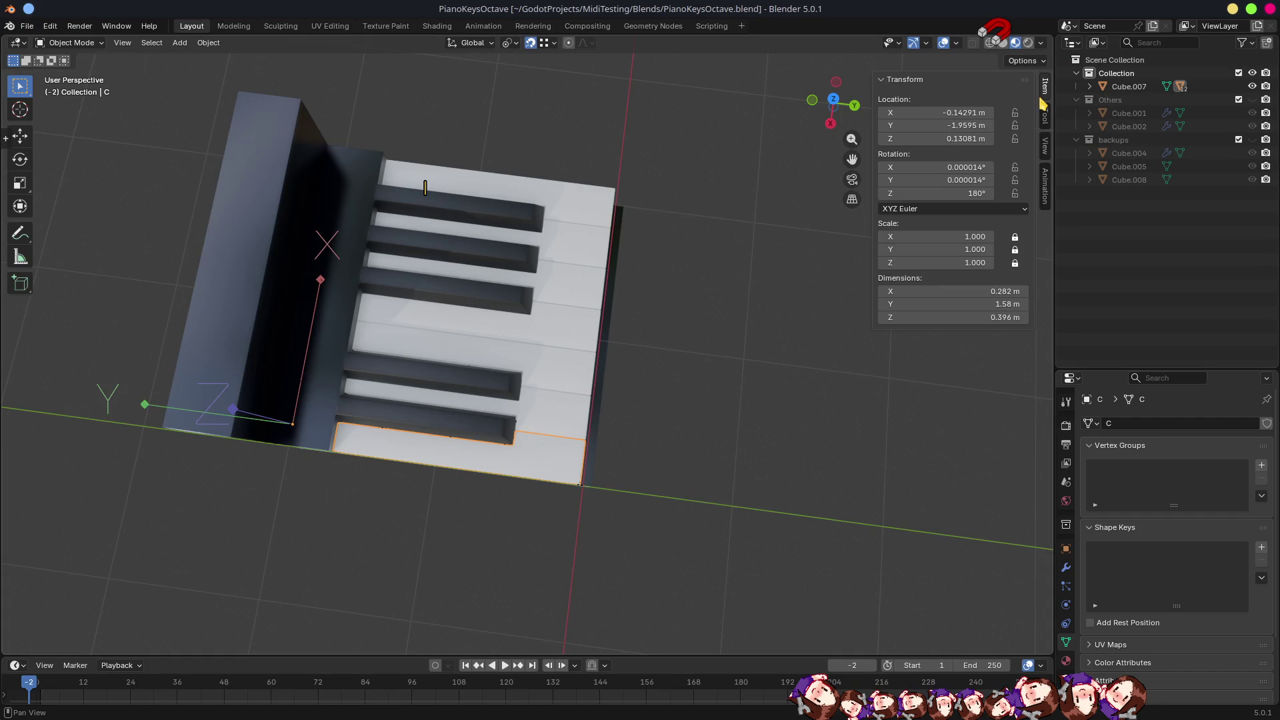
pyautogui.hotkey('alt', 'Tab')
pyautogui.hotkey('alt', 'Tab')
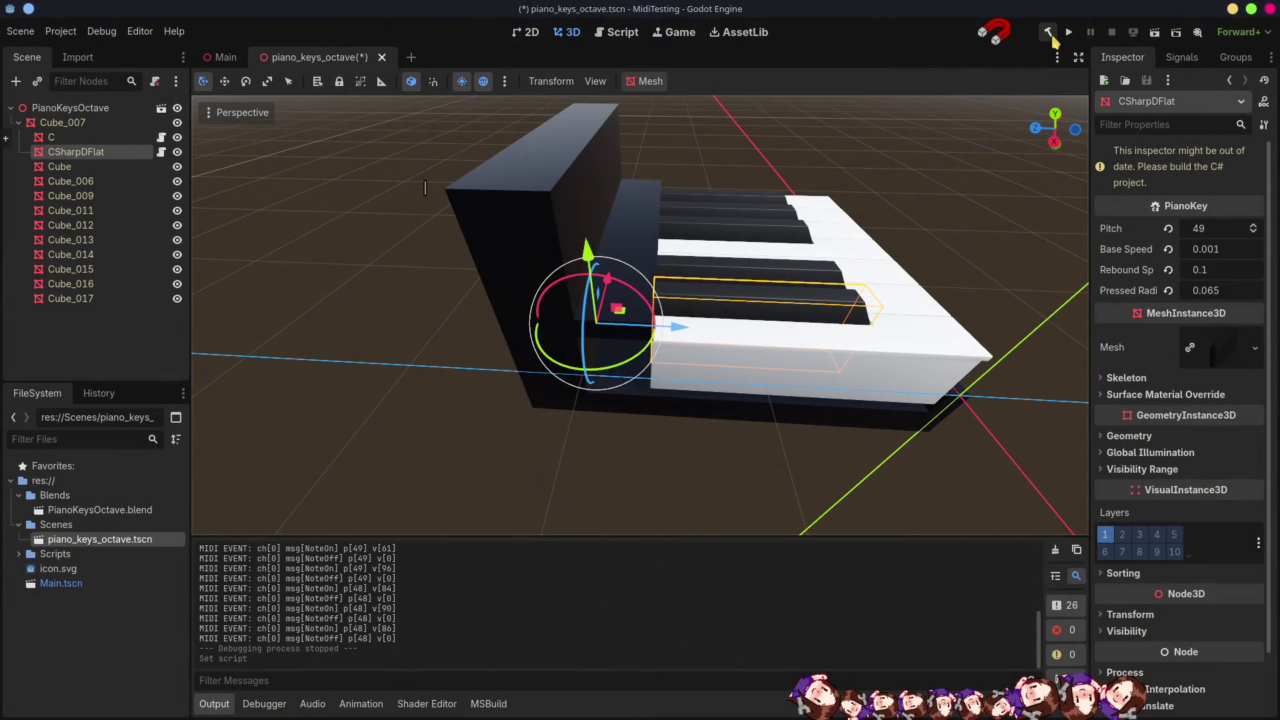
# Rebuild the C# project and set key C's pitch to 48.
pyautogui.click(1051, 35)
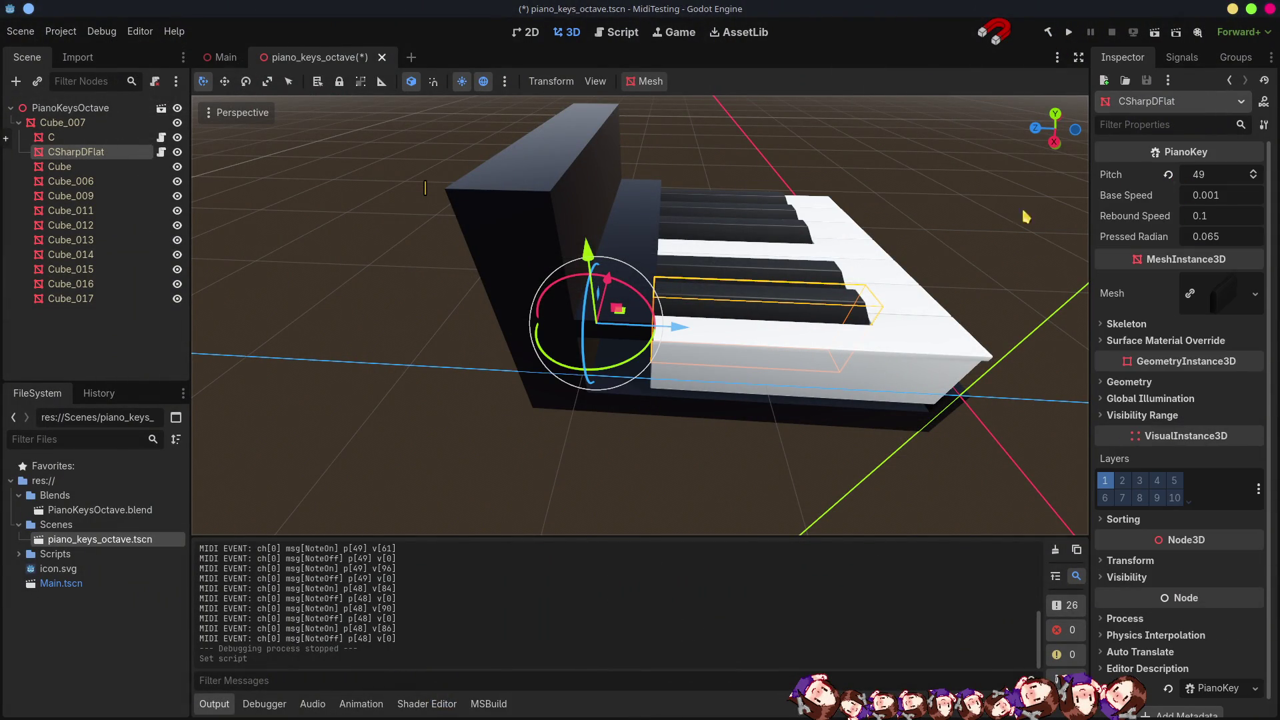
pyautogui.click(79, 137)
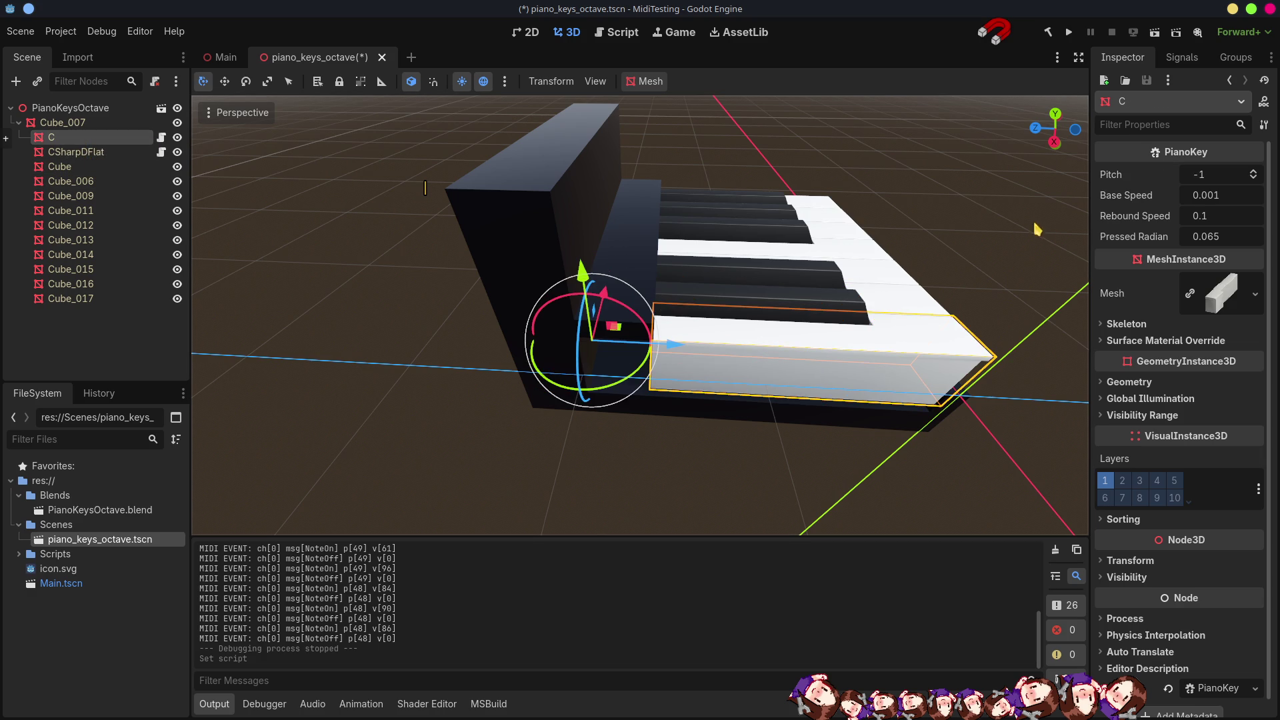
pyautogui.click(1210, 177)
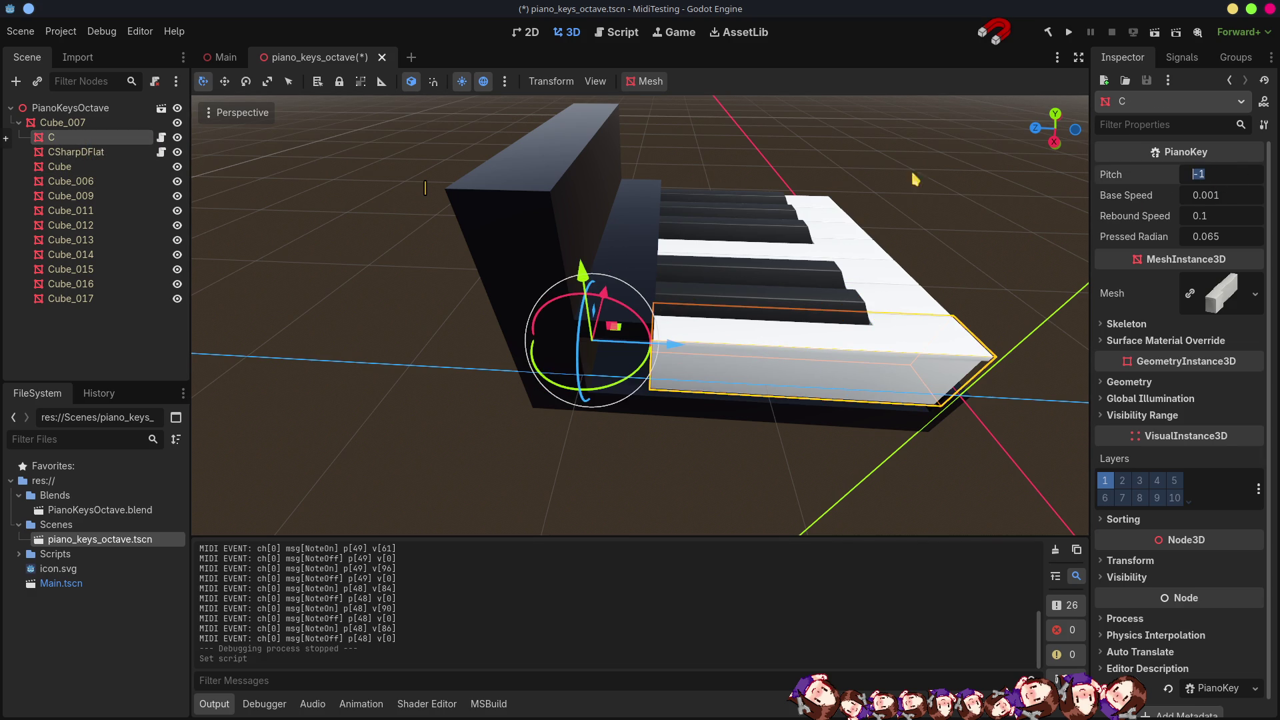
pyautogui.click(87, 153)
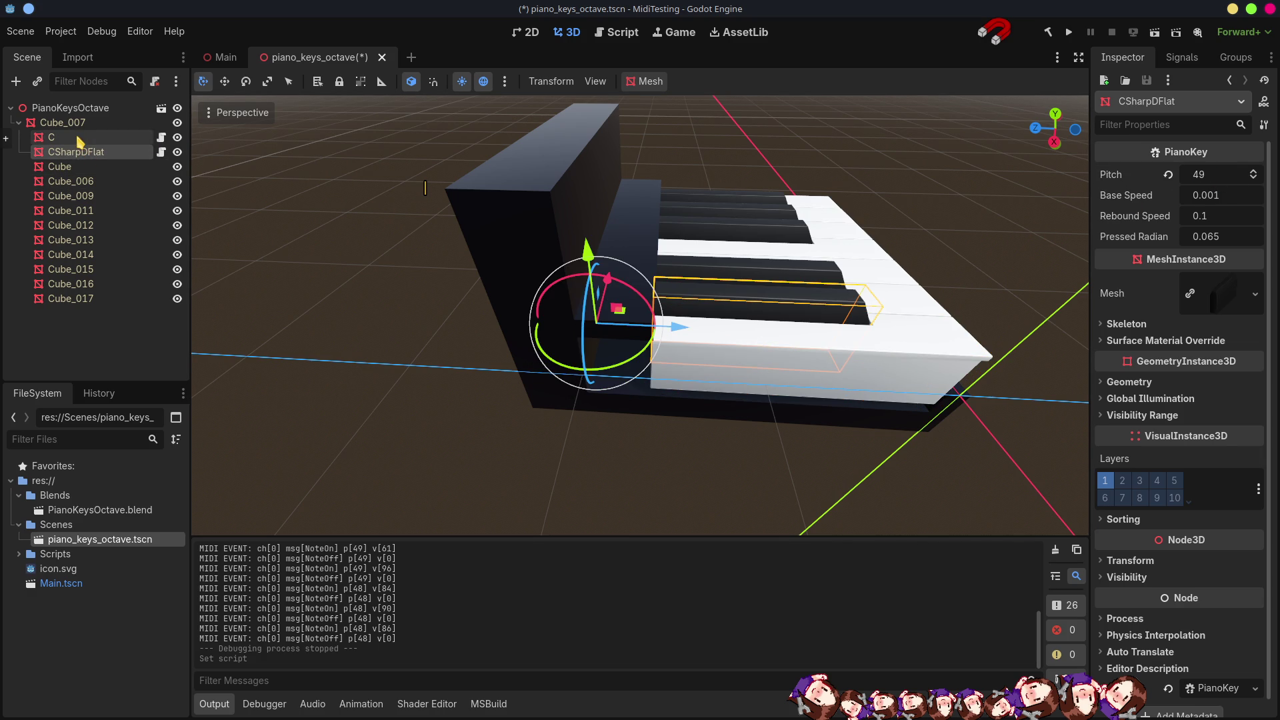
pyautogui.click(79, 139)
pyautogui.click(1217, 178)
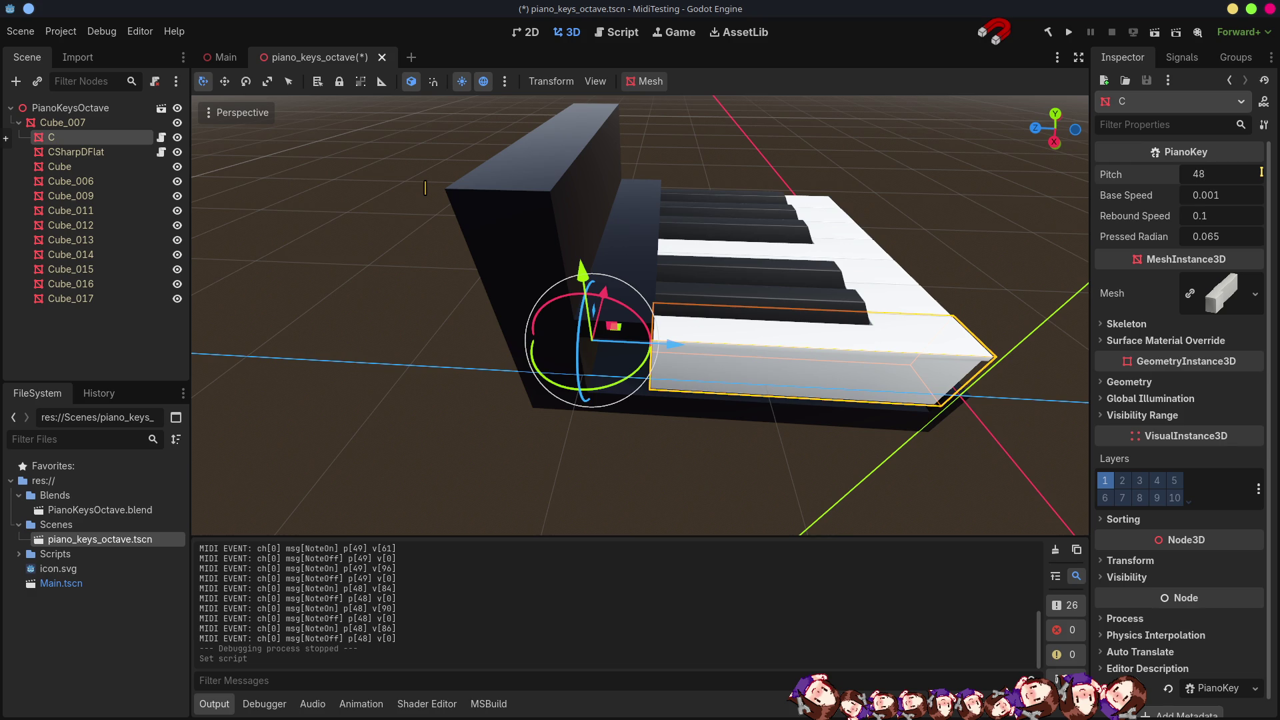
pyautogui.press('Return')
# Save the piano scene and do a quick test run of the project.
pyautogui.hotkey('ctrl', 's')
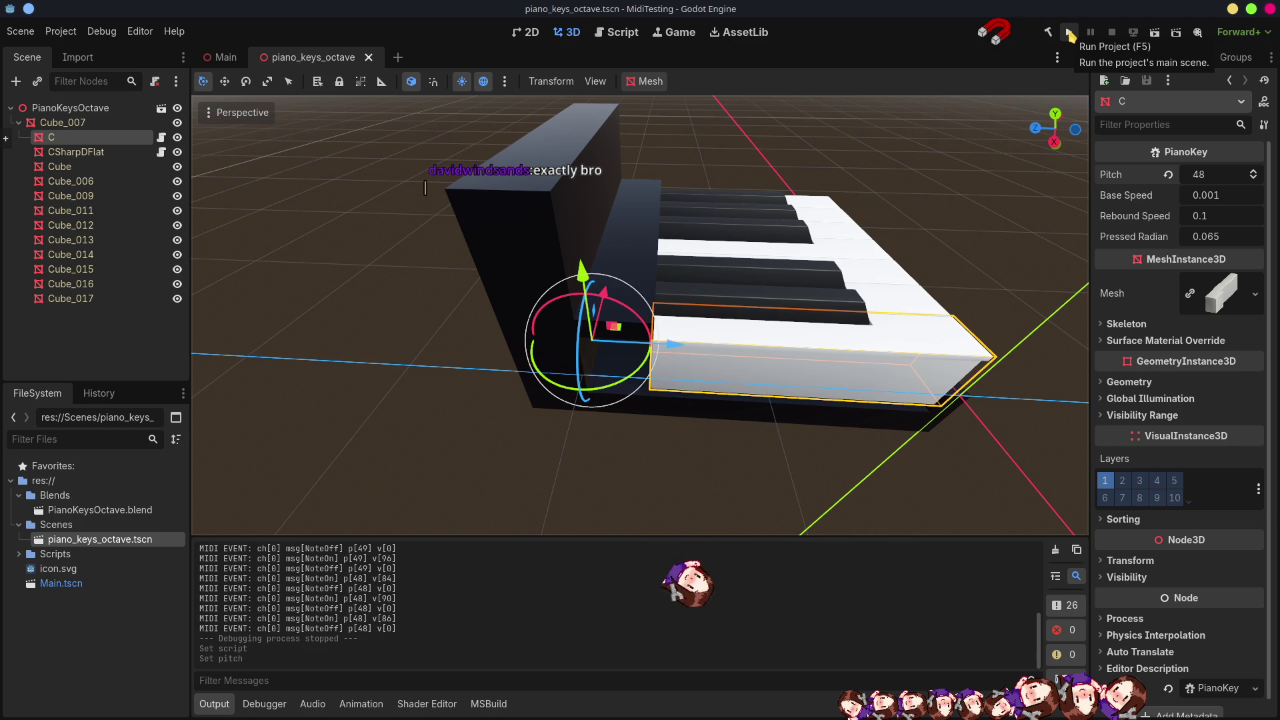
pyautogui.click(1070, 34)
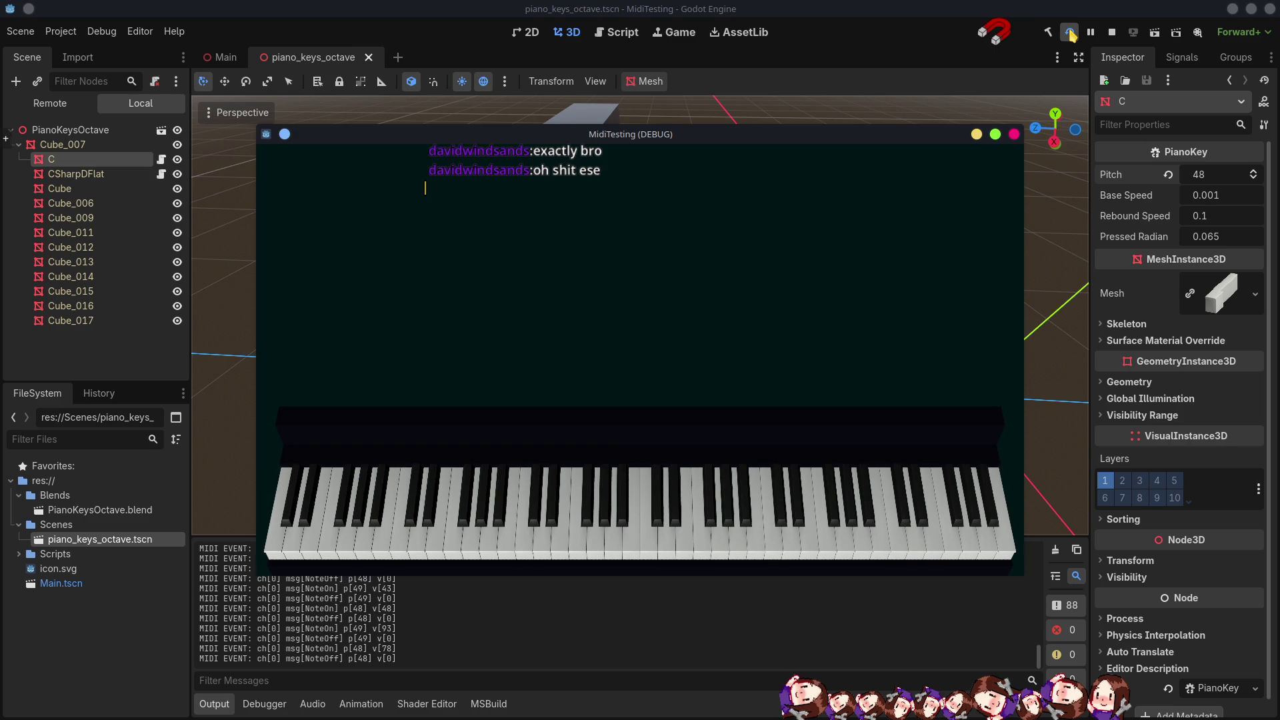
pyautogui.click(1112, 33)
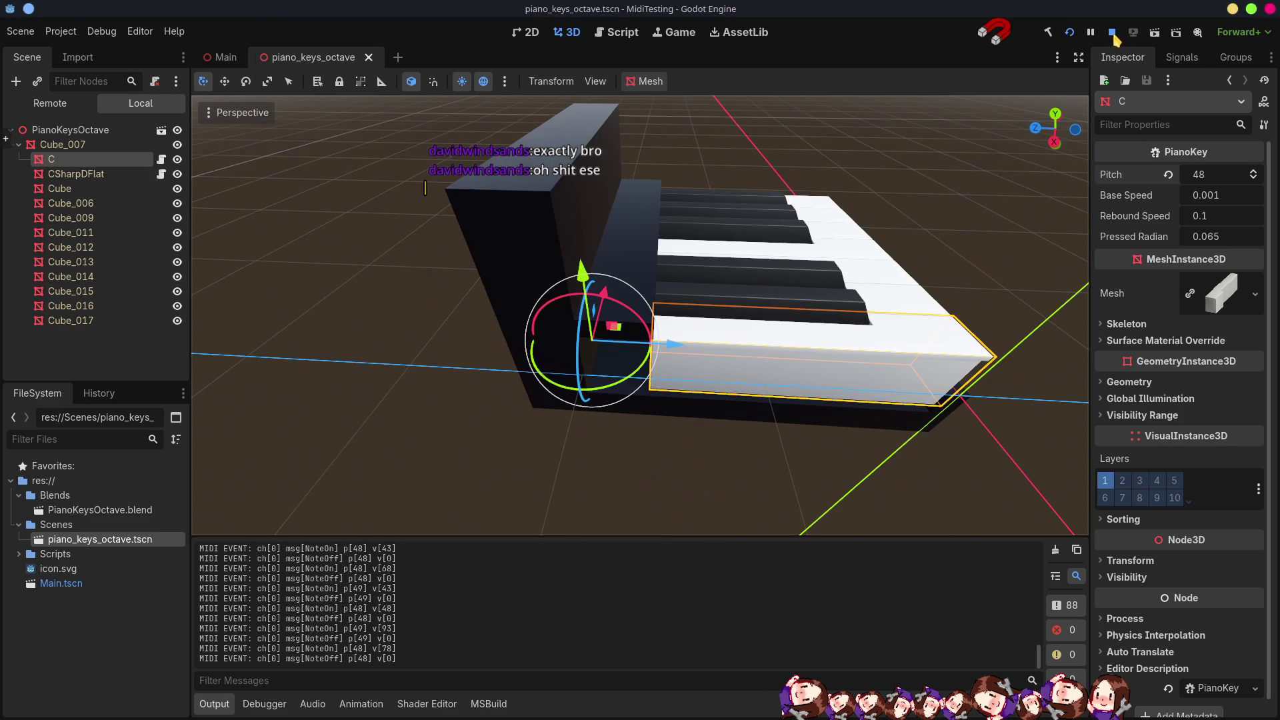
# Zoom in on the first keys and inspect C, CSharpDFlat and the unnamed Cube_006.
pyautogui.moveTo(816, 412); pyautogui.dragTo(640, 340)
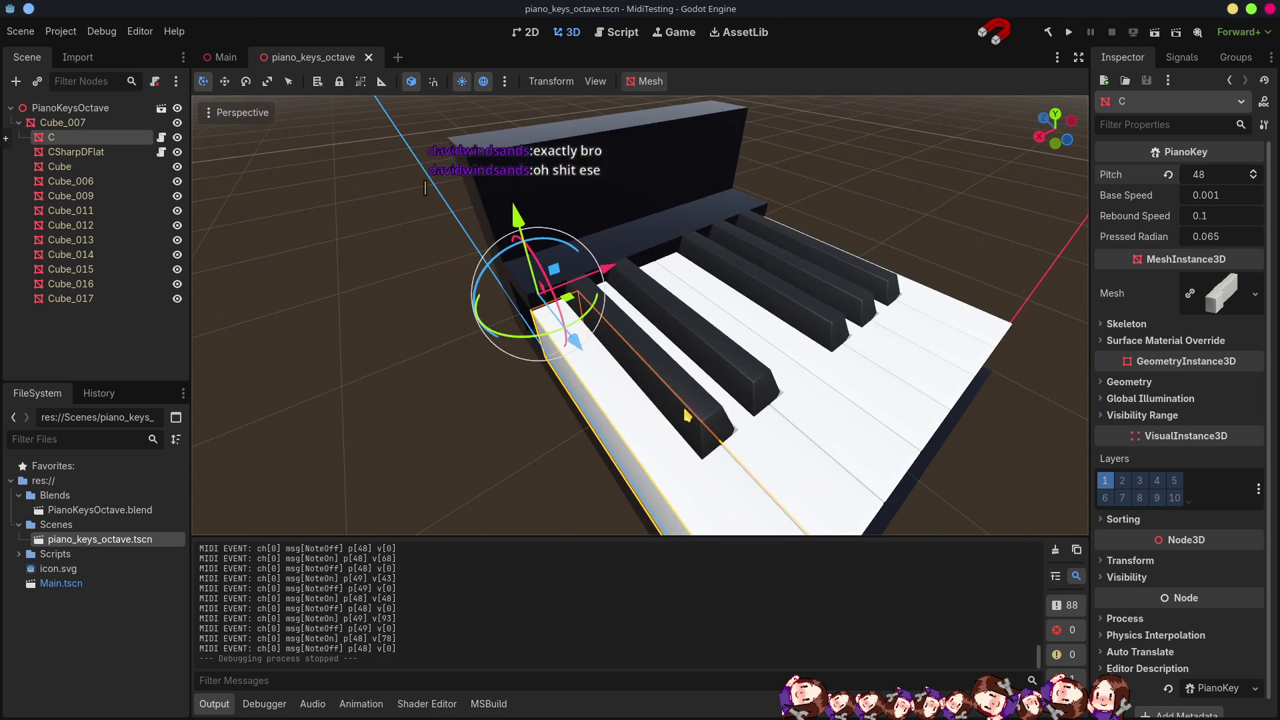
pyautogui.scroll(-5, 642, 336)
pyautogui.scroll(6, 660, 434)
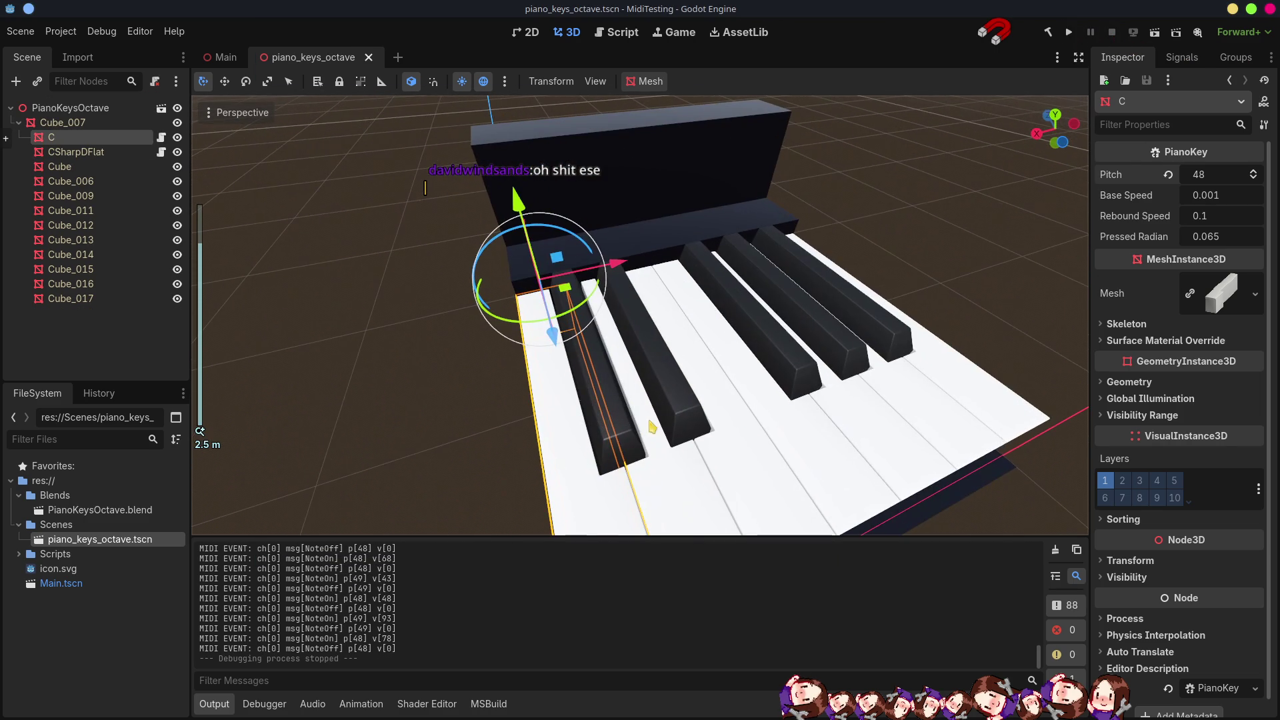
pyautogui.click(672, 477)
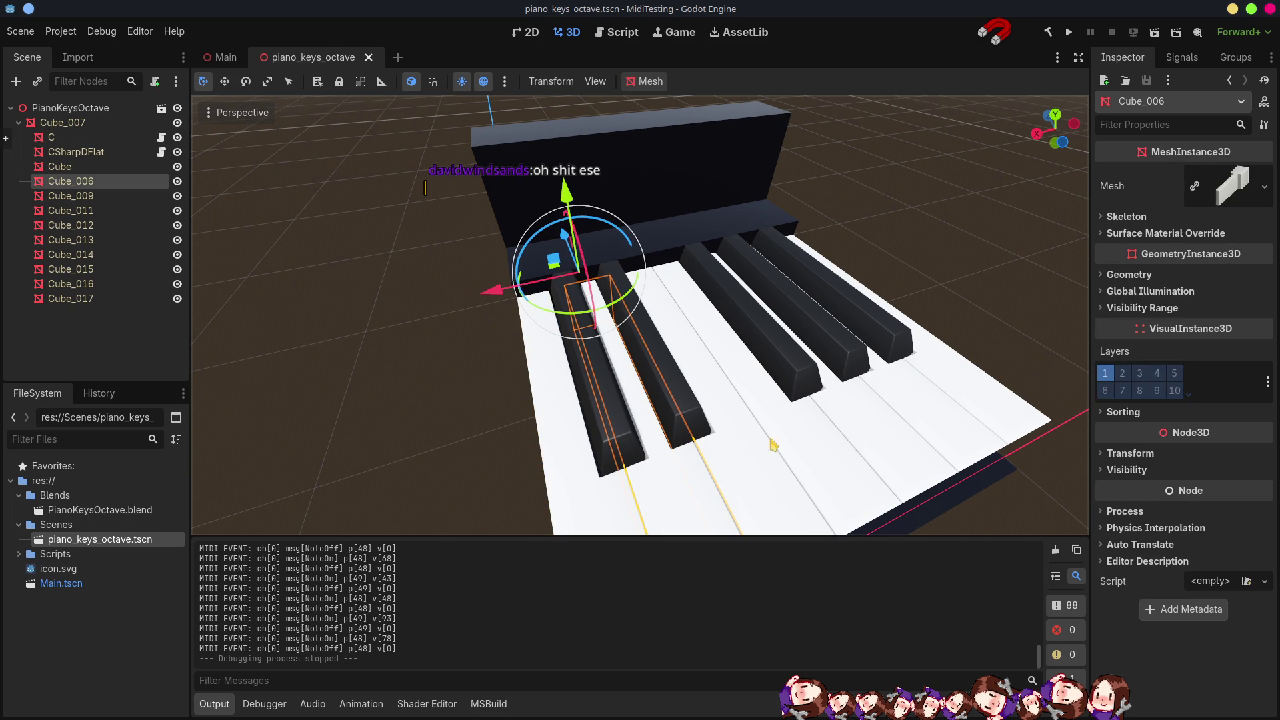
pyautogui.click(574, 474)
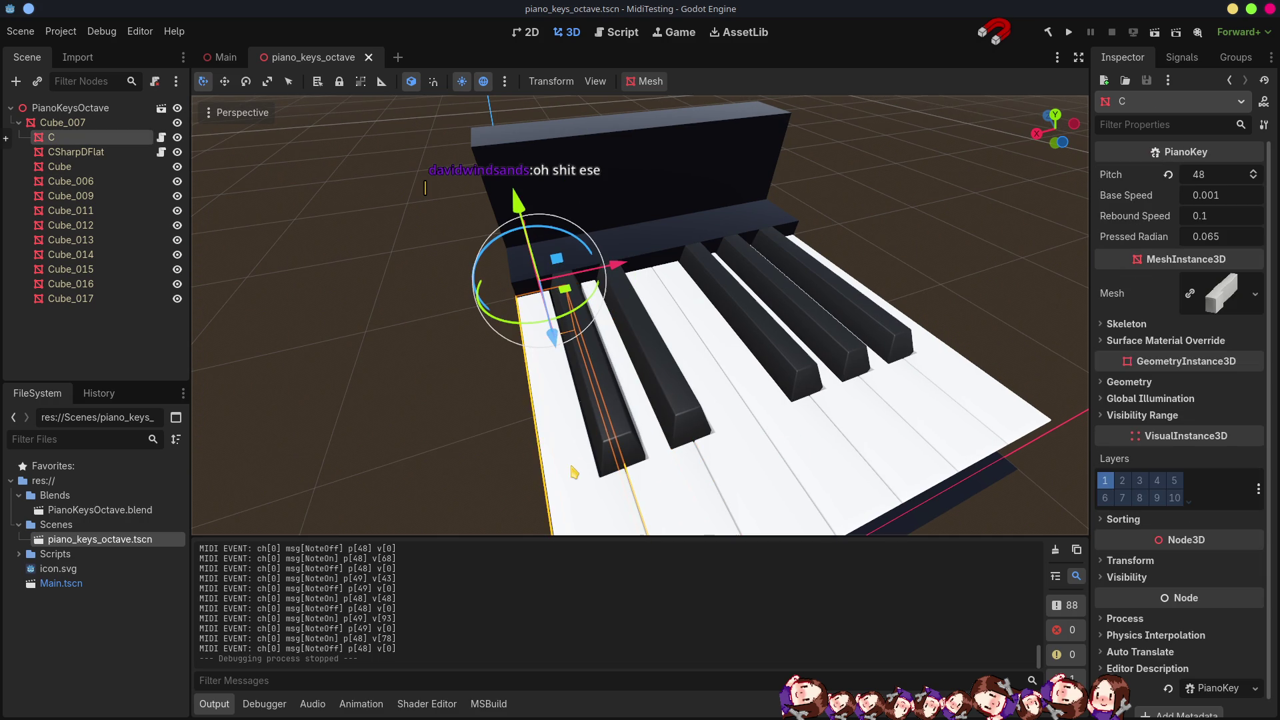
pyautogui.click(620, 425)
pyautogui.click(675, 474)
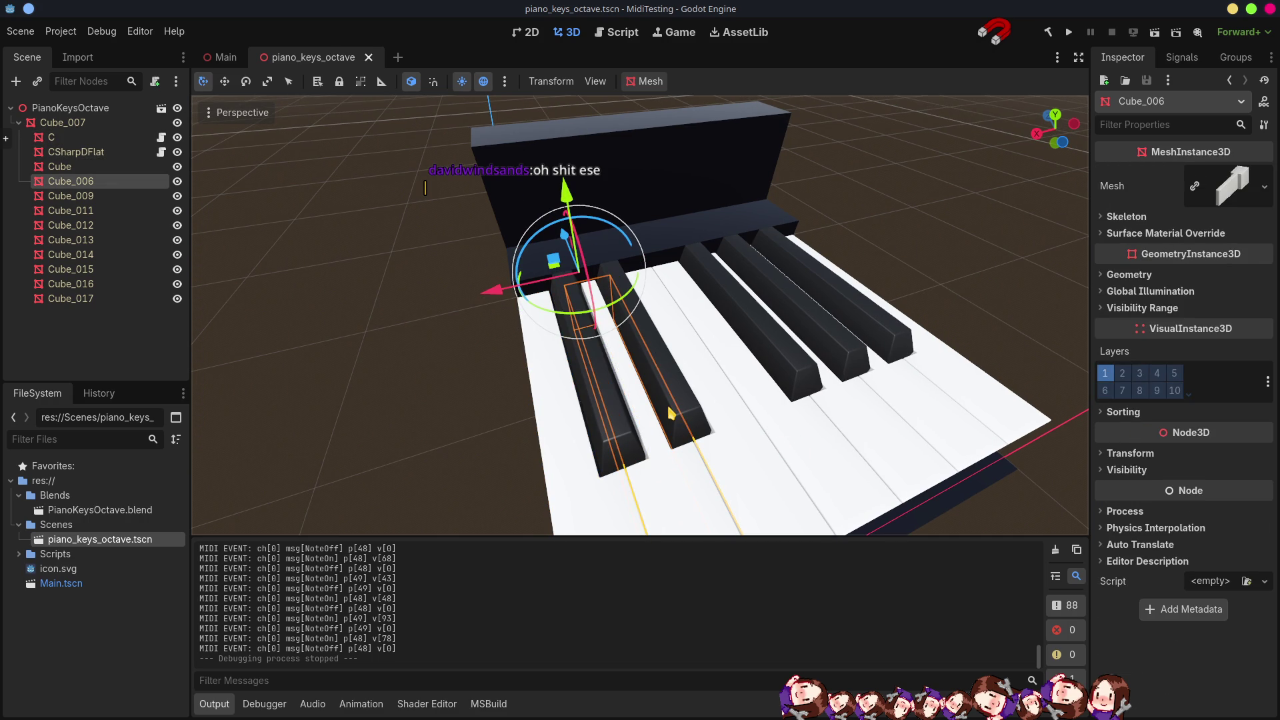
pyautogui.hotkey('alt', 'Tab')
pyautogui.moveTo(572, 443)
pyautogui.mouseDown()
pyautogui.moveTo(514, 466)
pyautogui.moveTo(470, 405)
pyautogui.mouseUp()
# Rename the white key Cube.006 and its mesh data to D.
pyautogui.click(470, 408)
pyautogui.press('F2')
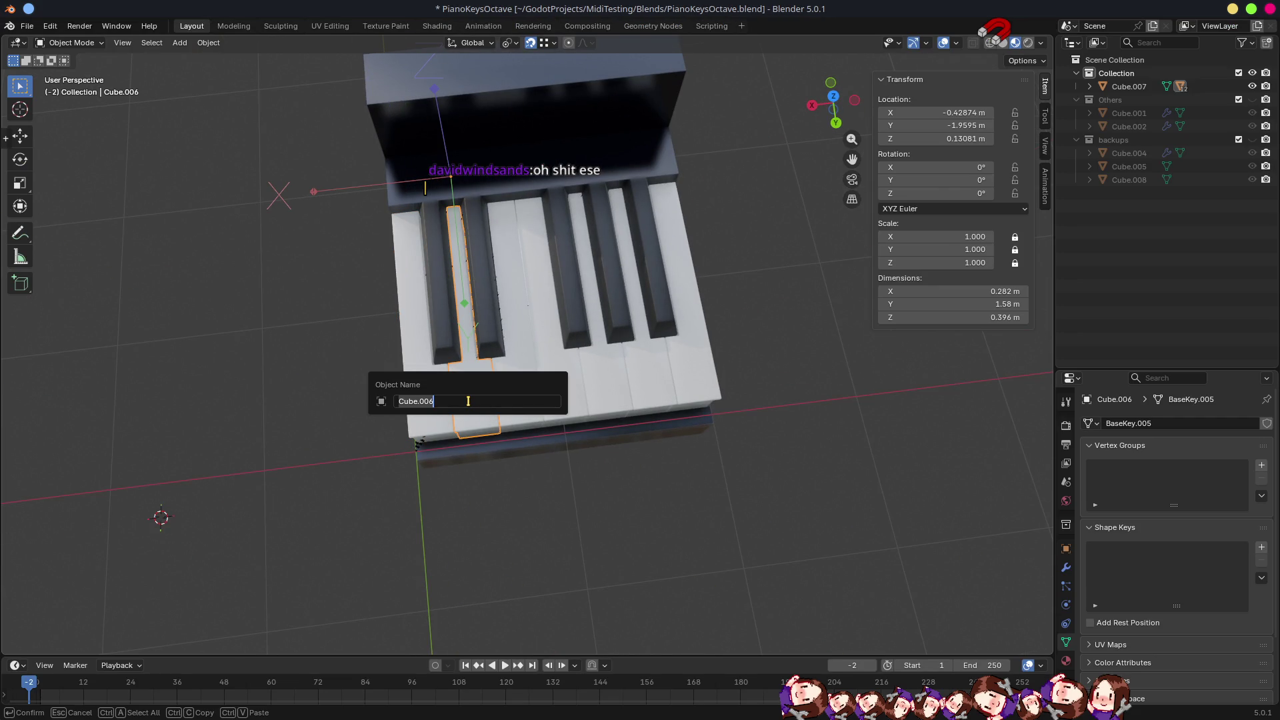
pyautogui.write('D')
pyautogui.press('Return')
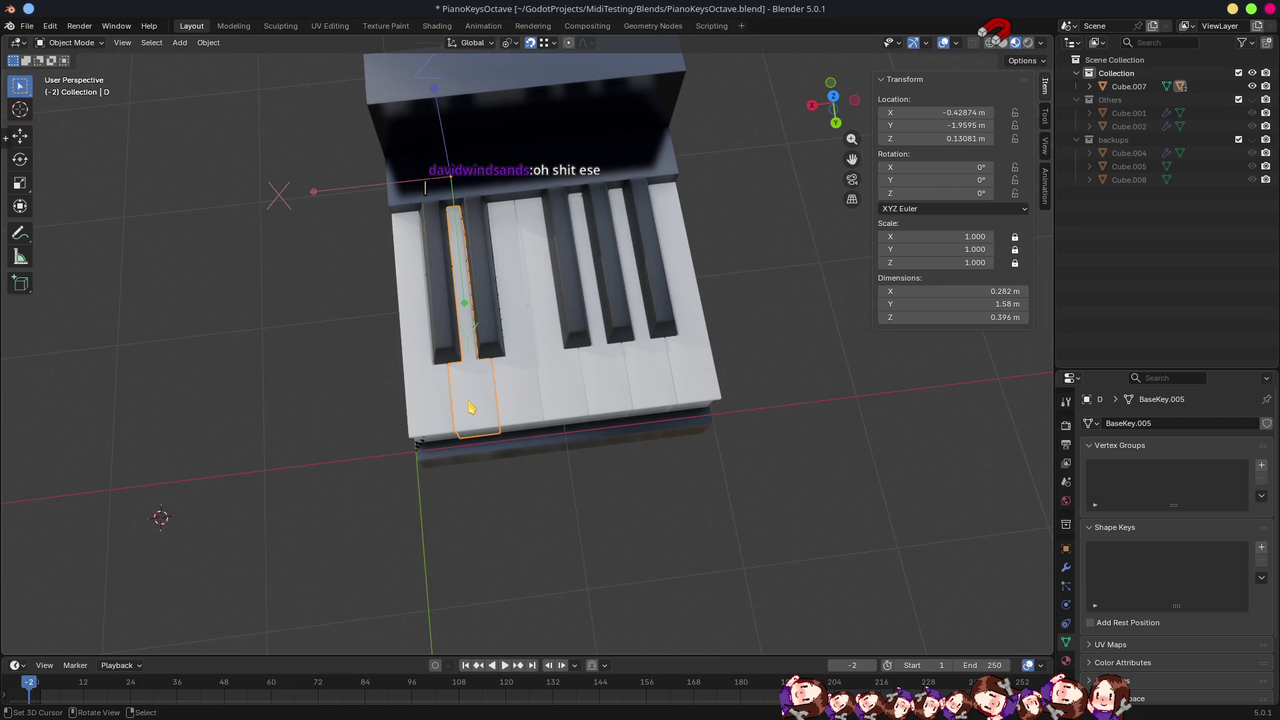
pyautogui.click(1162, 417)
pyautogui.write('D')
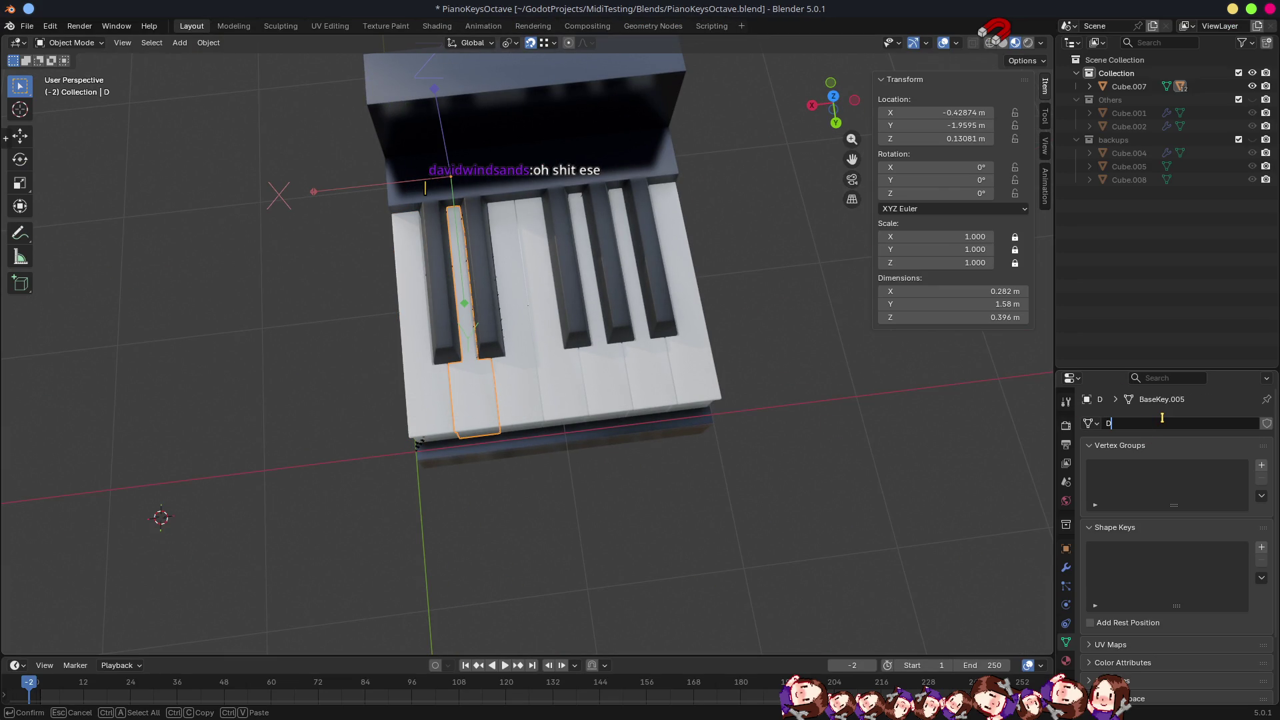
pyautogui.press('Return')
# Rotate key D 180° about the Z axis with rz180.
pyautogui.moveTo(490, 384)
pyautogui.mouseDown()
pyautogui.moveTo(563, 323)
pyautogui.moveTo(380, 377)
pyautogui.mouseUp()
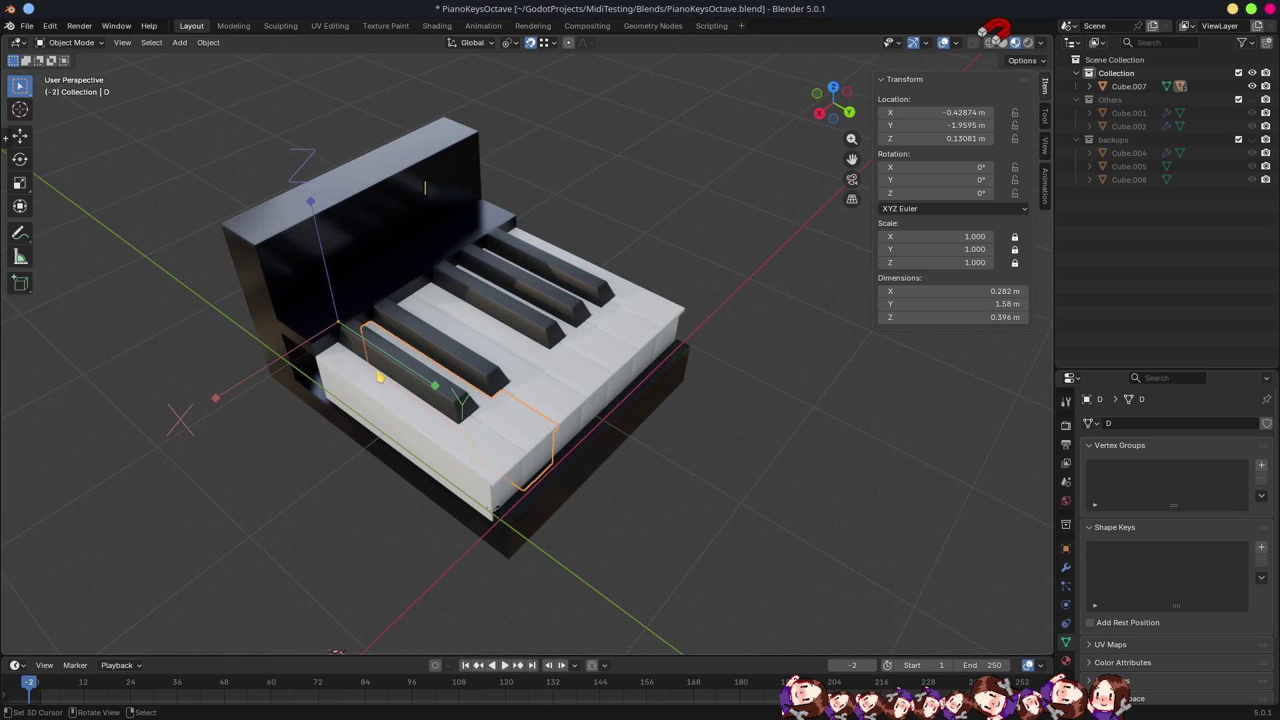
pyautogui.click(451, 404)
pyautogui.click(486, 416)
pyautogui.click(432, 398)
pyautogui.click(516, 430)
pyautogui.write('rz')
pyautogui.write('180')
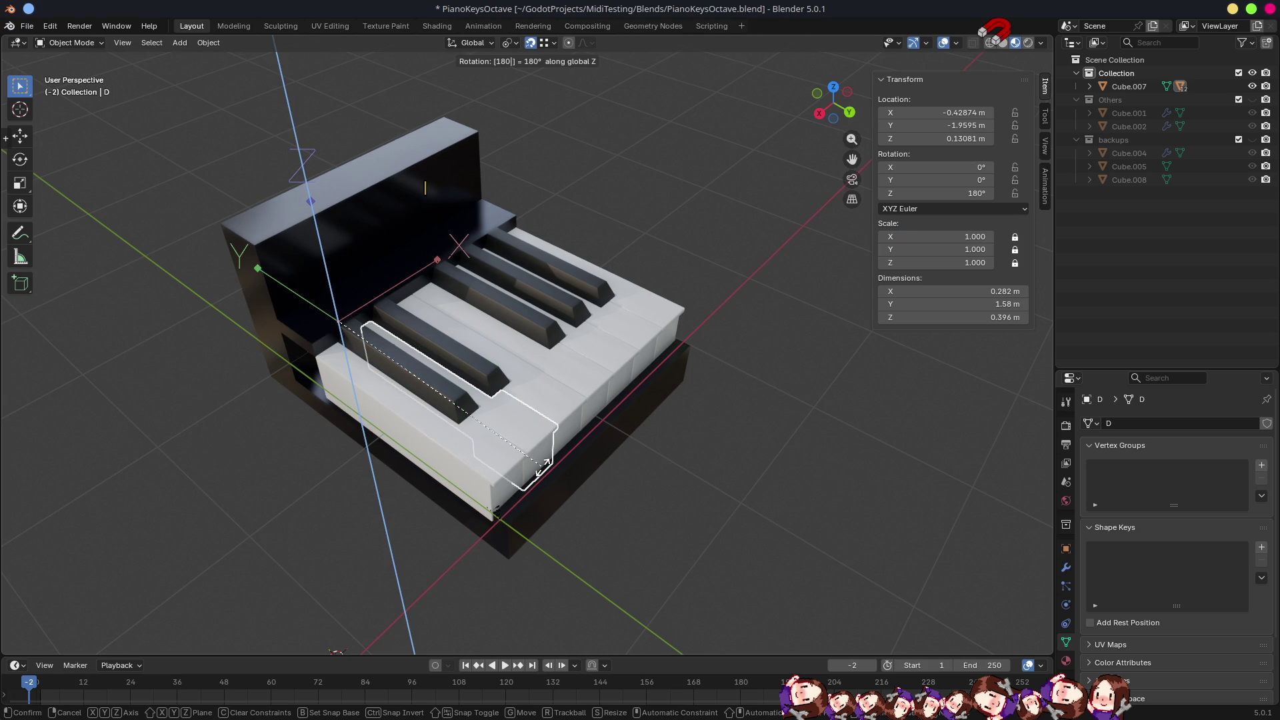
pyautogui.press('Return')
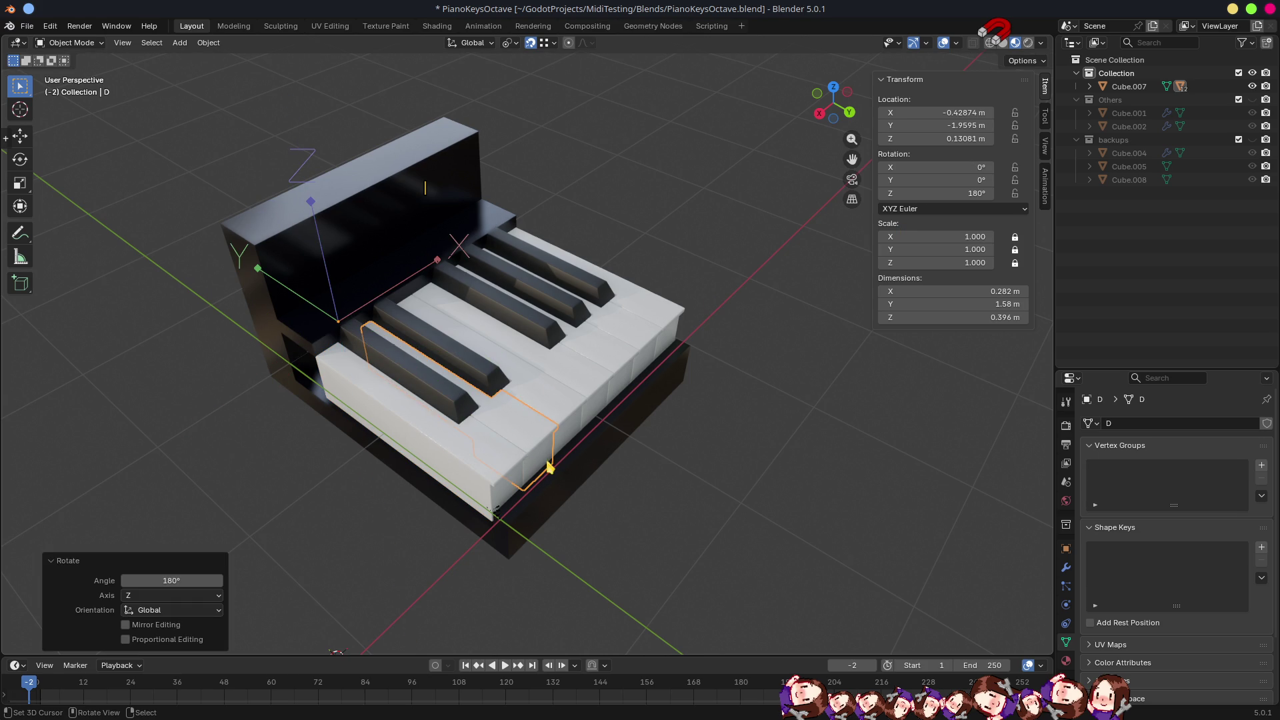
# Save PianoKeysOctave.blend and select the unnamed black key Cube.011.
pyautogui.scroll(-3, 514, 420)
pyautogui.hotkey('ctrl', 's')
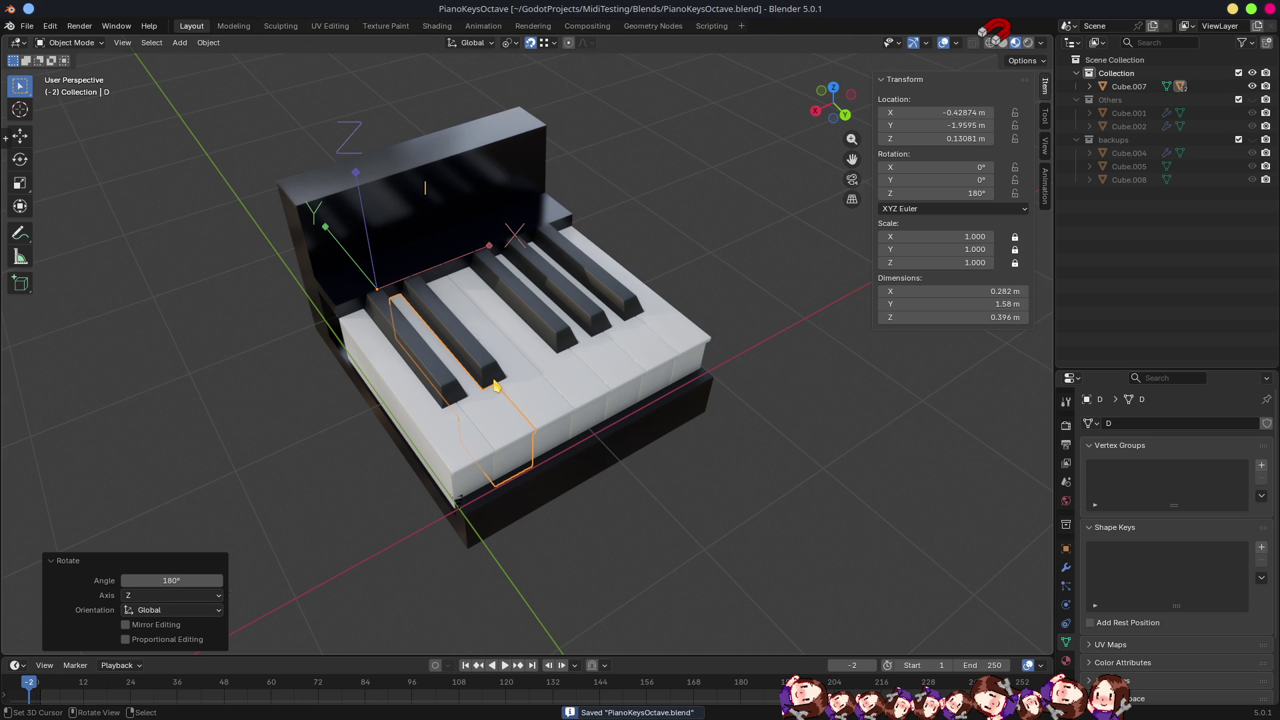
pyautogui.moveTo(485, 383); pyautogui.dragTo(594, 471)
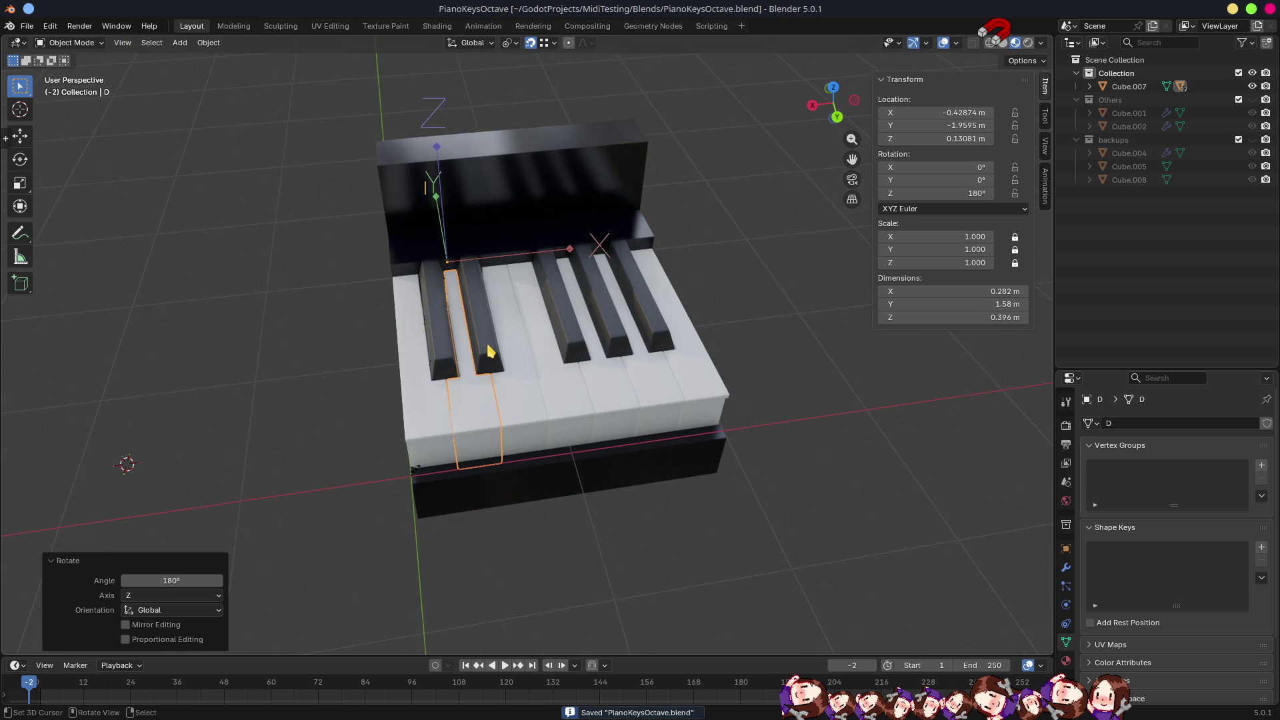
pyautogui.click(489, 350)
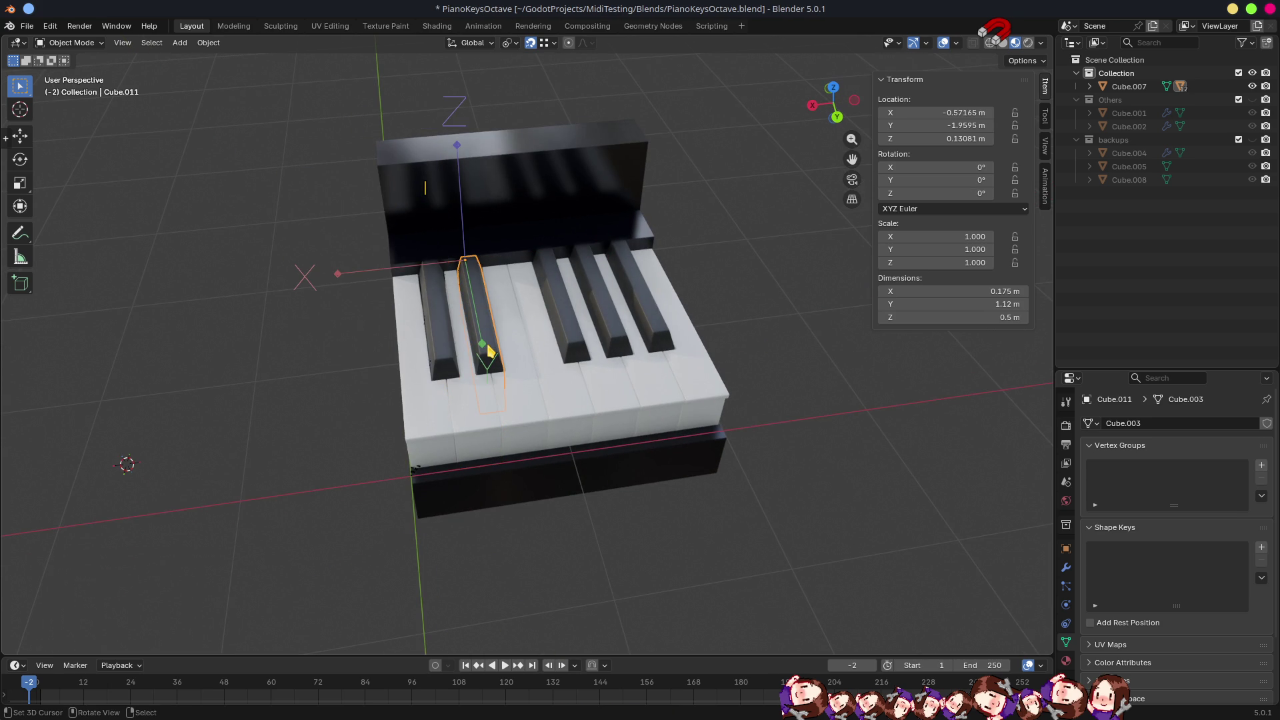
# Rename black key Cube.011 and its mesh data to DSharpEflat.
pyautogui.press('F2')
pyautogui.write('DSharpEflat')
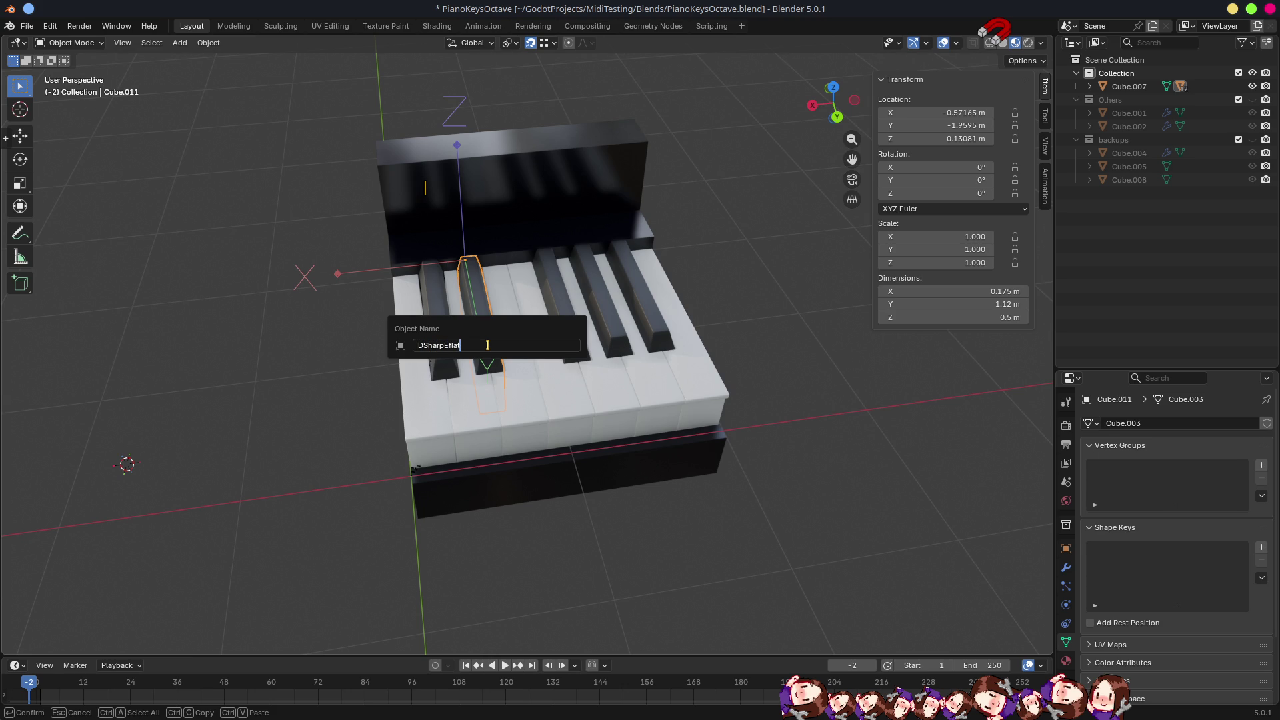
pyautogui.hotkey('ctrl', 'a')
pyautogui.hotkey('ctrl', 'c')
pyautogui.press('Return')
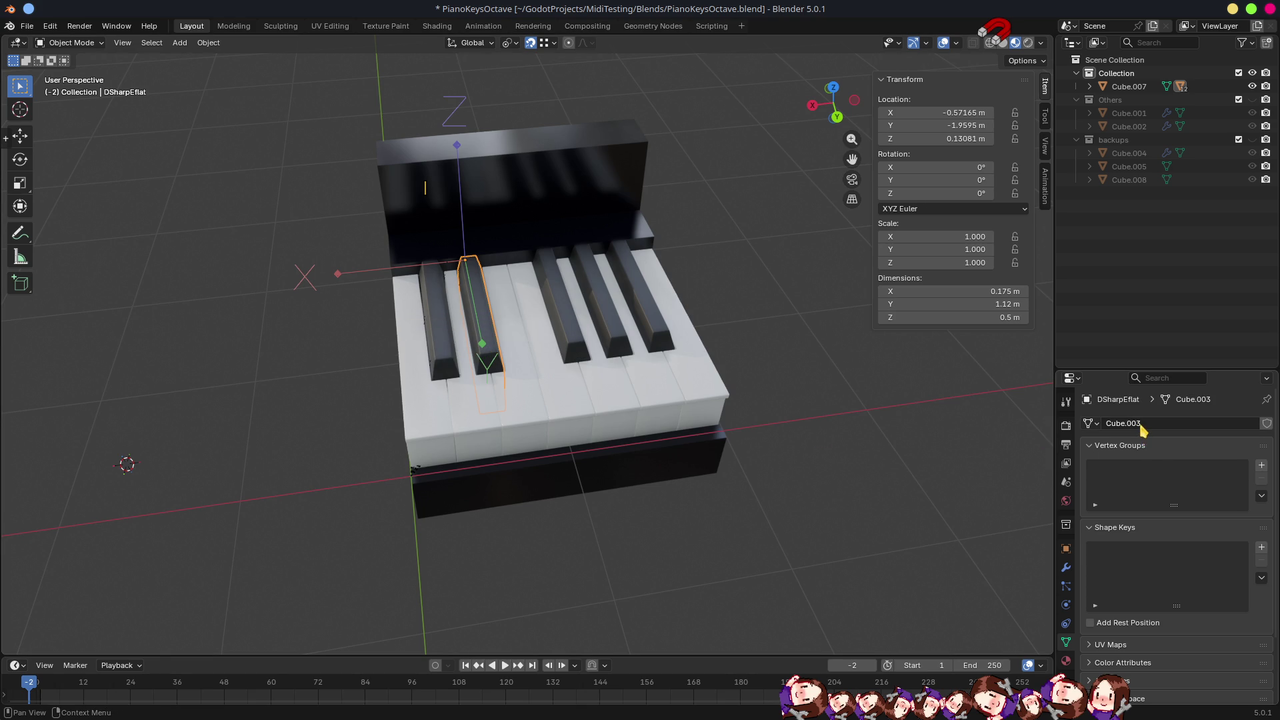
pyautogui.doubleClick(1142, 424)
pyautogui.hotkey('ctrl', 'v')
pyautogui.press('Return')
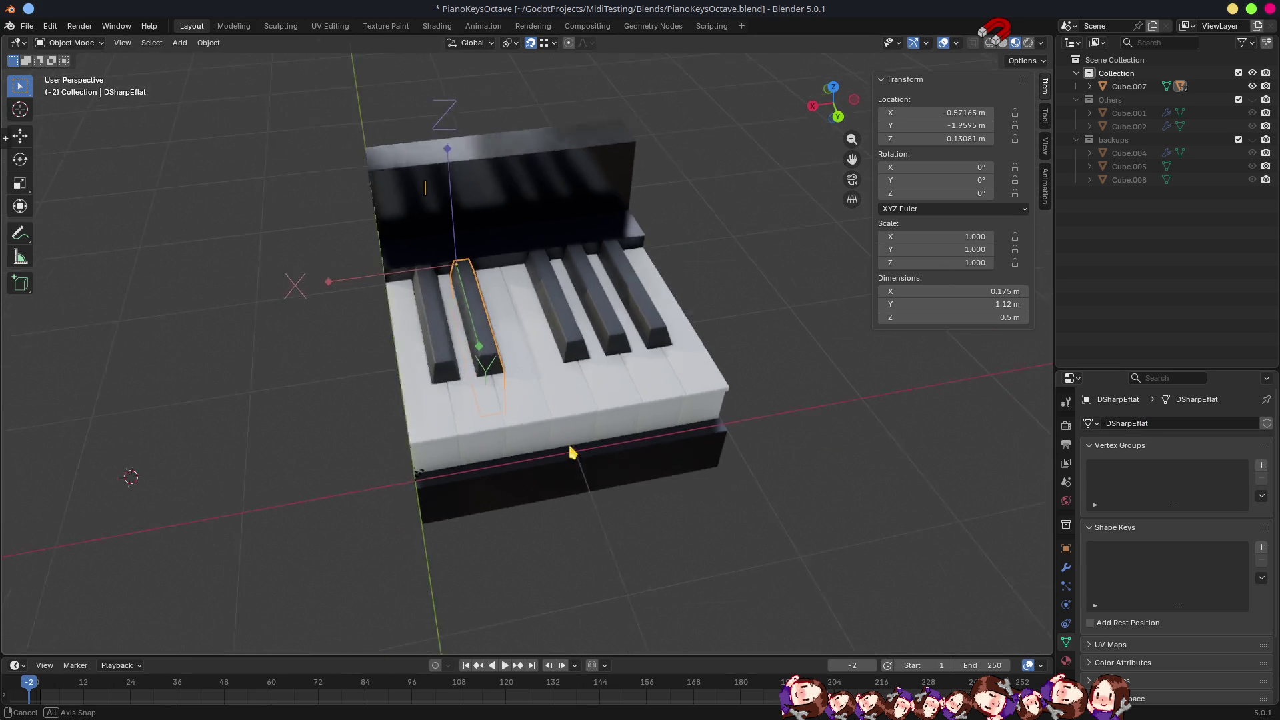
# Rotate DSharpEflat 180° about the Z axis.
pyautogui.write('rz18')
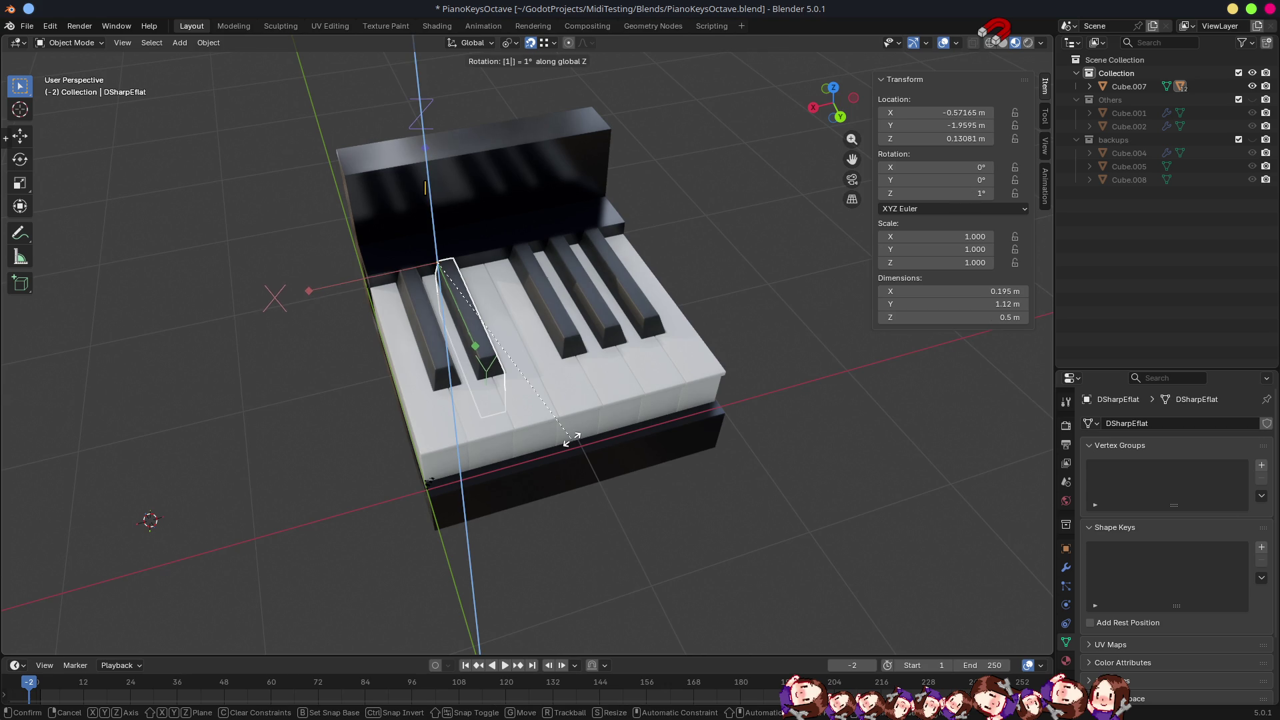
pyautogui.write('0')
pyautogui.press('Return')
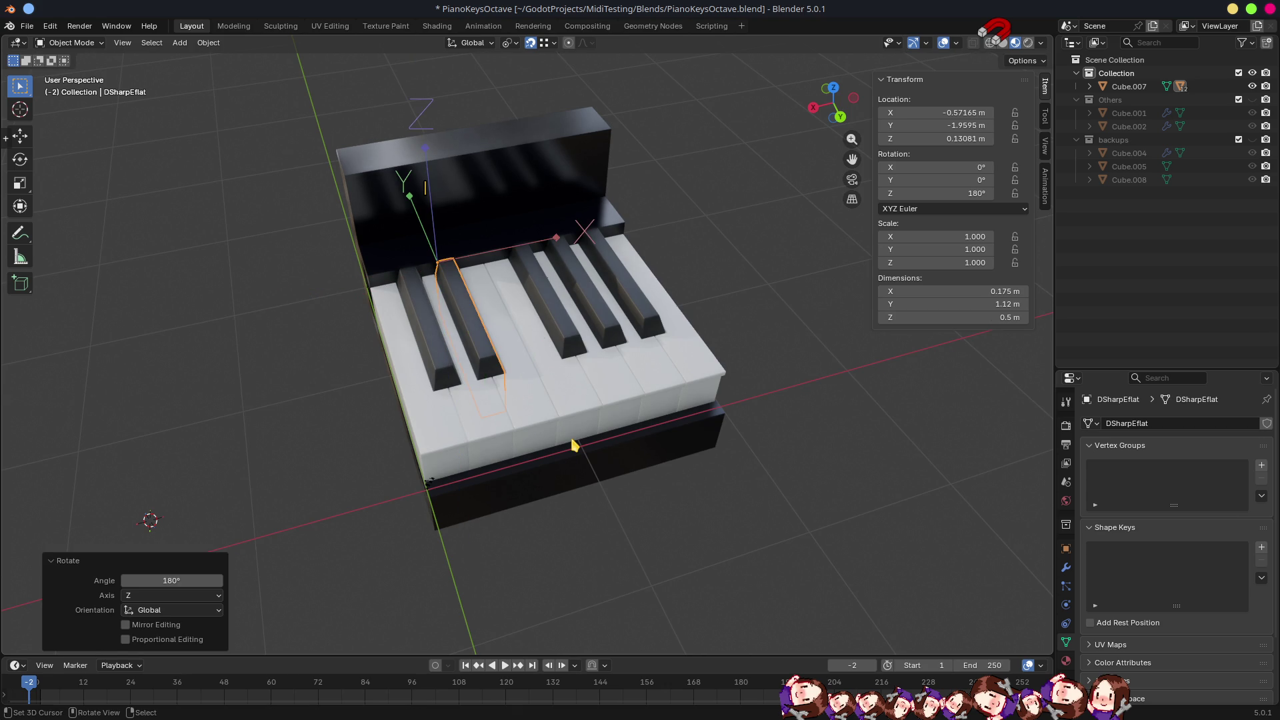
pyautogui.moveTo(685, 400); pyautogui.dragTo(569, 400)
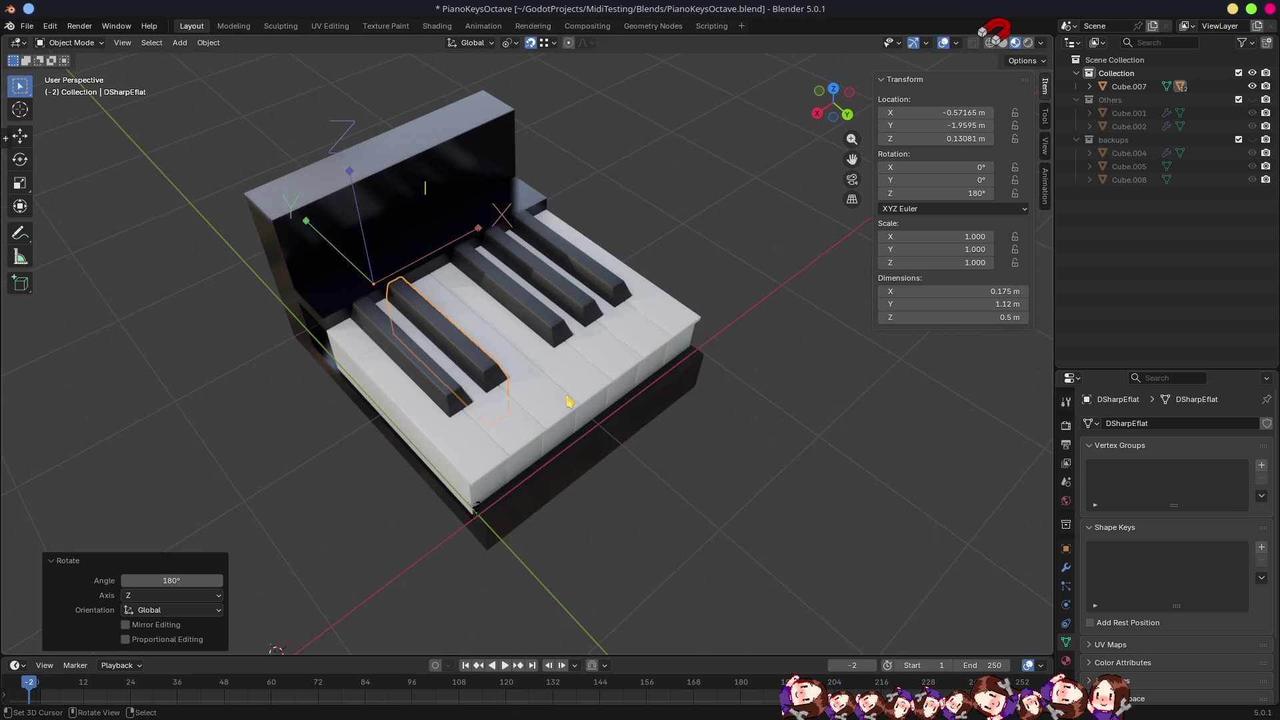
pyautogui.click(433, 398)
pyautogui.click(490, 417)
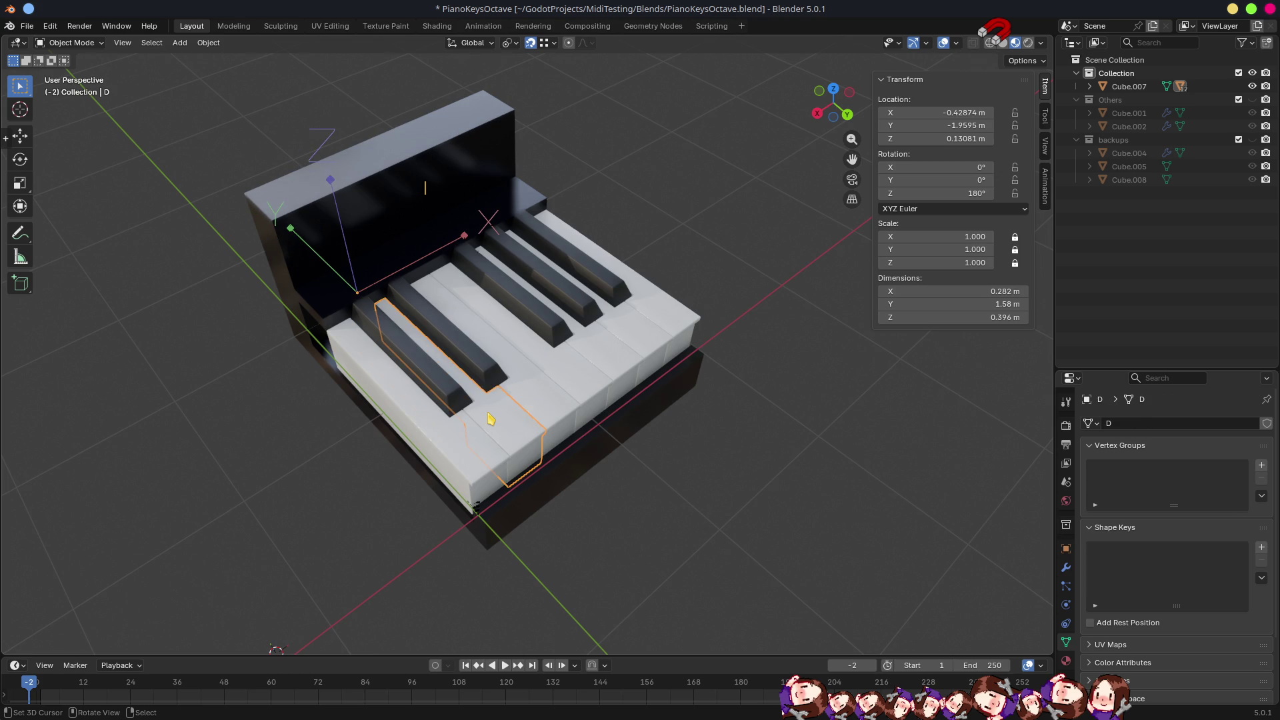
pyautogui.click(488, 371)
# Save PianoKeysOctave.blend and switch over to Godot.
pyautogui.moveTo(527, 402); pyautogui.dragTo(678, 529)
pyautogui.hotkey('ctrl', 's')
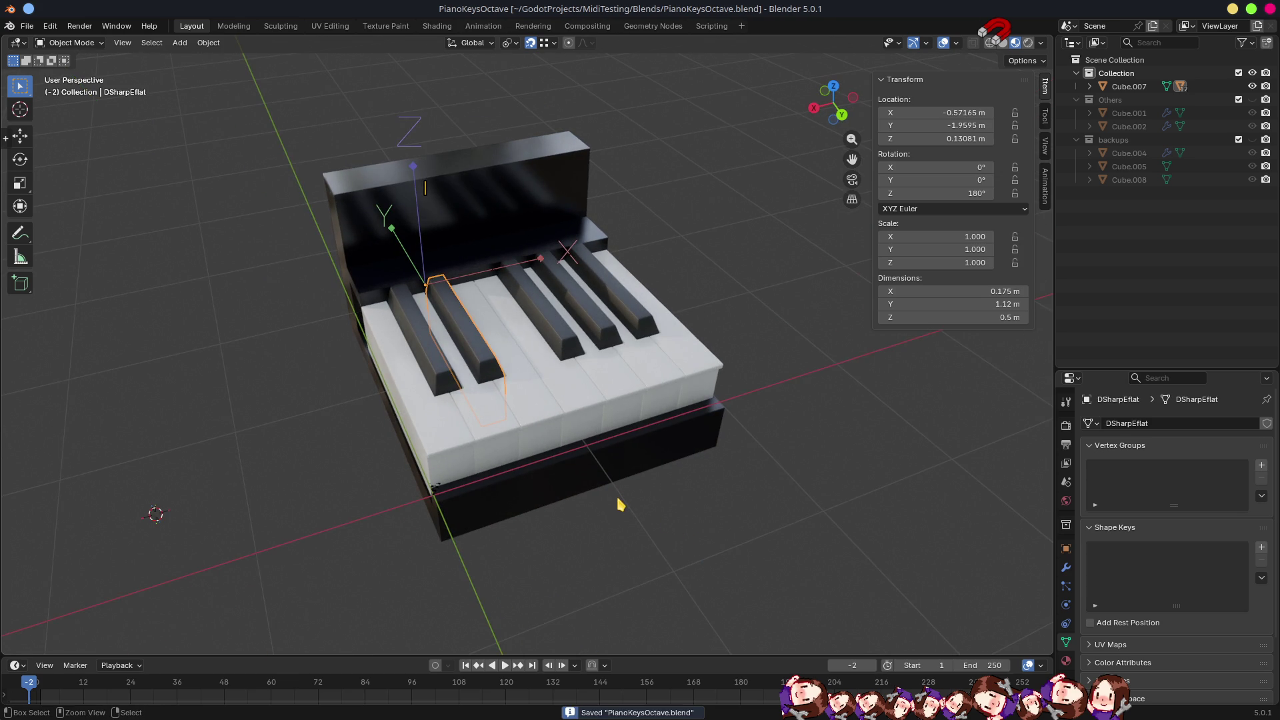
pyautogui.hotkey('alt', 'Tab')
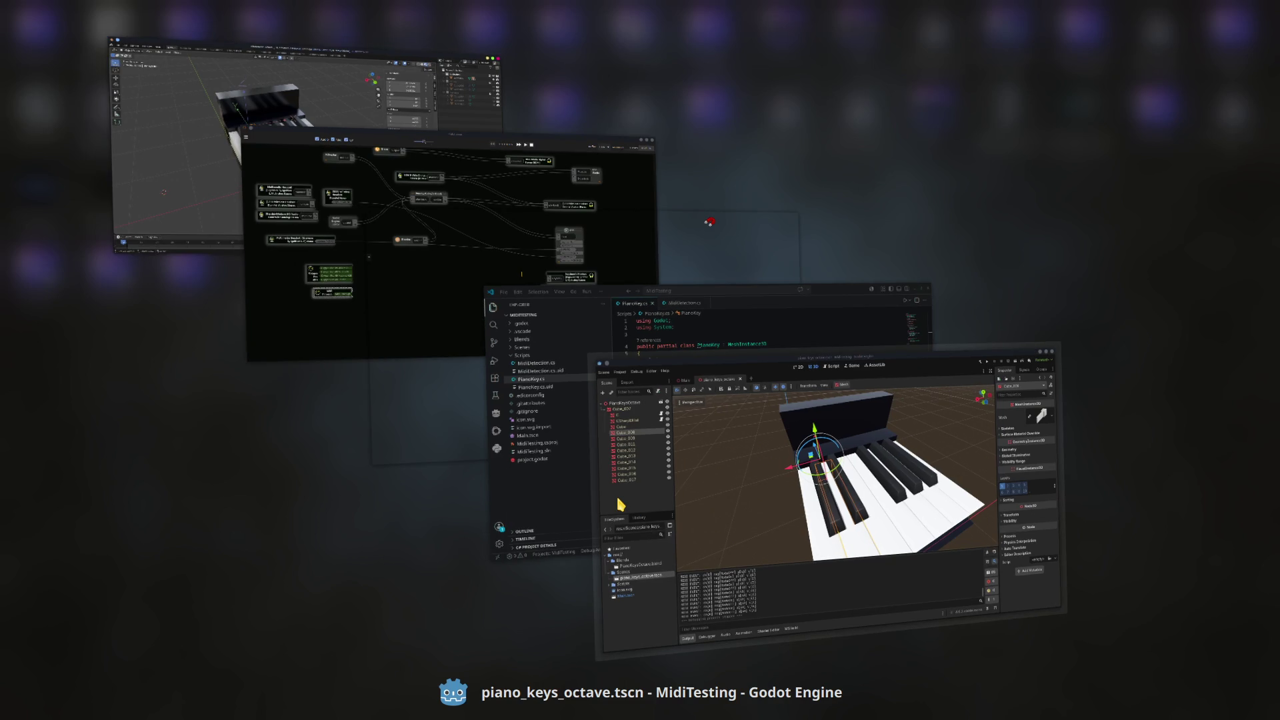
# Attach the PianoKey.cs script to the D and DSharpEflat nodes via Quick Load.
pyautogui.hotkey('alt', 'Tab')
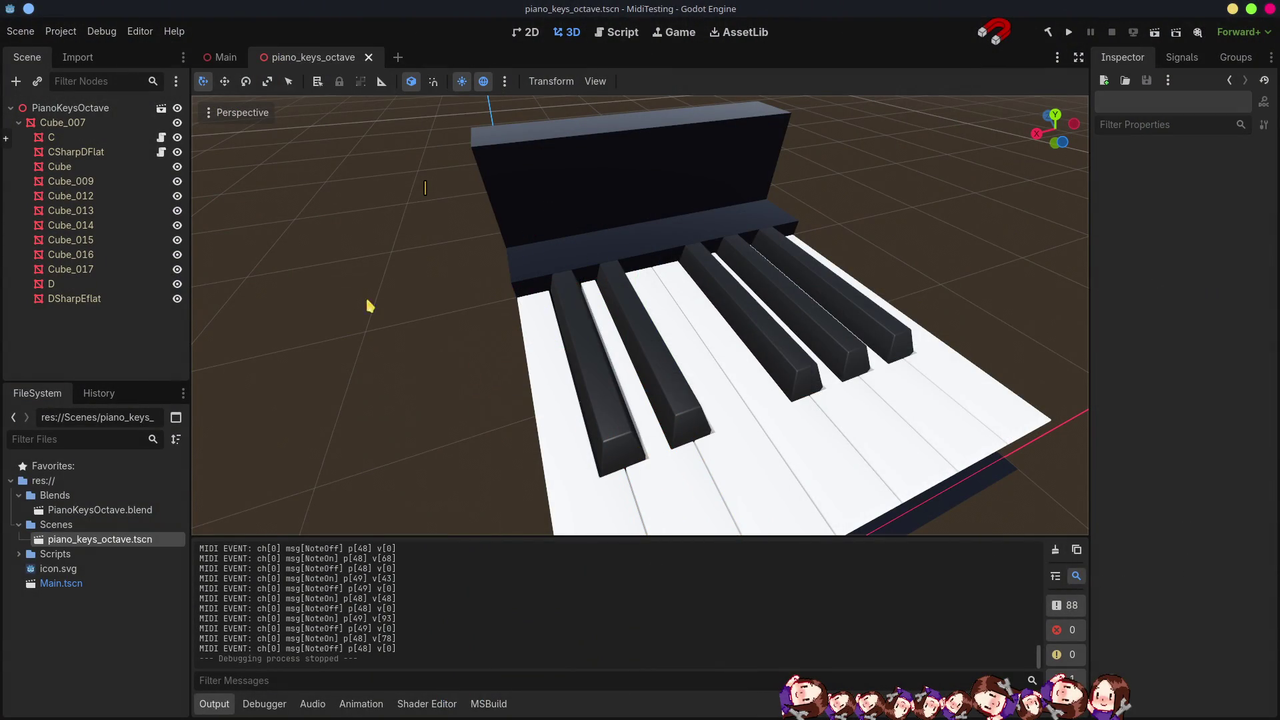
pyautogui.click(82, 167)
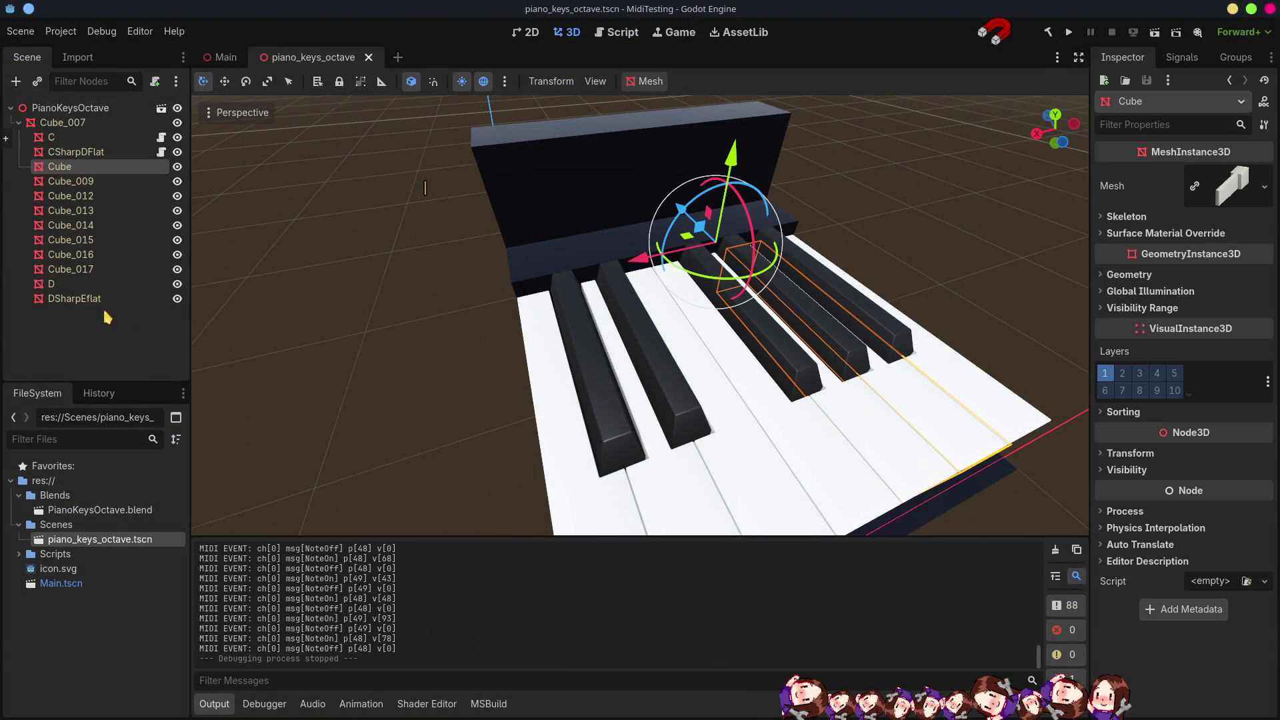
pyautogui.click(87, 285)
pyautogui.click(1265, 586)
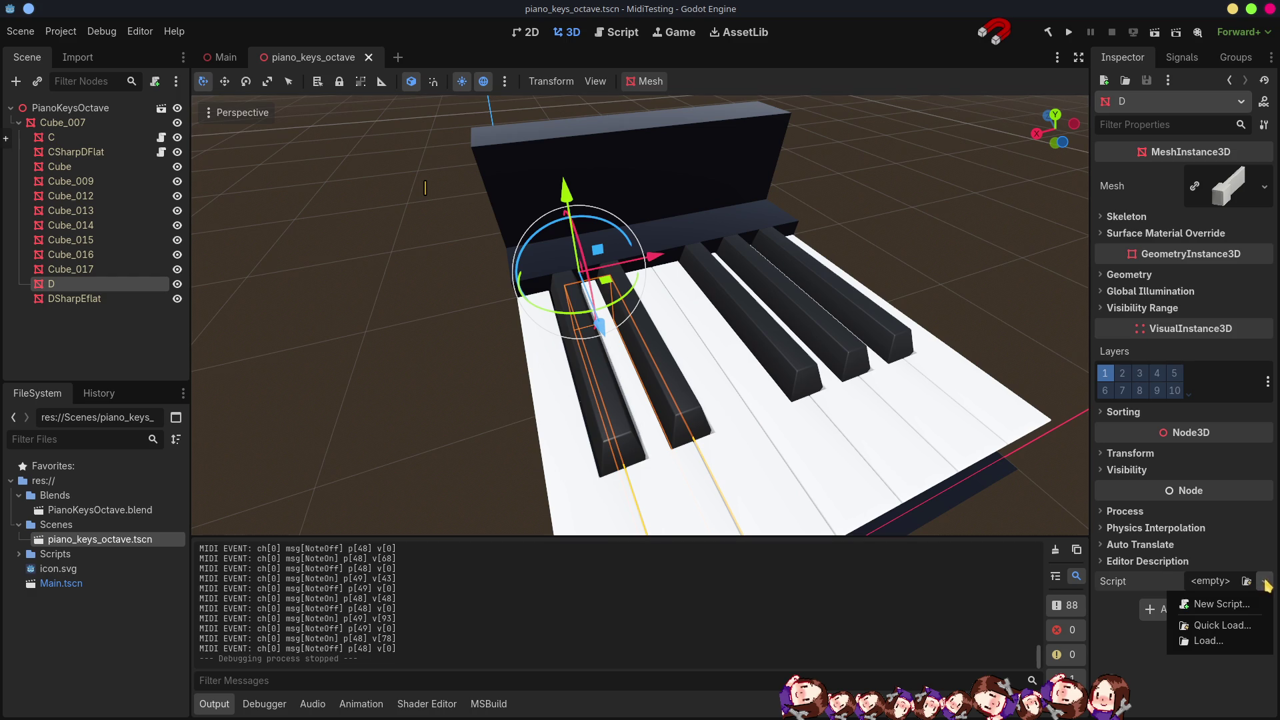
pyautogui.click(1200, 623)
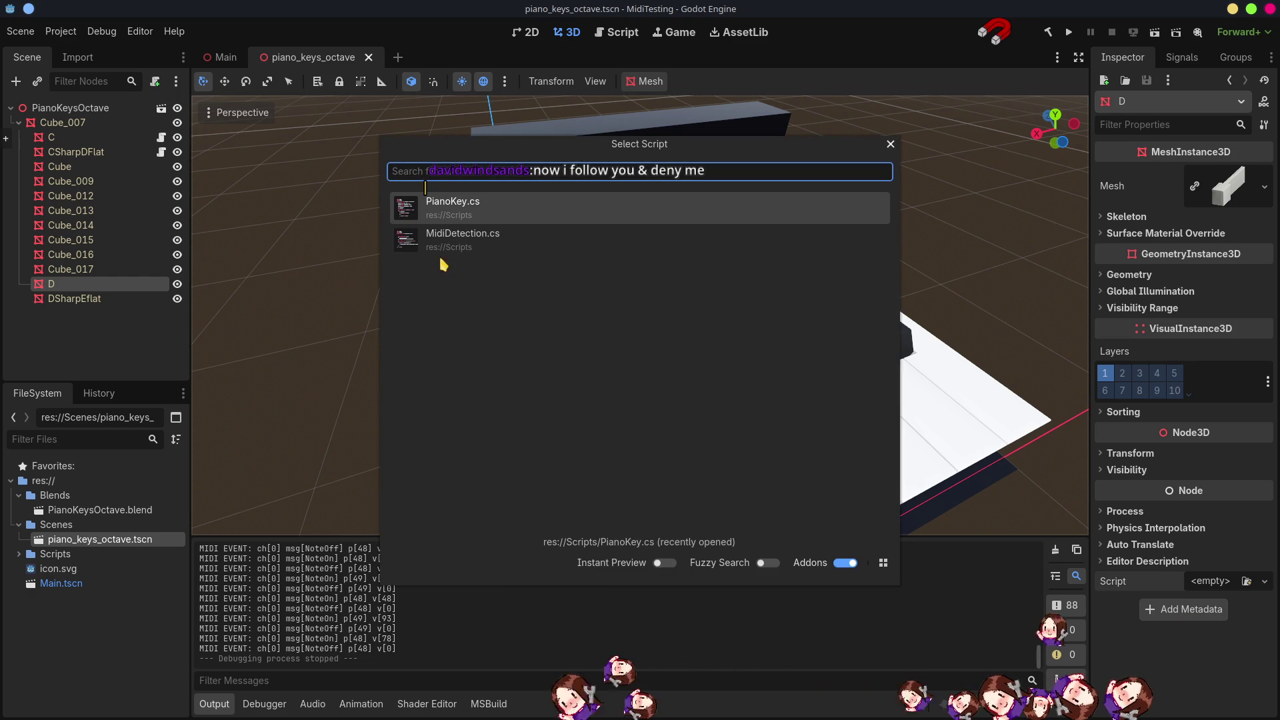
pyautogui.click(440, 206)
pyautogui.click(74, 298)
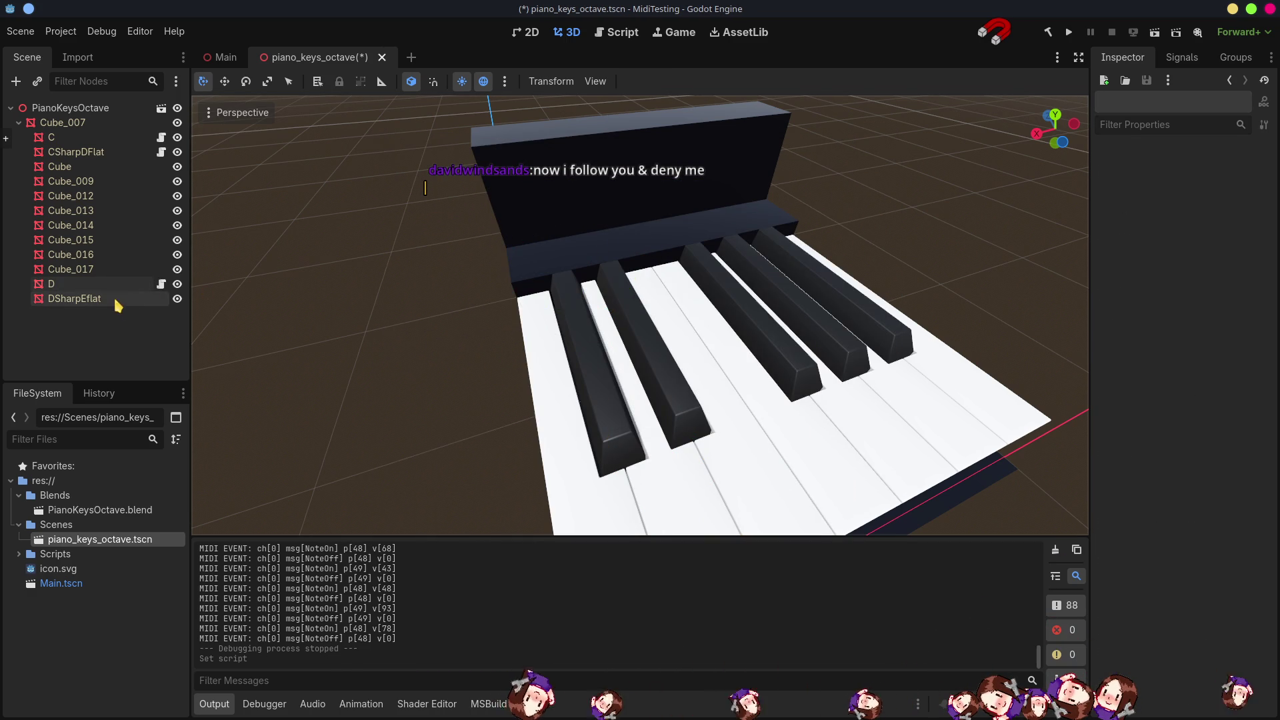
pyautogui.click(1264, 581)
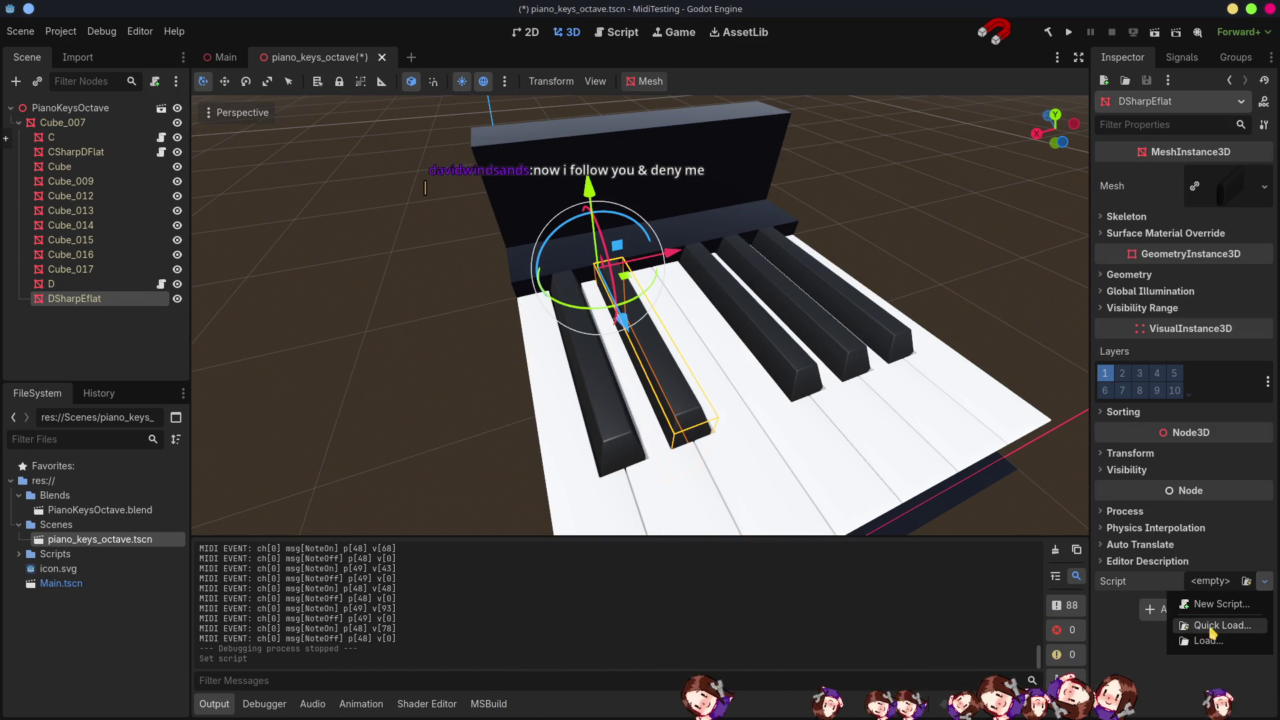
pyautogui.click(1207, 625)
pyautogui.click(472, 217)
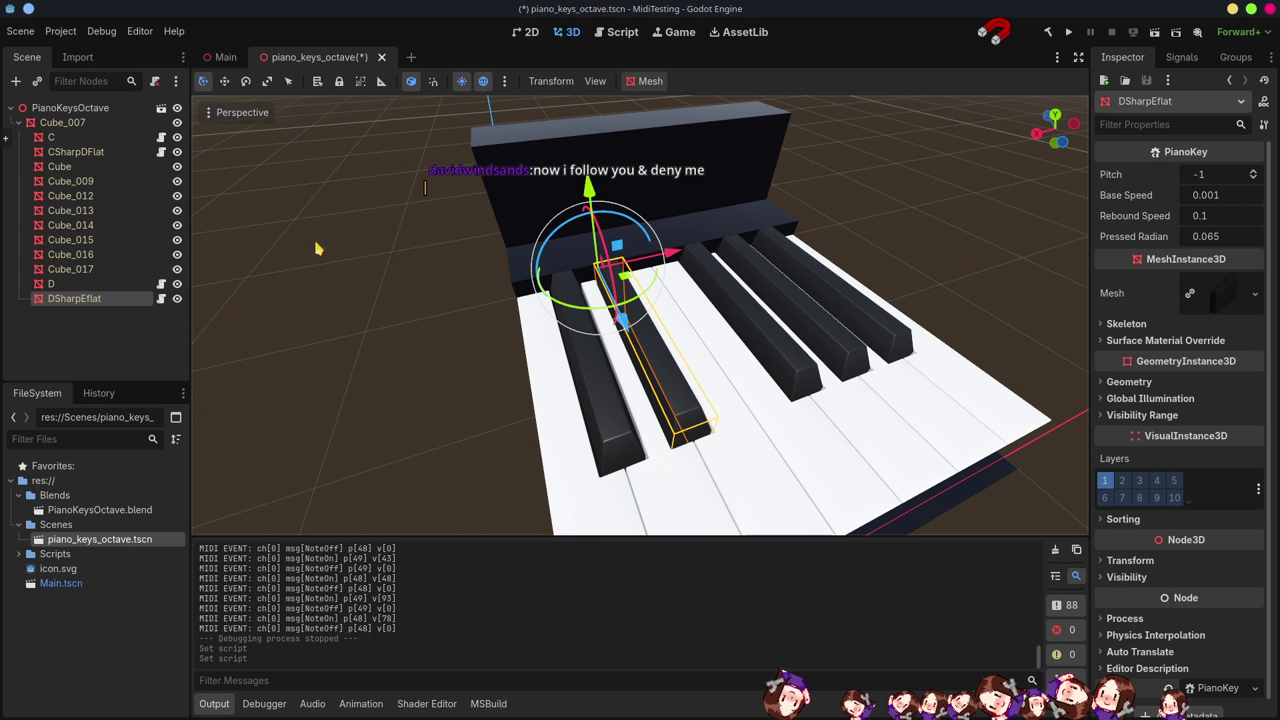
# Set Pitch 50 on D and 51 on DSharpEflat, save the scene, and run the project.
pyautogui.click(112, 154)
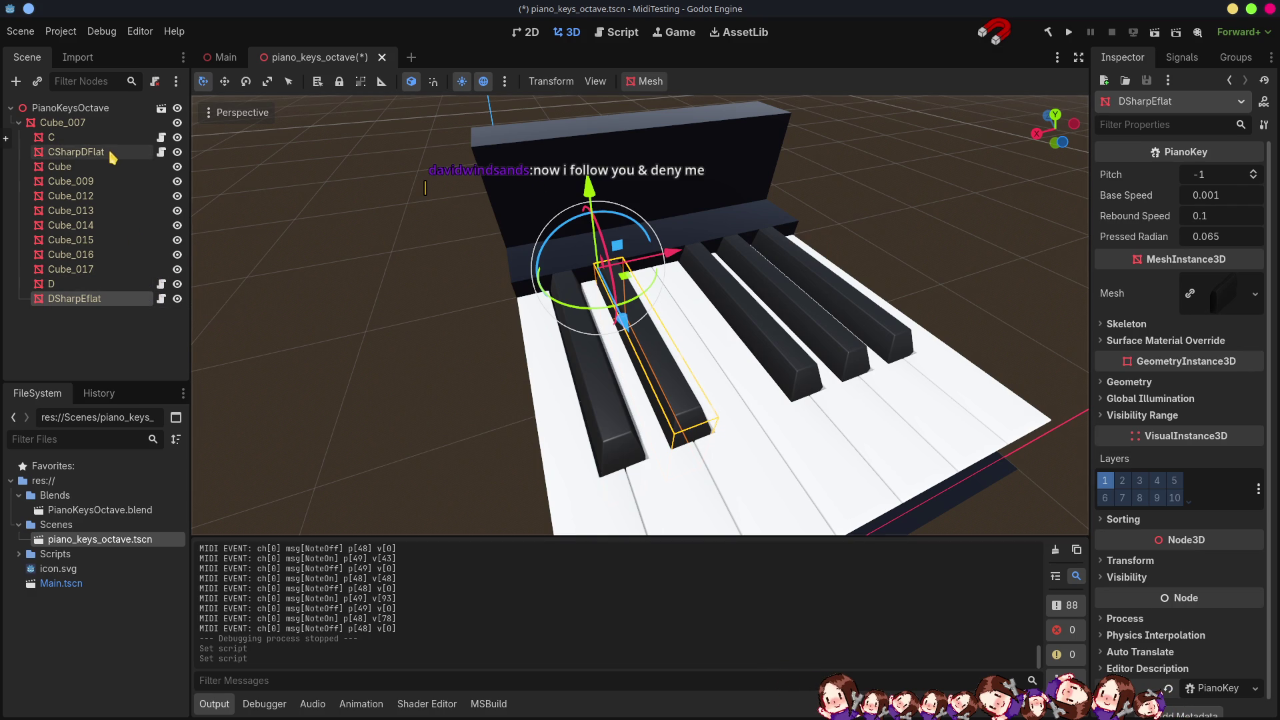
pyautogui.click(99, 286)
pyautogui.click(1194, 172)
pyautogui.press('Return')
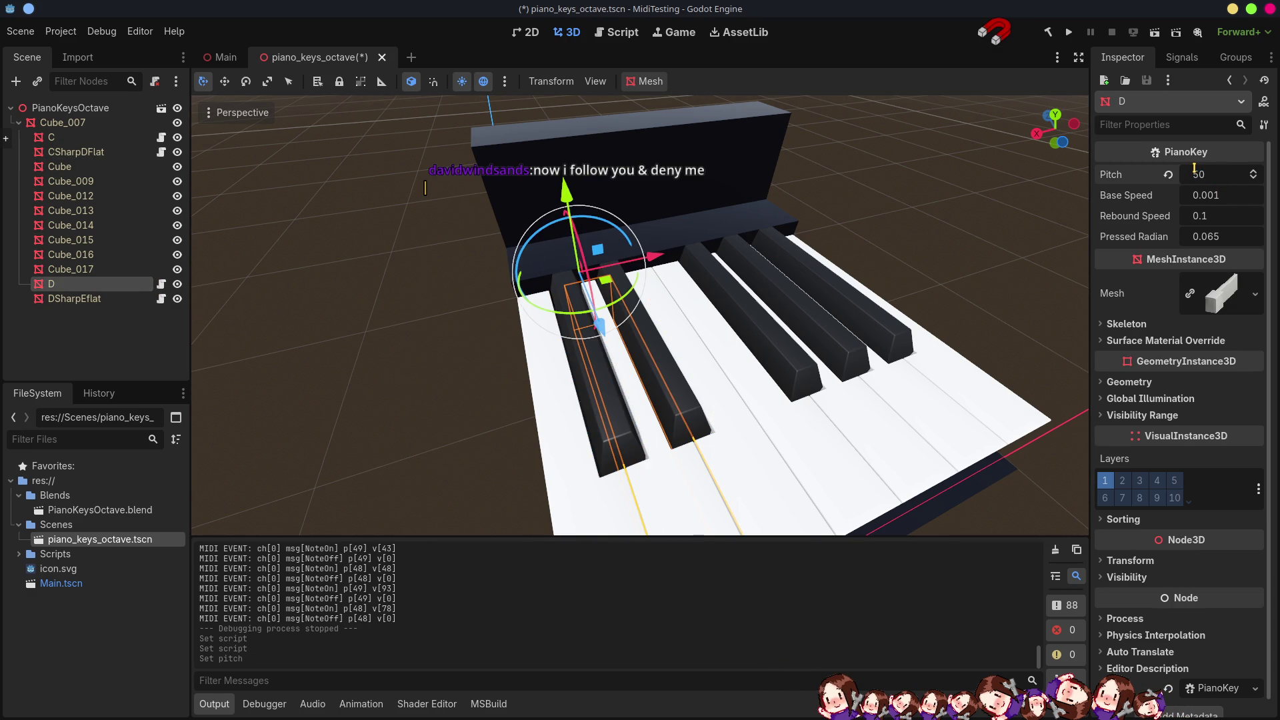
pyautogui.click(117, 300)
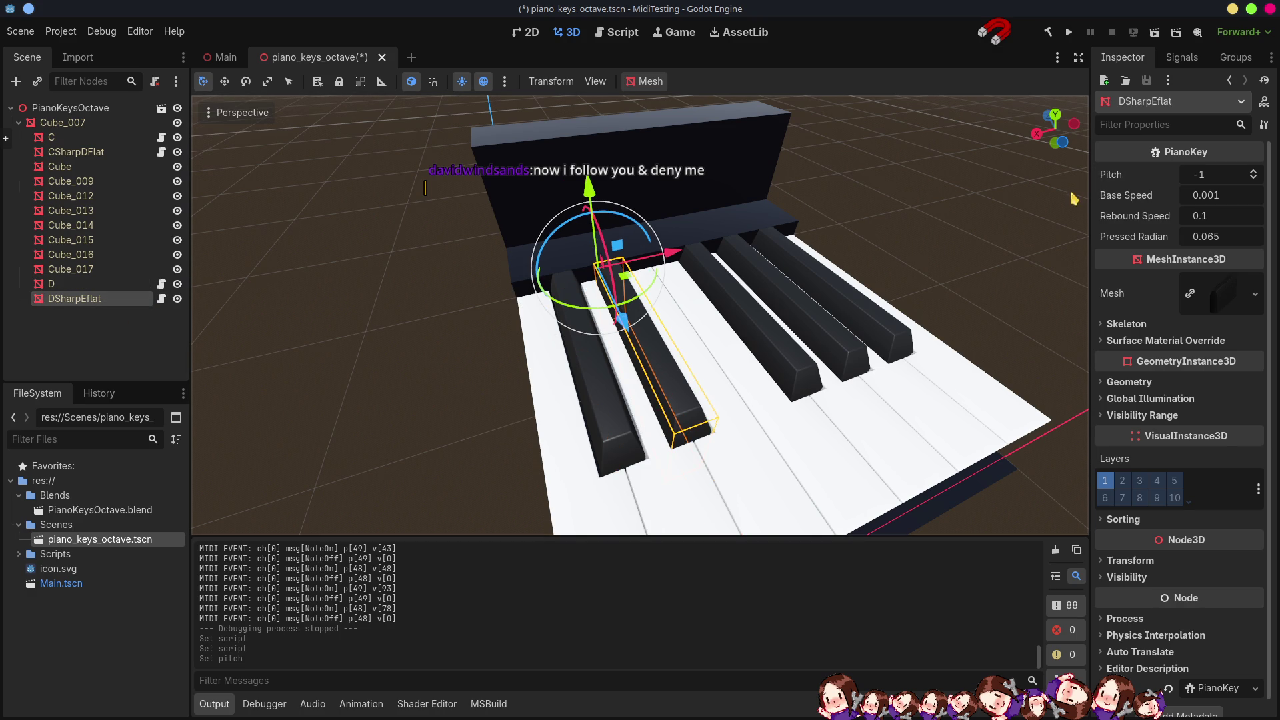
pyautogui.click(1218, 173)
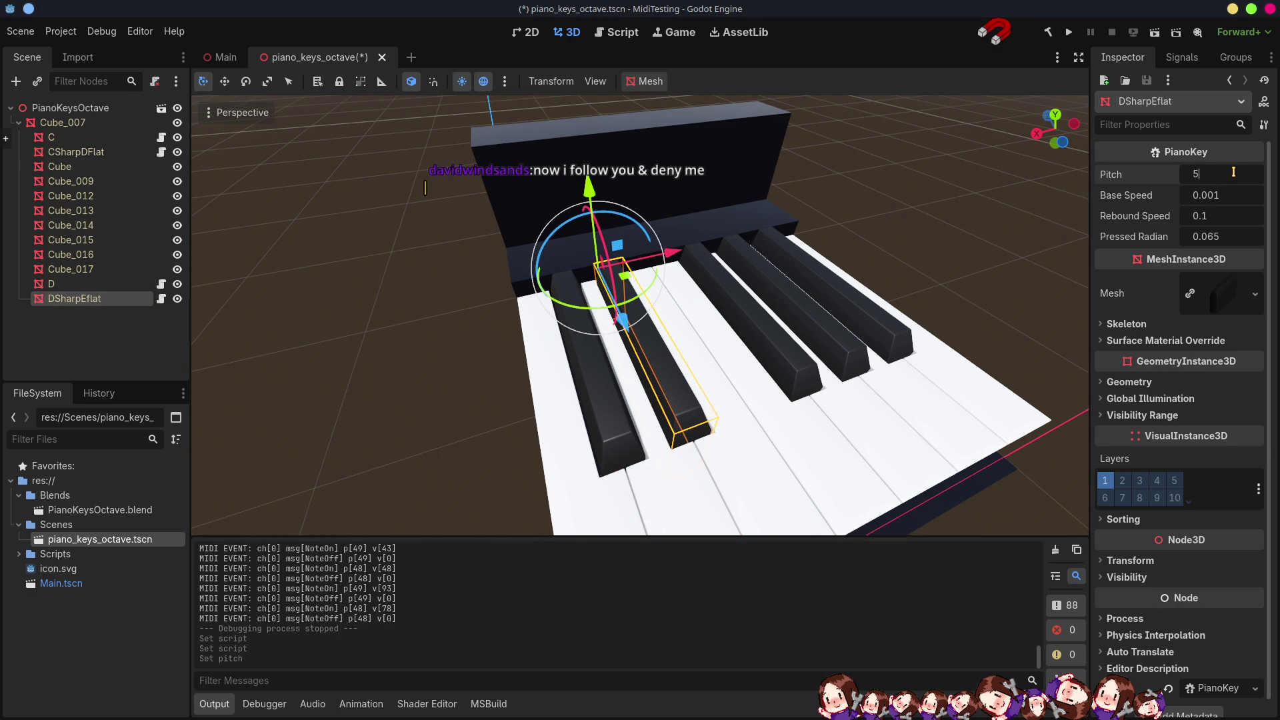
pyautogui.write('1')
pyautogui.press('Return')
pyautogui.hotkey('ctrl', 's')
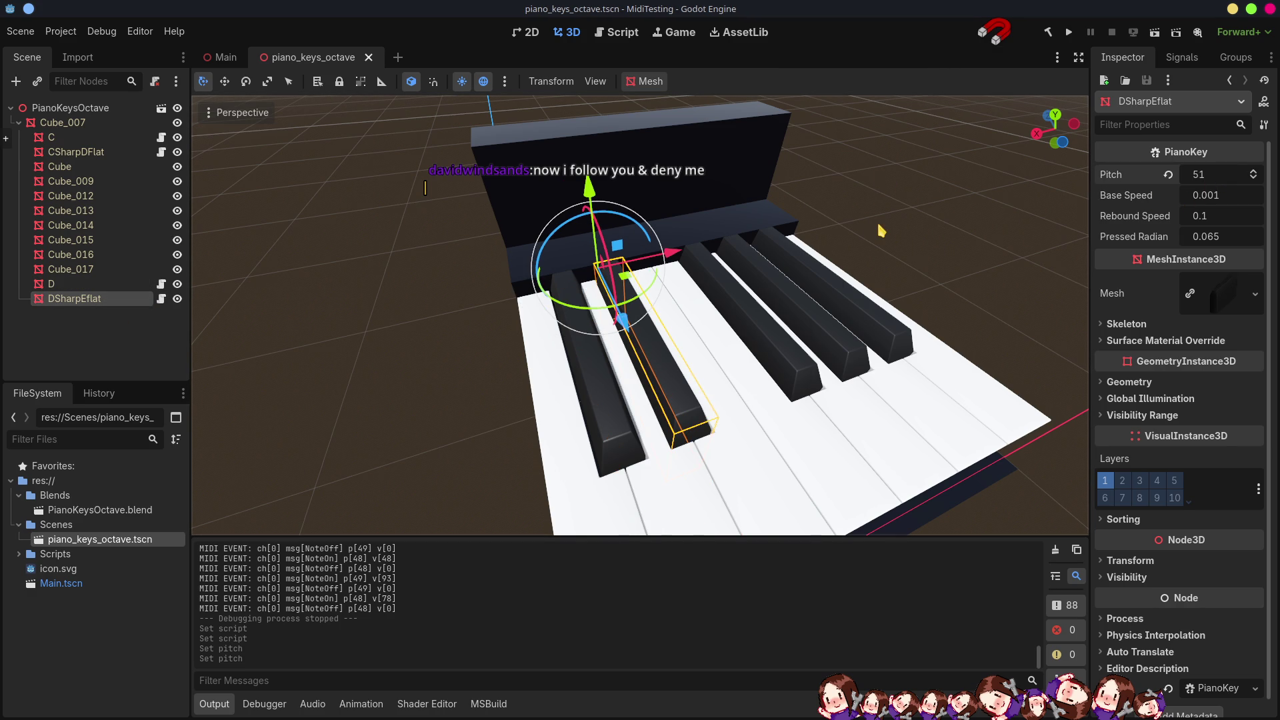
pyautogui.click(1069, 32)
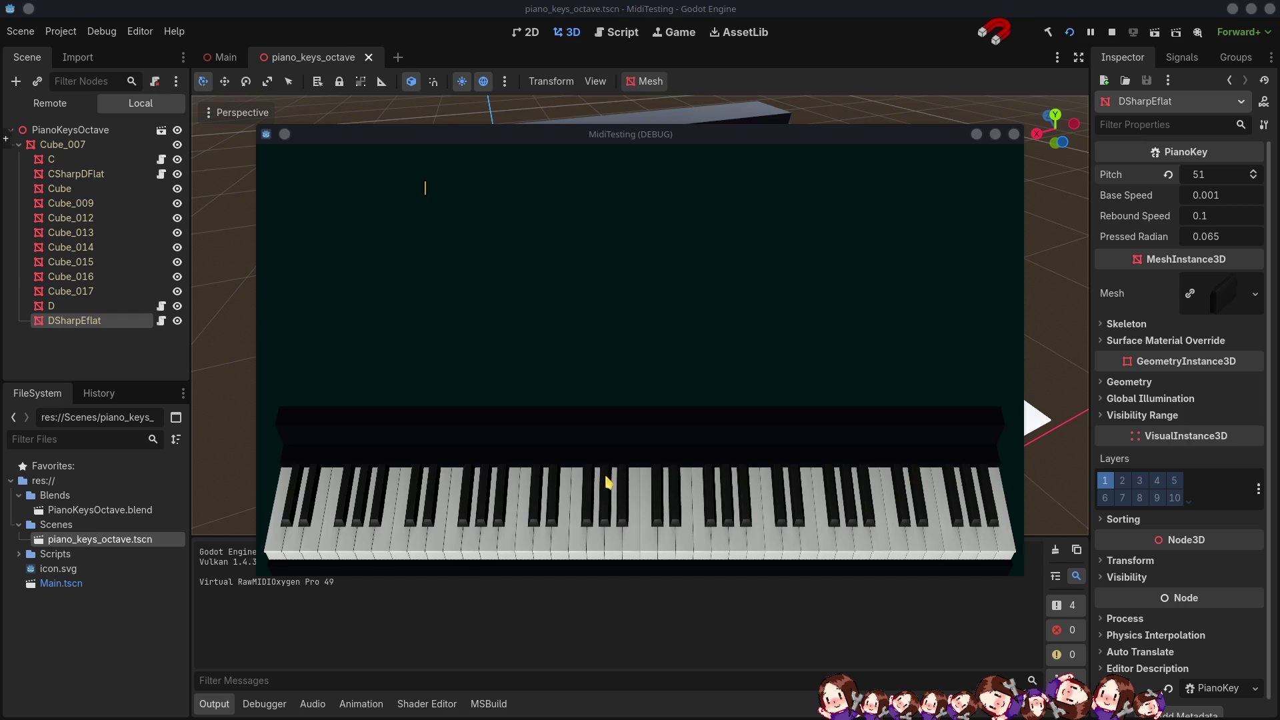
# Try the running MidiTesting game, stop it, and return to Blender.
pyautogui.click(714, 278)
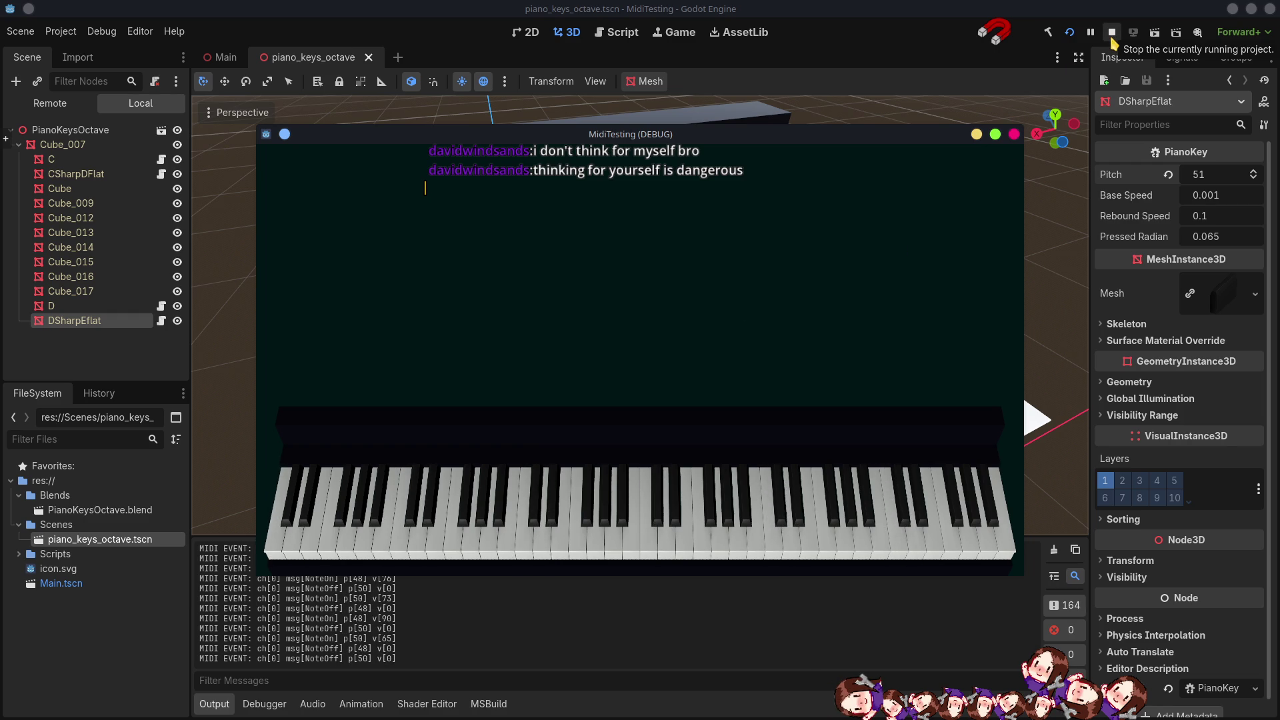
pyautogui.click(1112, 38)
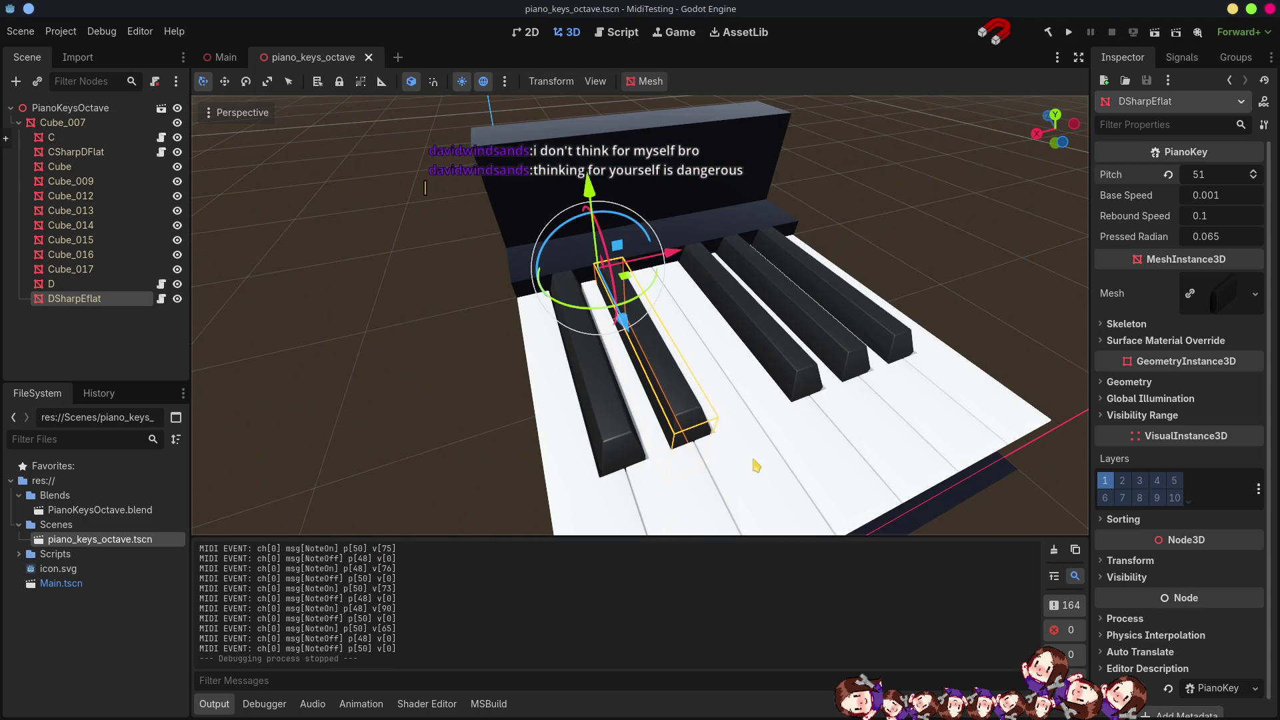
pyautogui.hotkey('alt', 'Tab')
# Rotate keys Cube.009, Cube.017, Cube.012 and Cube.016 by 180° about Z.
pyautogui.click(539, 408)
pyautogui.moveTo(538, 408)
pyautogui.mouseDown()
pyautogui.moveTo(547, 434)
pyautogui.moveTo(609, 480)
pyautogui.moveTo(634, 474)
pyautogui.moveTo(651, 503)
pyautogui.moveTo(696, 465)
pyautogui.mouseUp()
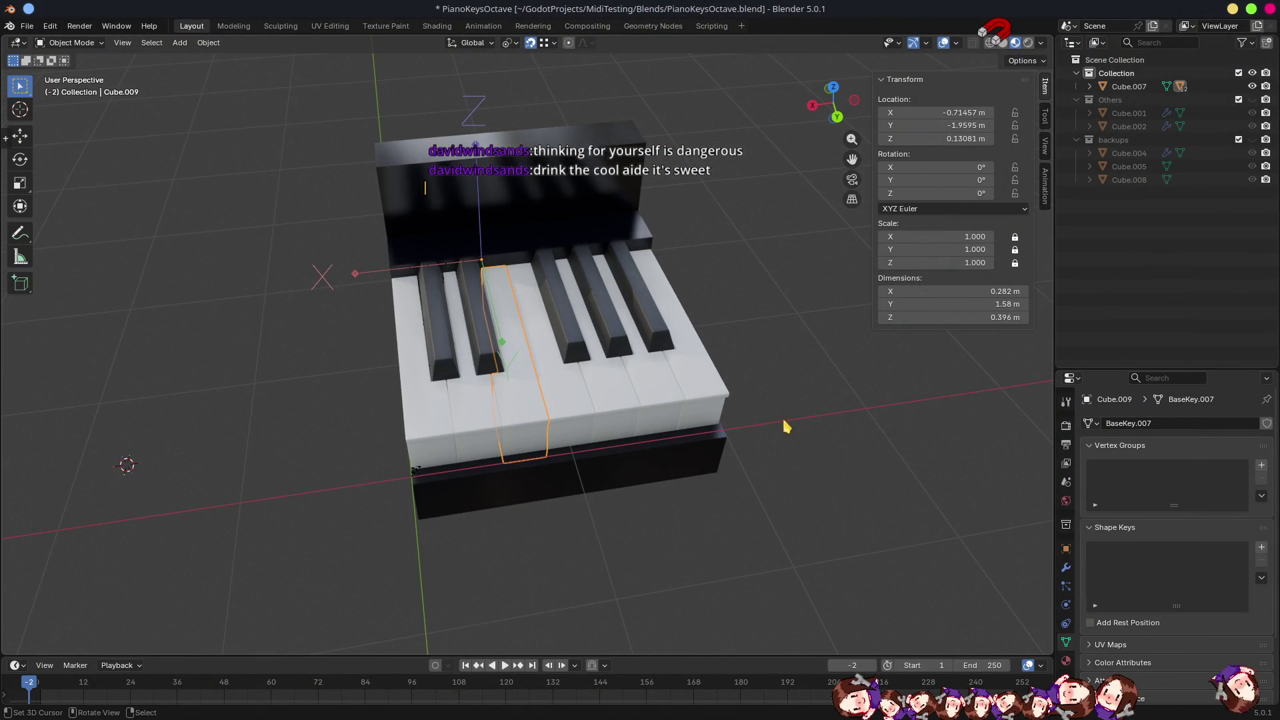
pyautogui.press('KP_6')
pyautogui.write('rz')
pyautogui.write('180')
pyautogui.press('Return')
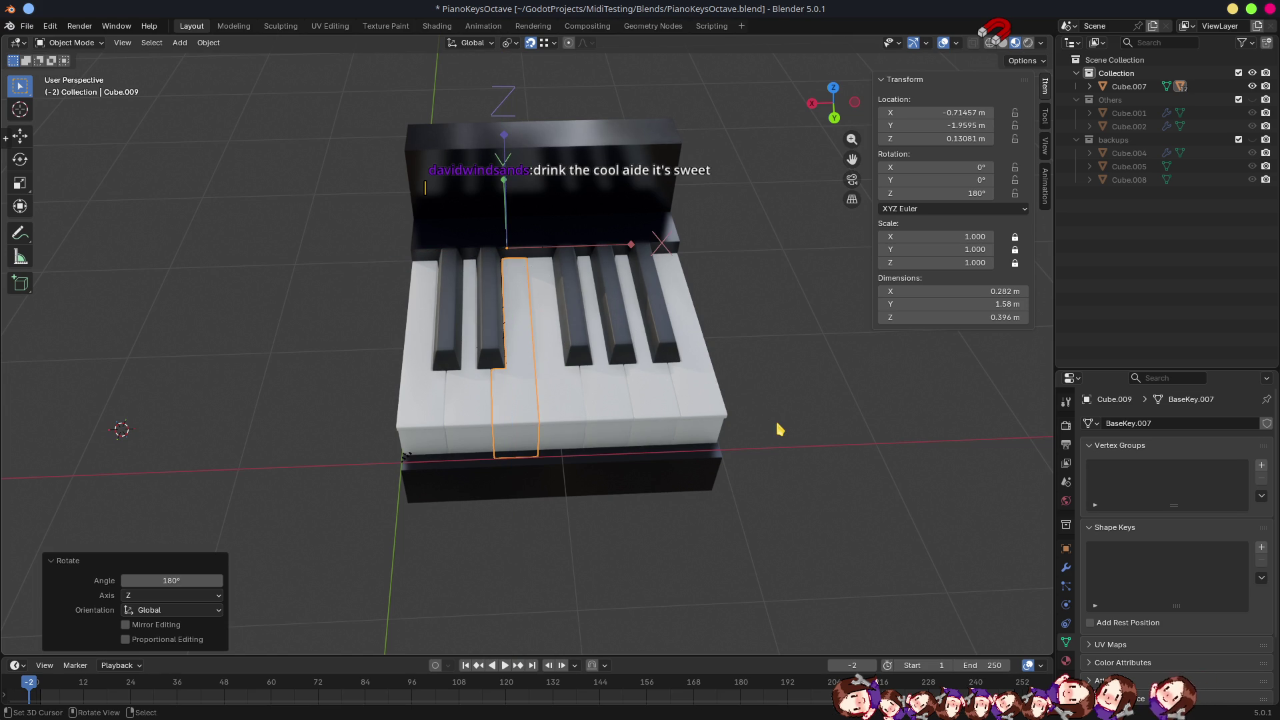
pyautogui.click(560, 399)
pyautogui.write('rz180')
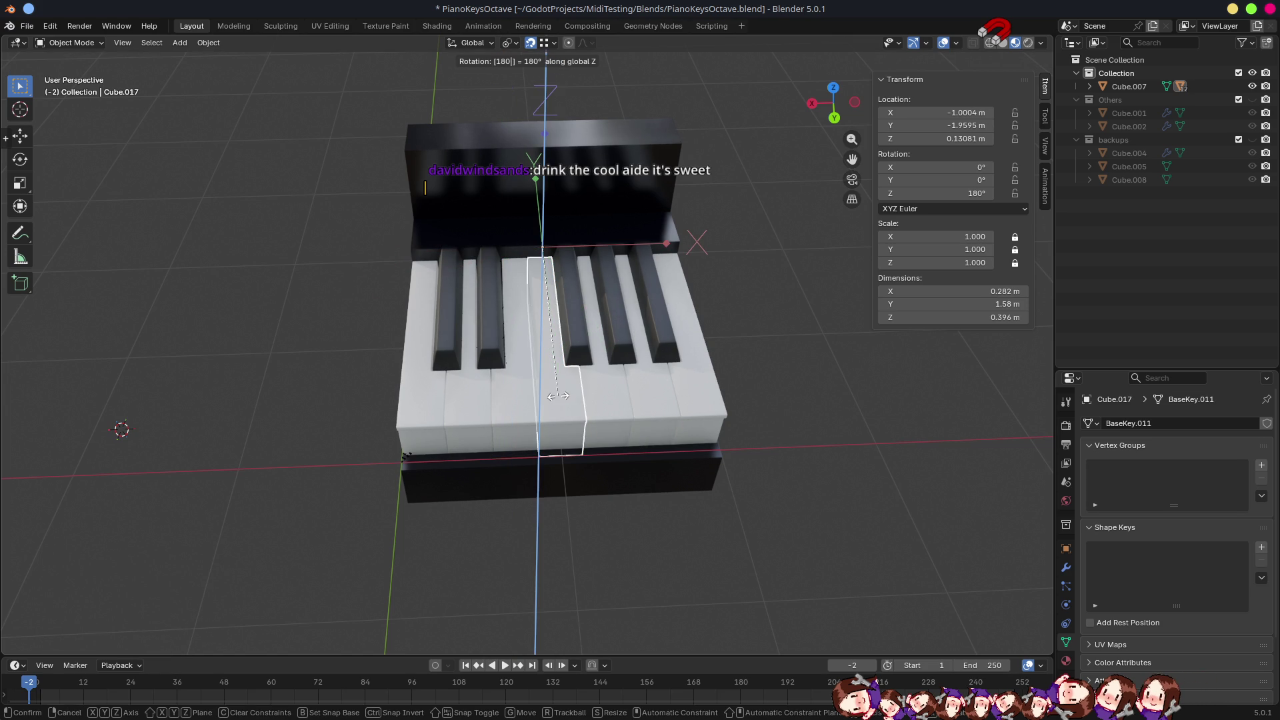
pyautogui.press('Return')
pyautogui.click(580, 338)
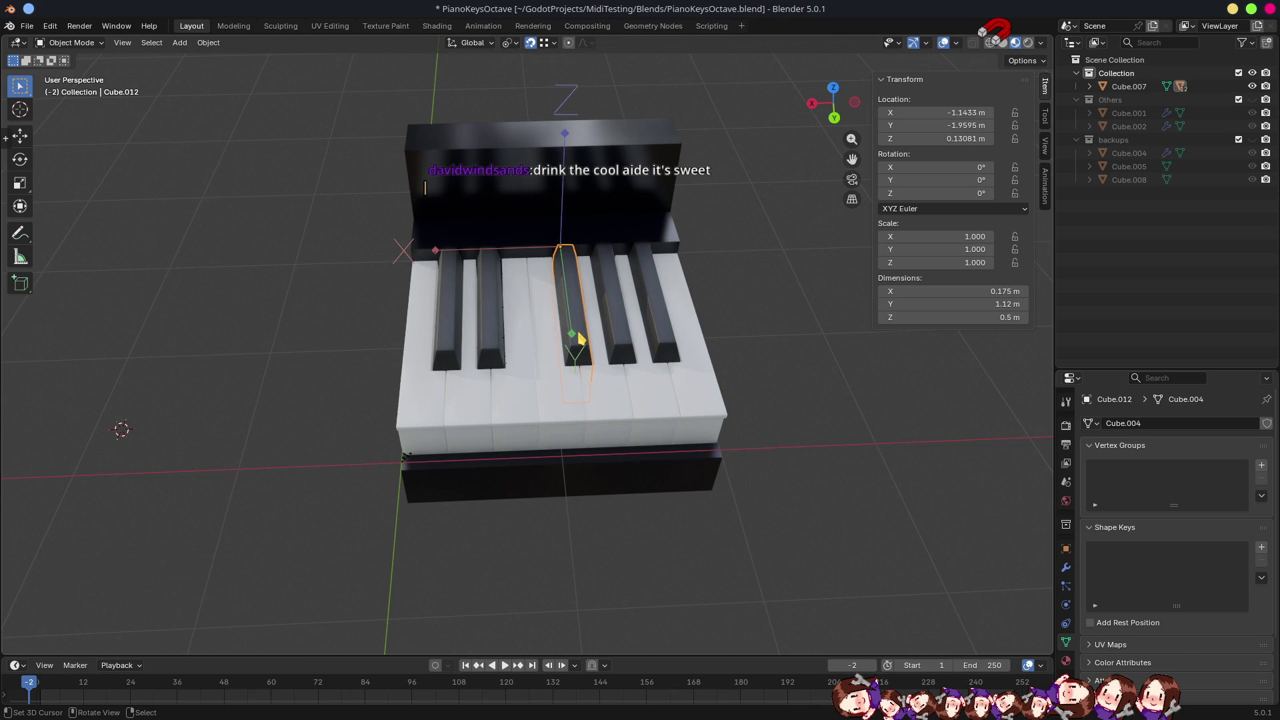
pyautogui.write('rz180')
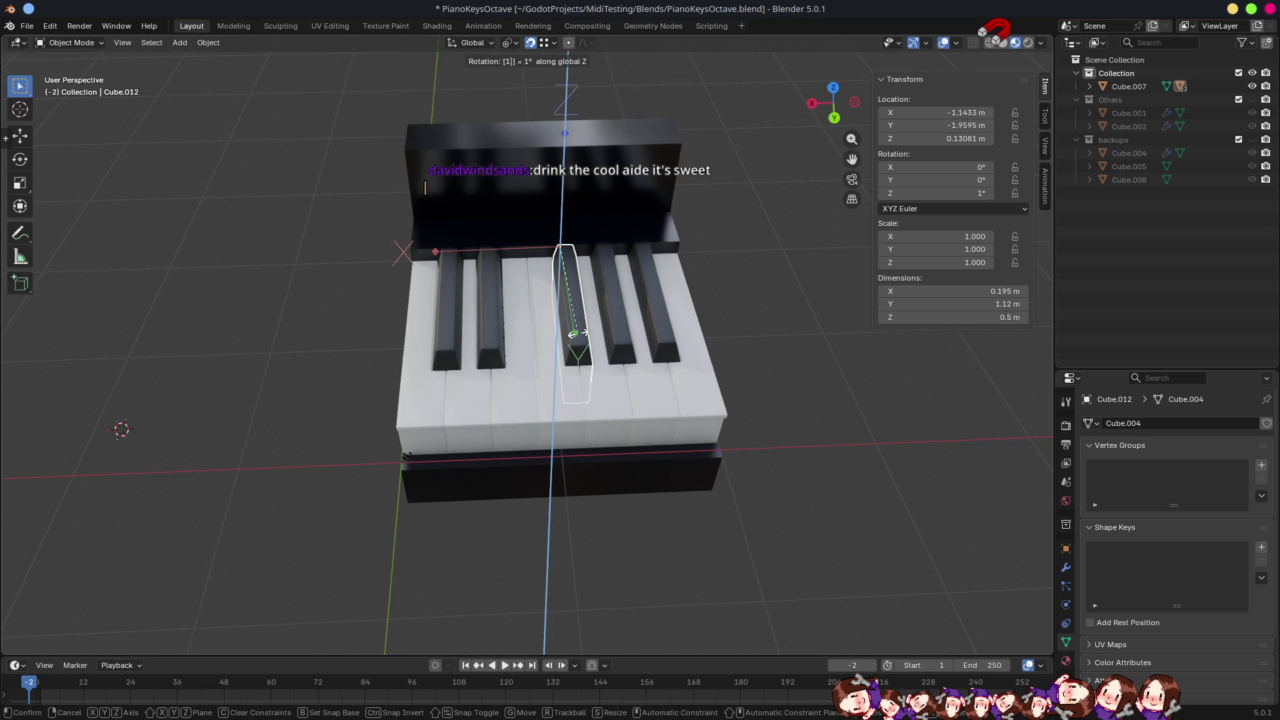
pyautogui.press('Return')
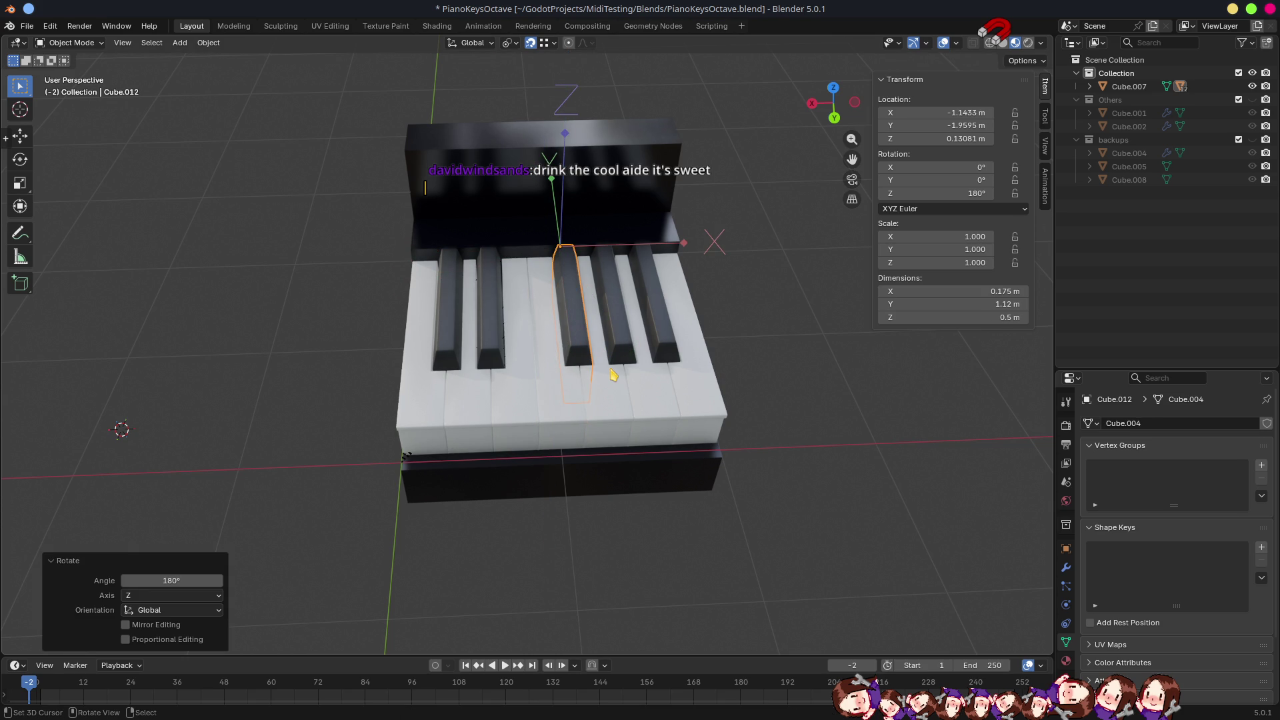
pyautogui.click(611, 371)
pyautogui.write('rz180')
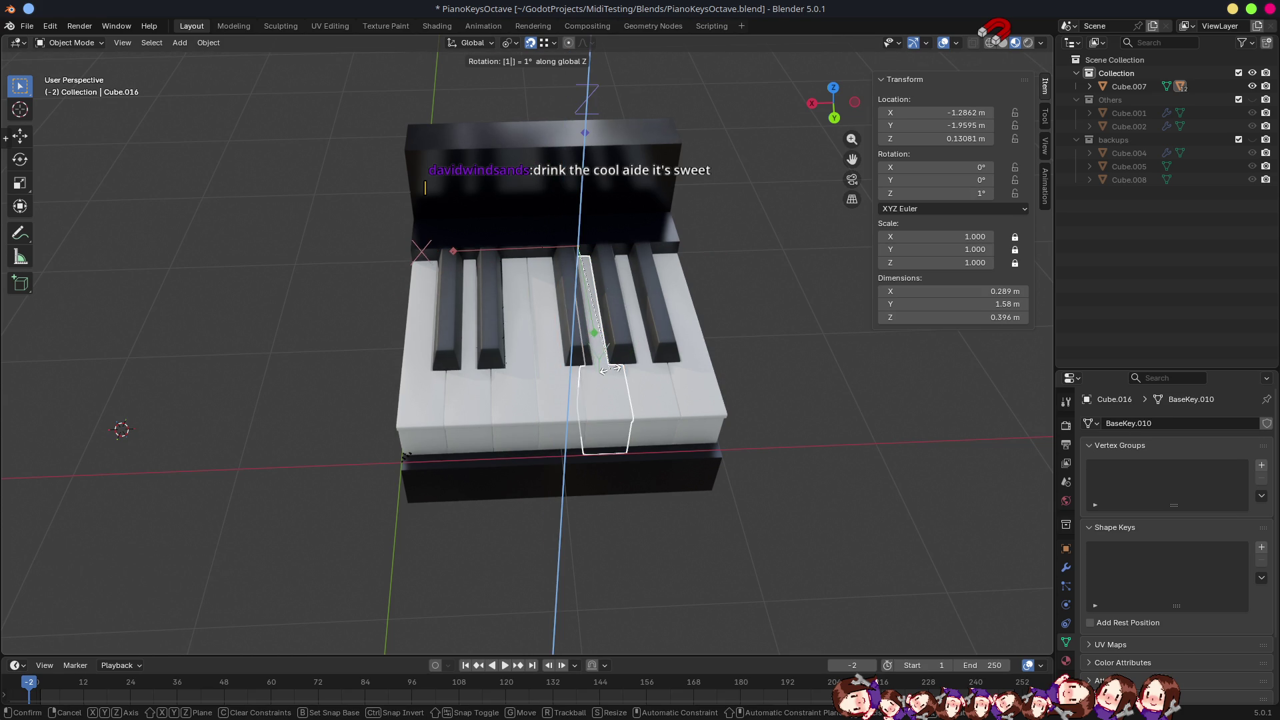
pyautogui.press('Return')
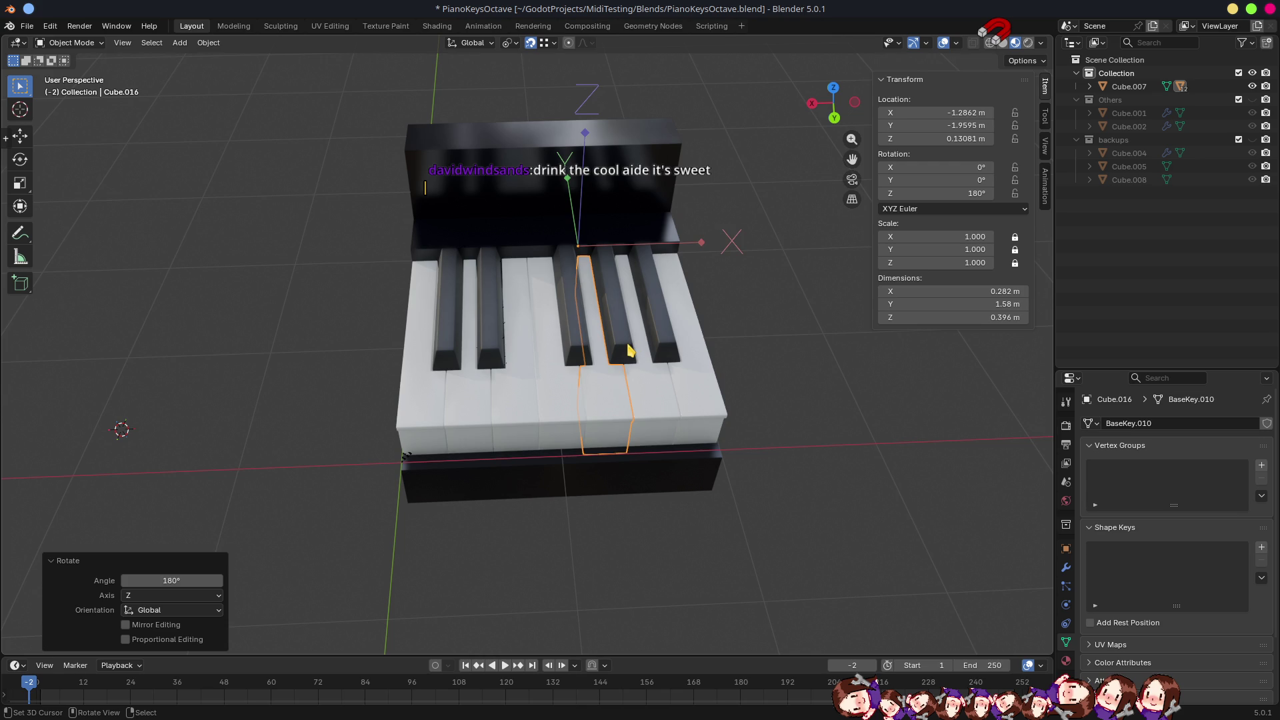
# Rotate keys Cube.013, Cube, Cube.014 and Cube.015 by 180° about Z, then save.
pyautogui.click(627, 349)
pyautogui.write('rz')
pyautogui.write('18')
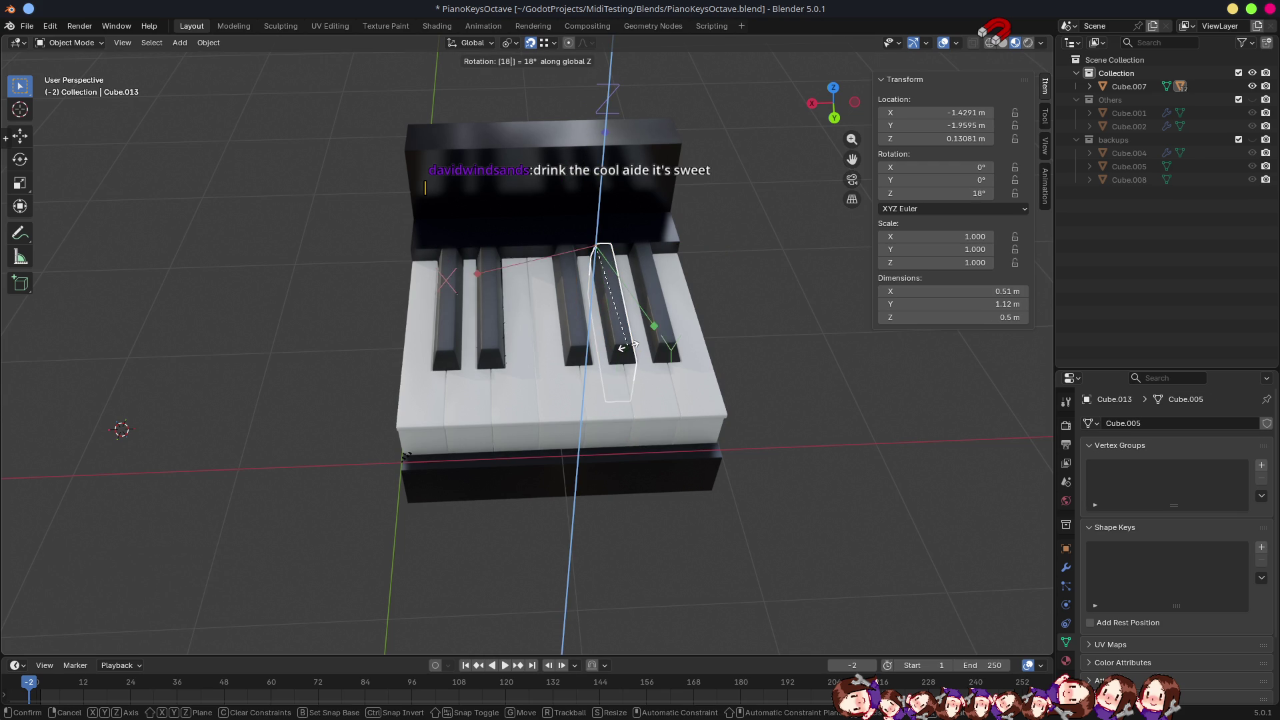
pyautogui.write('0')
pyautogui.press('Return')
pyautogui.click(648, 396)
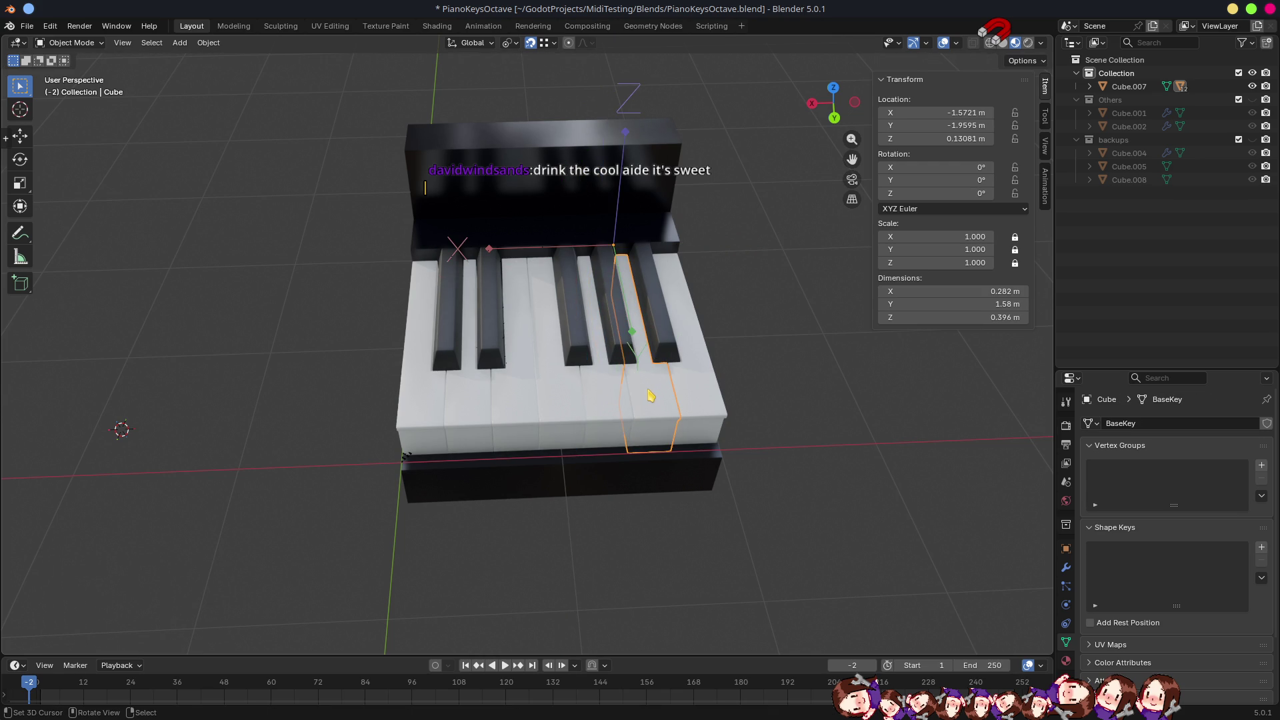
pyautogui.write('rz180')
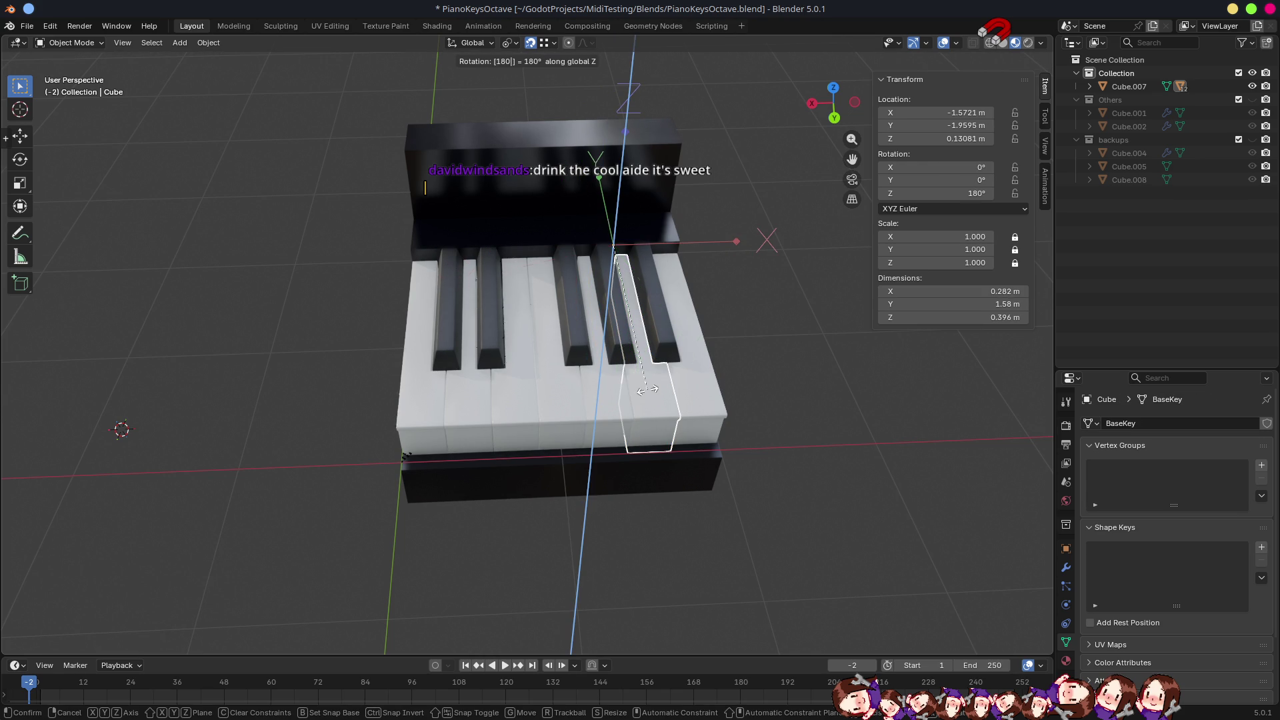
pyautogui.press('Return')
pyautogui.click(673, 344)
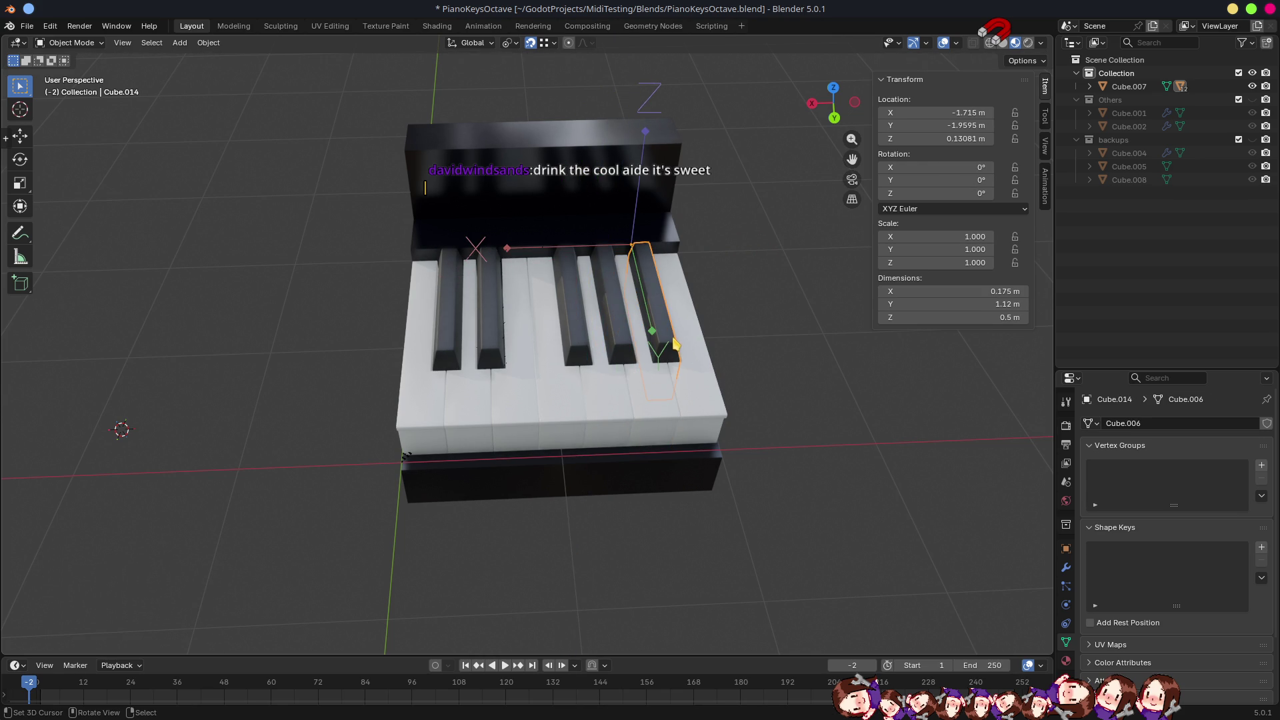
pyautogui.write('rz18')
pyautogui.write('0')
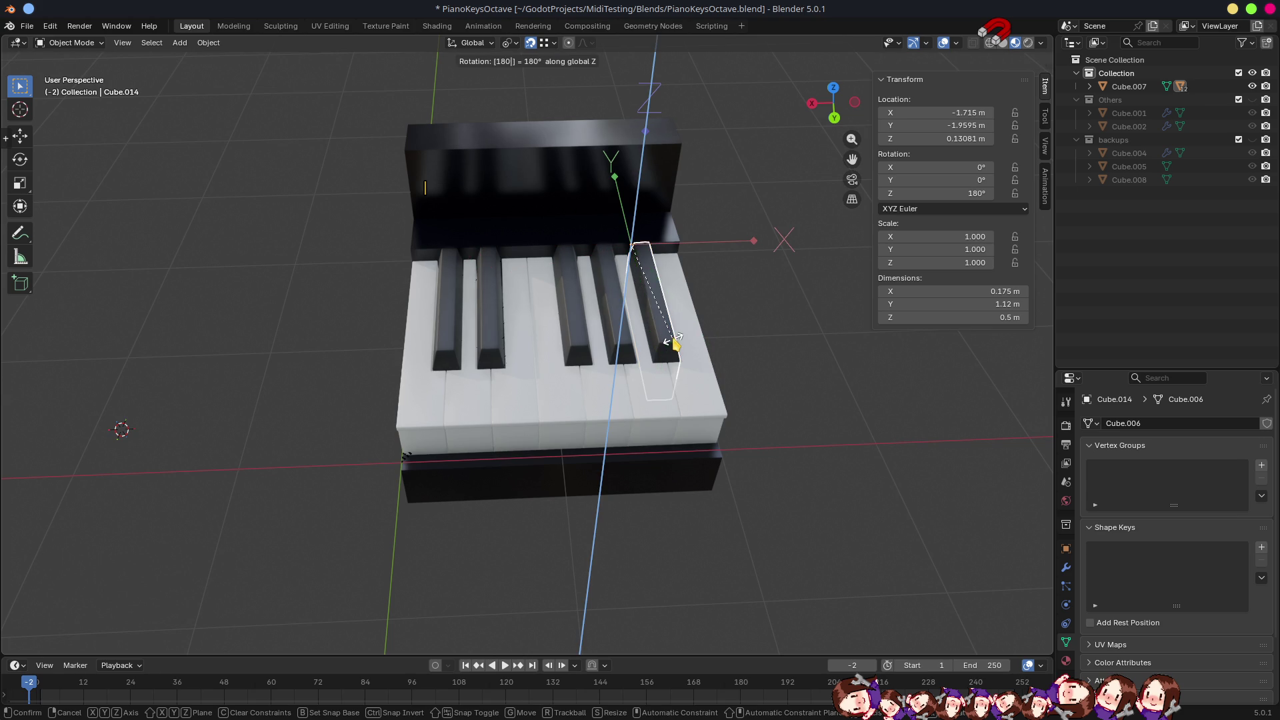
pyautogui.press('Return')
pyautogui.click(700, 381)
pyautogui.write('rz180')
pyautogui.press('Return')
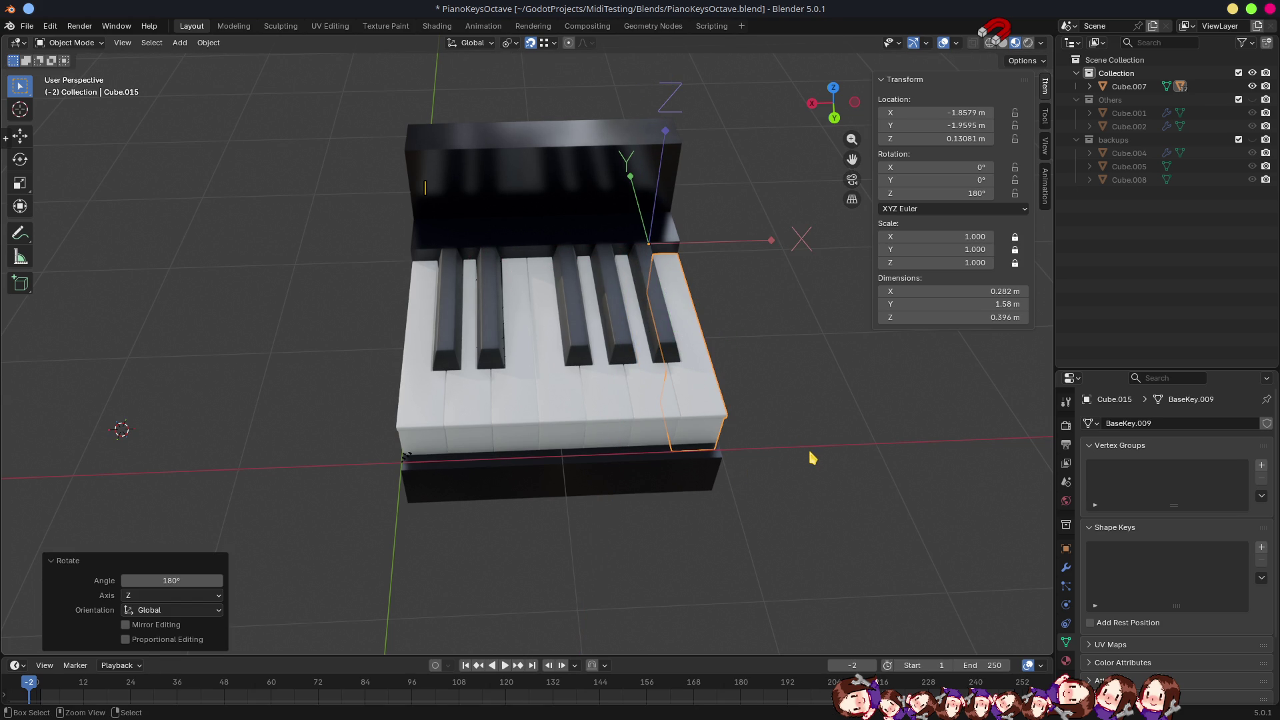
pyautogui.hotkey('ctrl', 's')
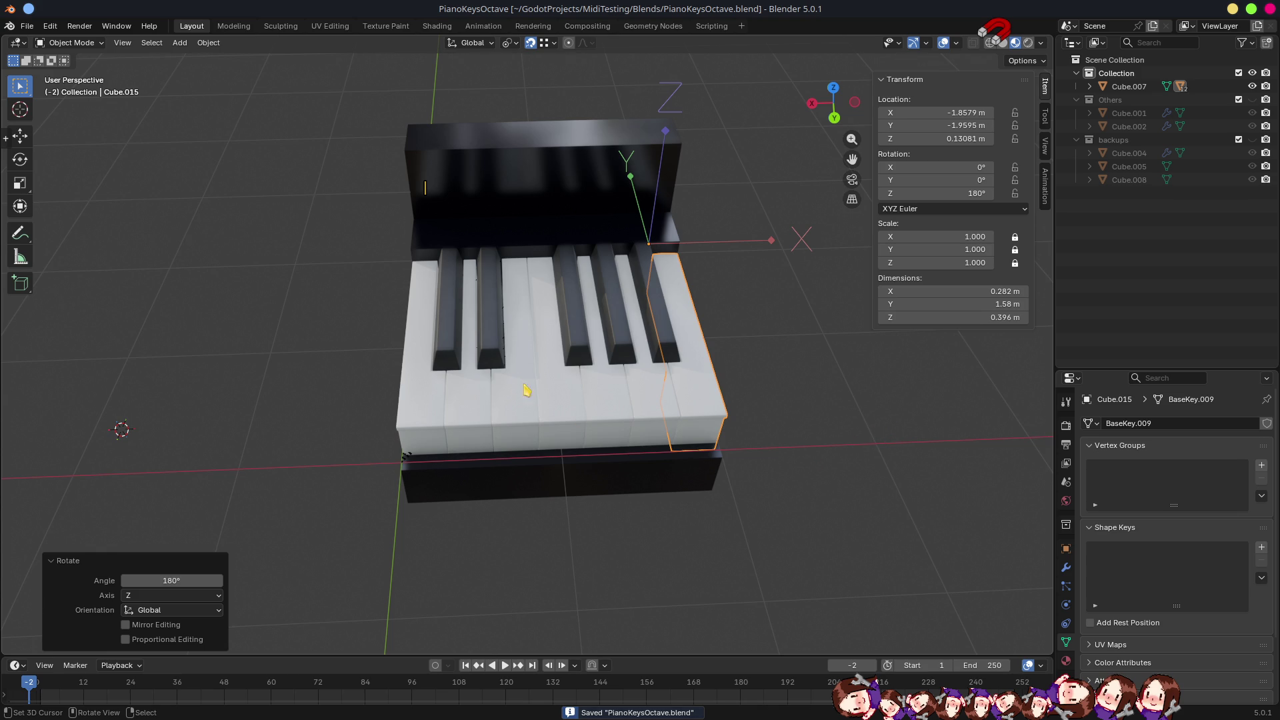
# Rename white key Cube.009 and its mesh data to E.
pyautogui.click(493, 341)
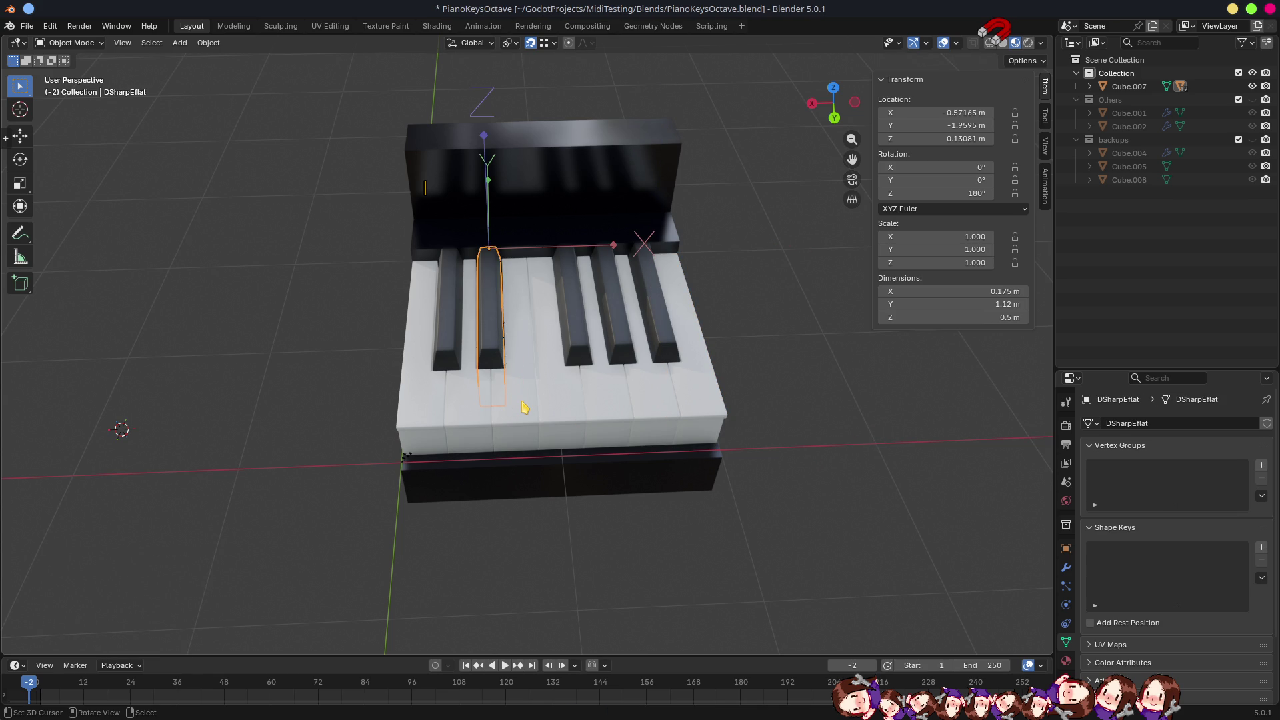
pyautogui.click(525, 407)
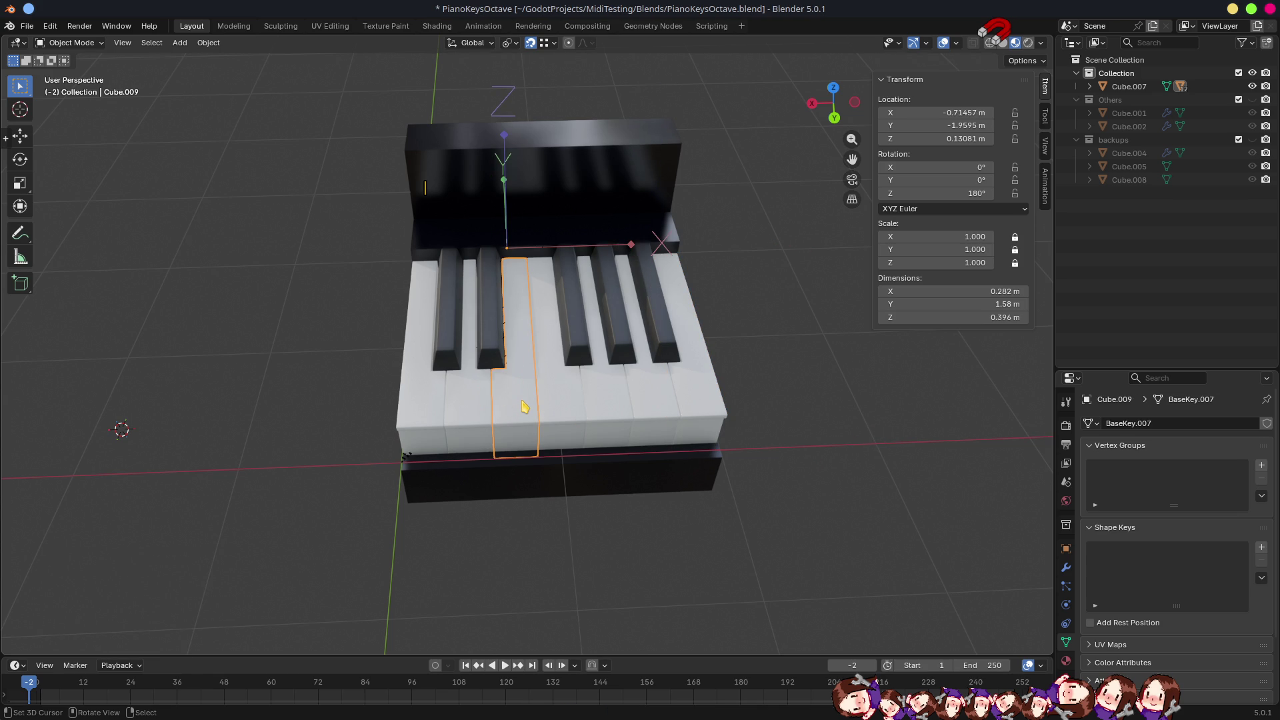
pyautogui.press('F2')
pyautogui.write('ED')
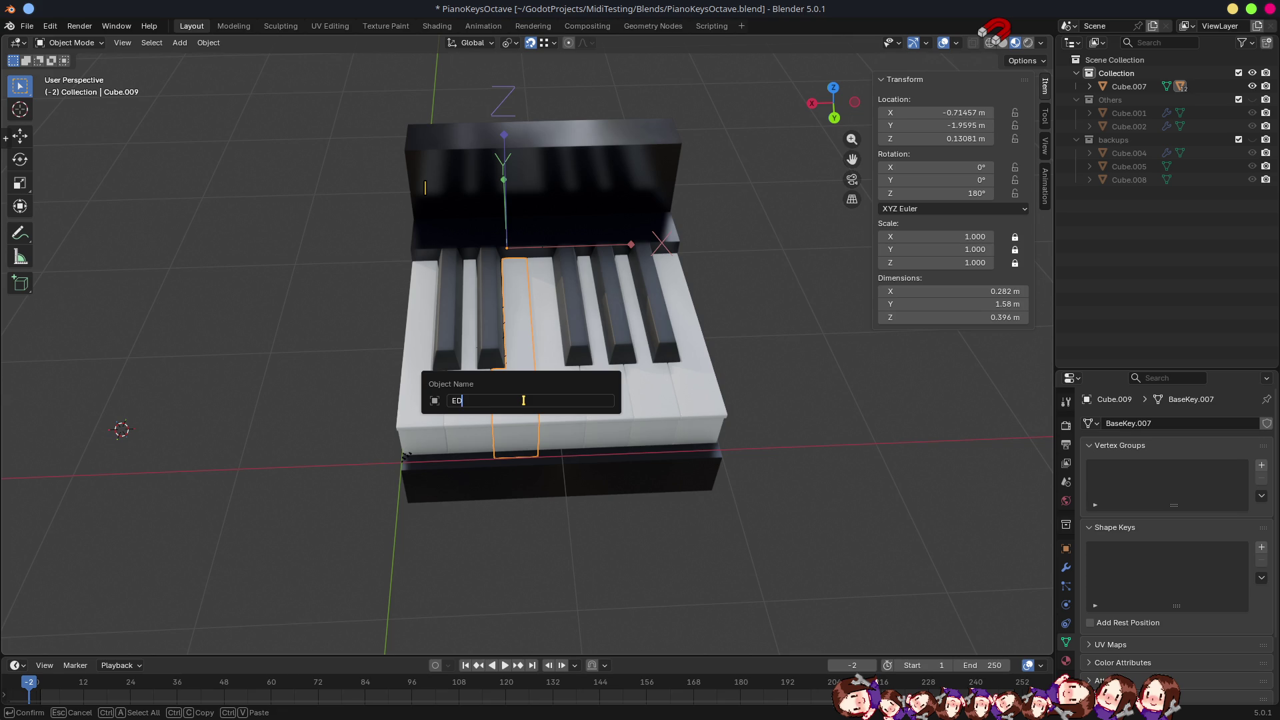
pyautogui.press('Return')
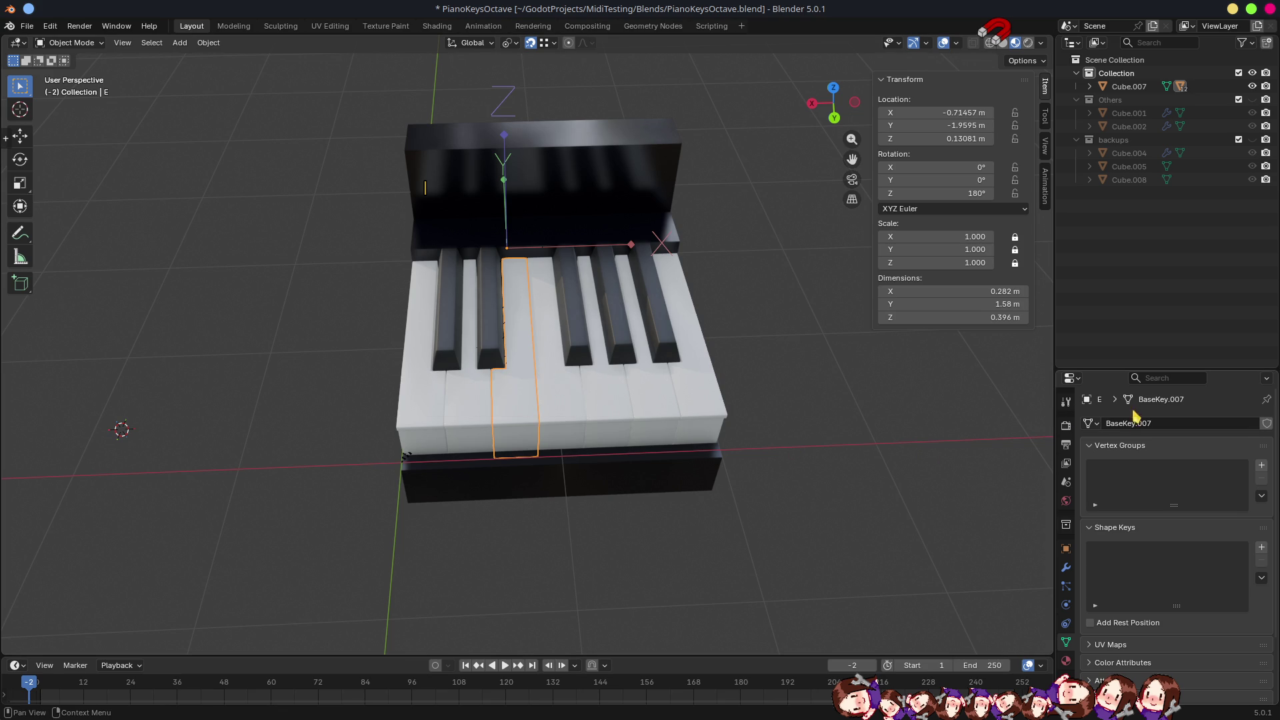
pyautogui.click(1150, 425)
pyautogui.write('E')
pyautogui.press('Return')
# Rename white key Cube.017 and its mesh data to F, then split the Outliner area.
pyautogui.click(549, 385)
pyautogui.press('F2')
pyautogui.write('F')
pyautogui.press('Return')
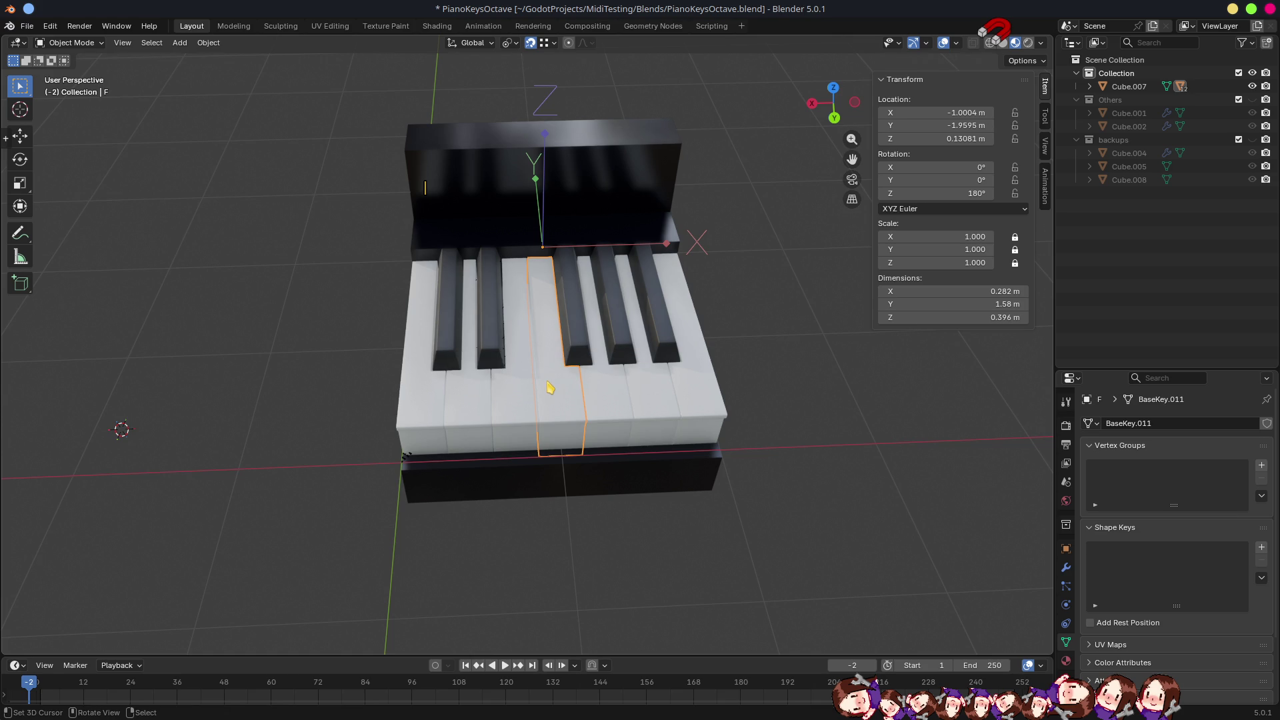
pyautogui.doubleClick(1136, 424)
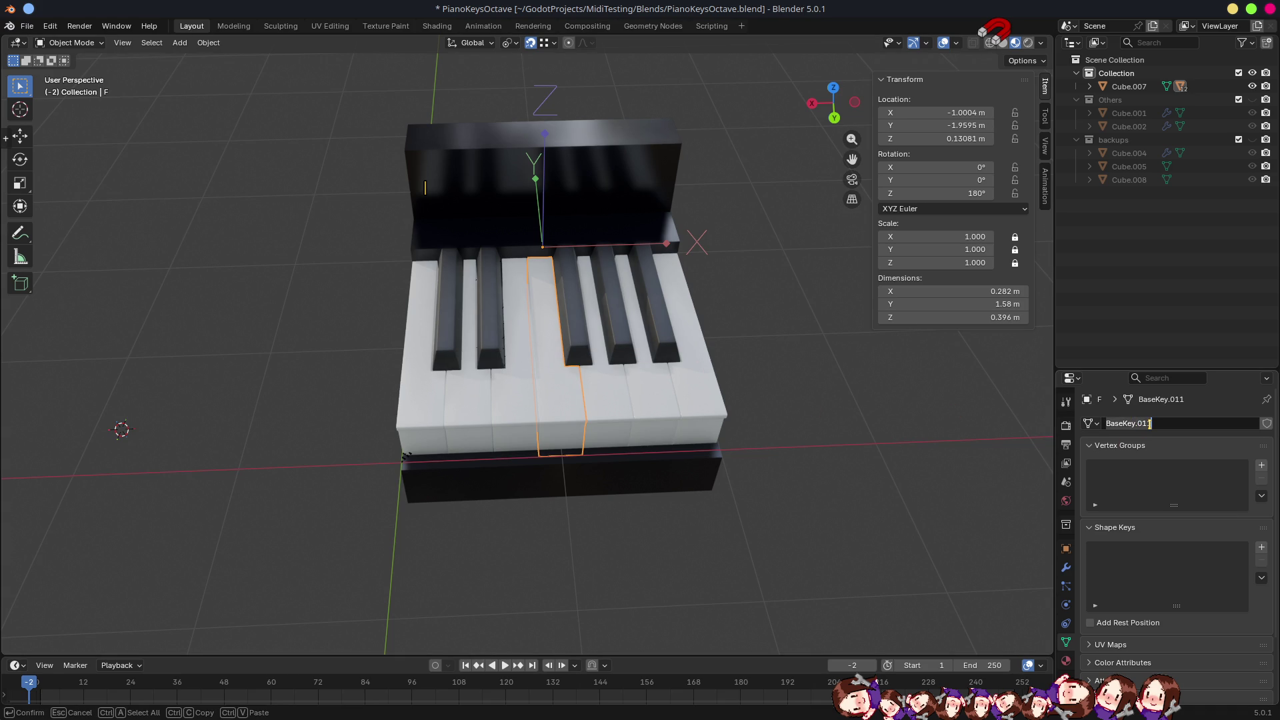
pyautogui.write('F')
pyautogui.press('Return')
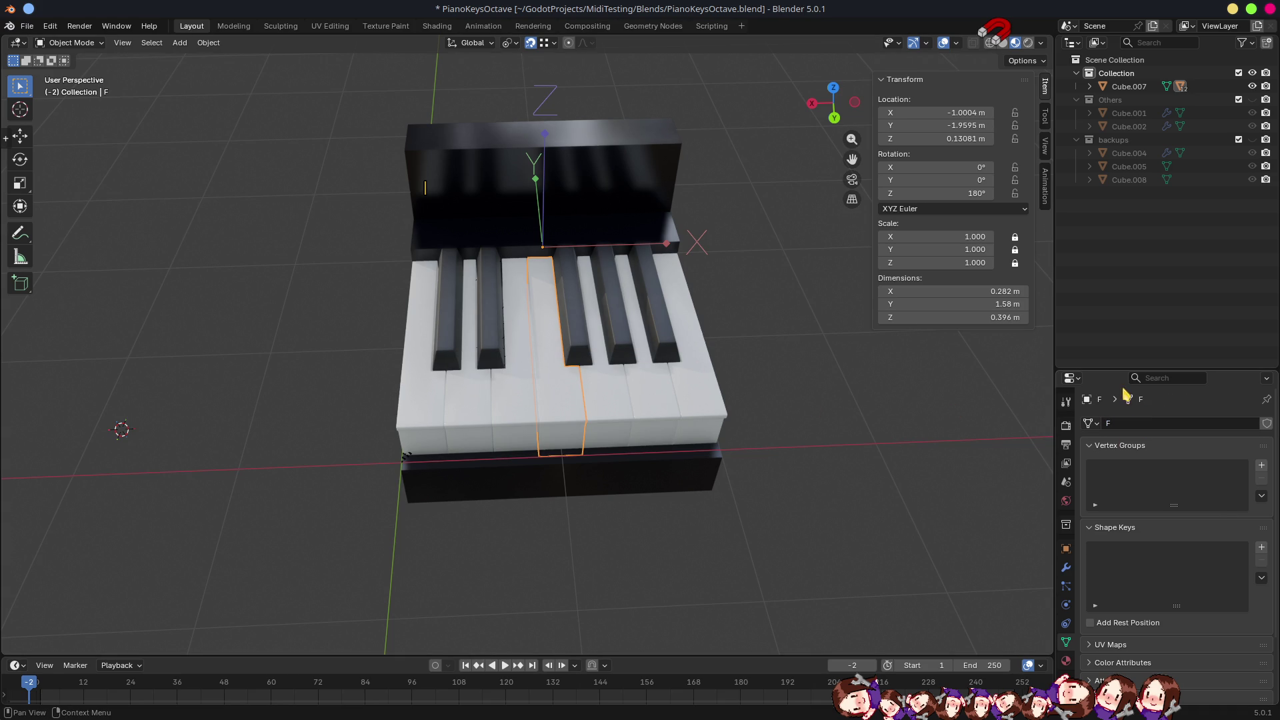
pyautogui.moveTo(1060, 369); pyautogui.dragTo(1074, 230)
# Make the new split area an Object Properties editor, with black key Cube.012 selected.
pyautogui.click(1072, 238)
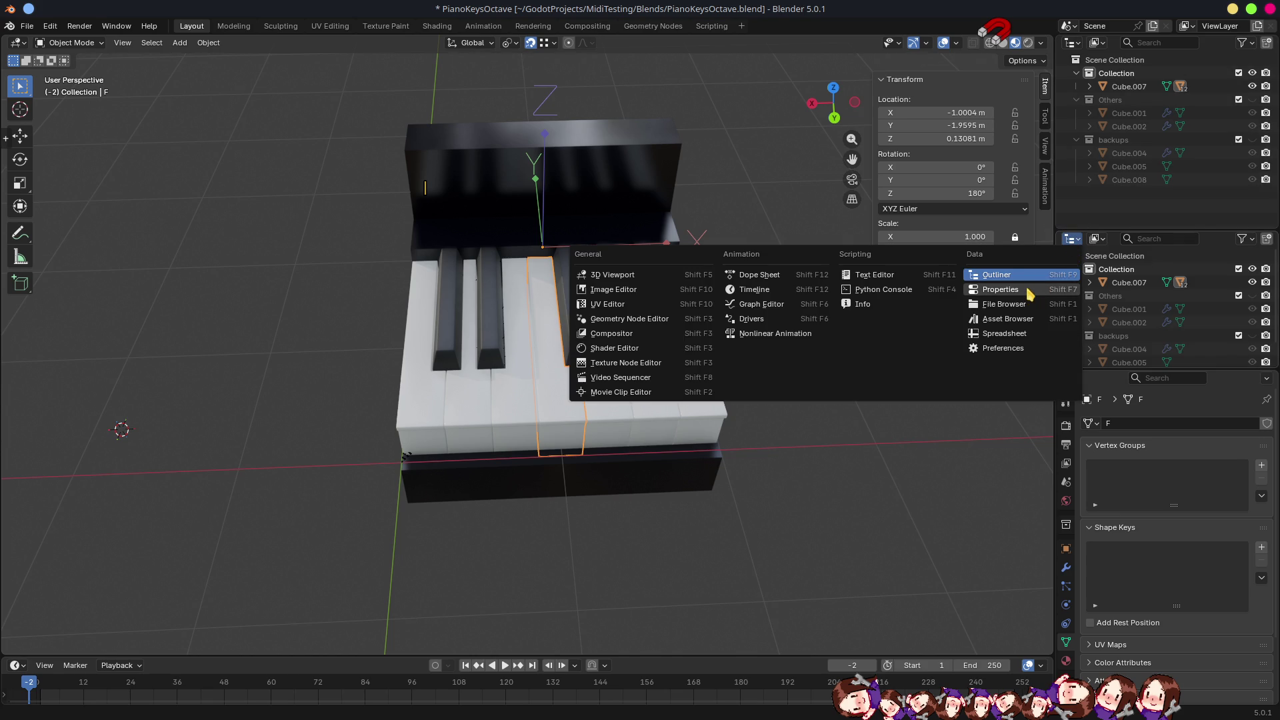
pyautogui.click(1030, 291)
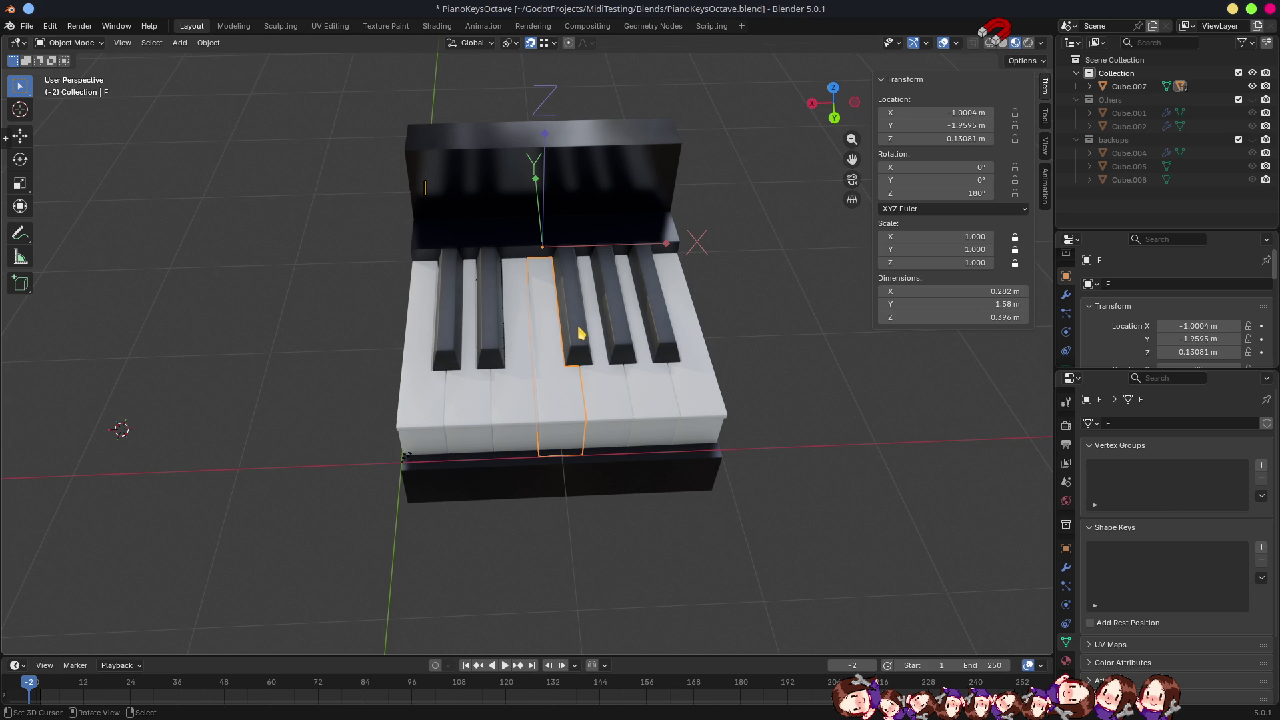
pyautogui.click(580, 332)
# Rename Cube.012 and its mesh data Cube.004 to FSharpGflat.
pyautogui.click(1127, 283)
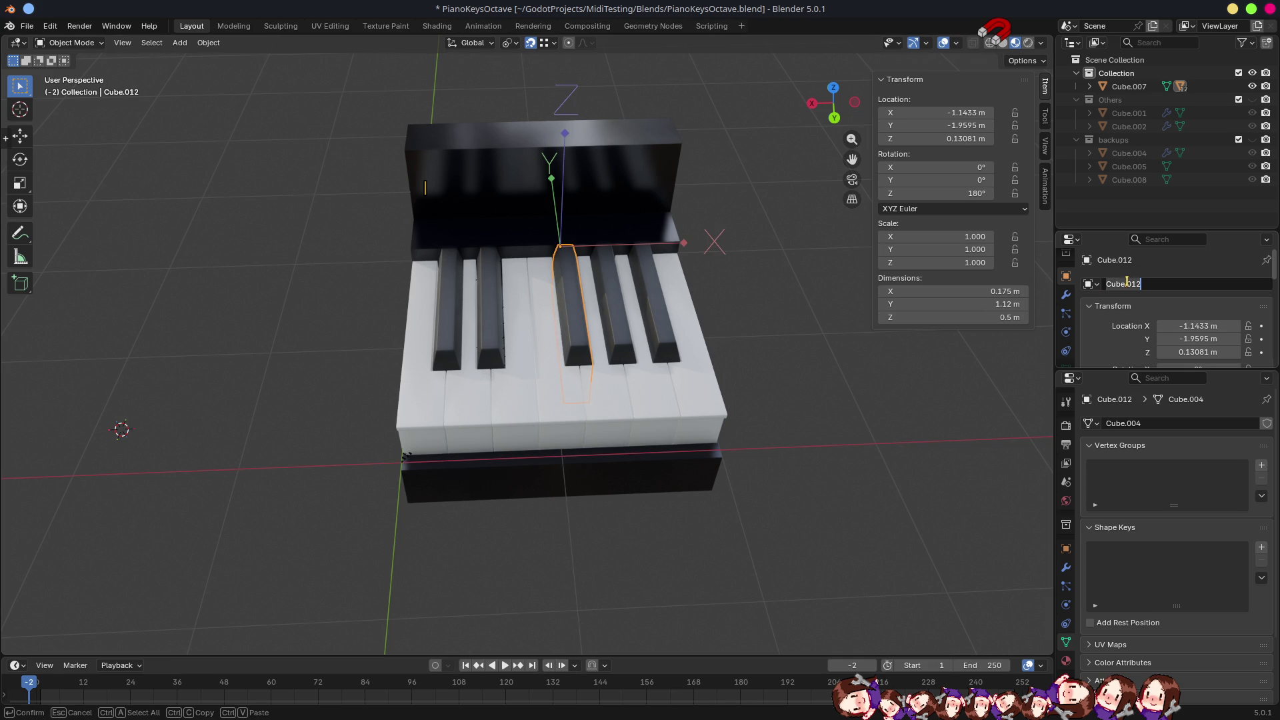
pyautogui.write('FSharpG')
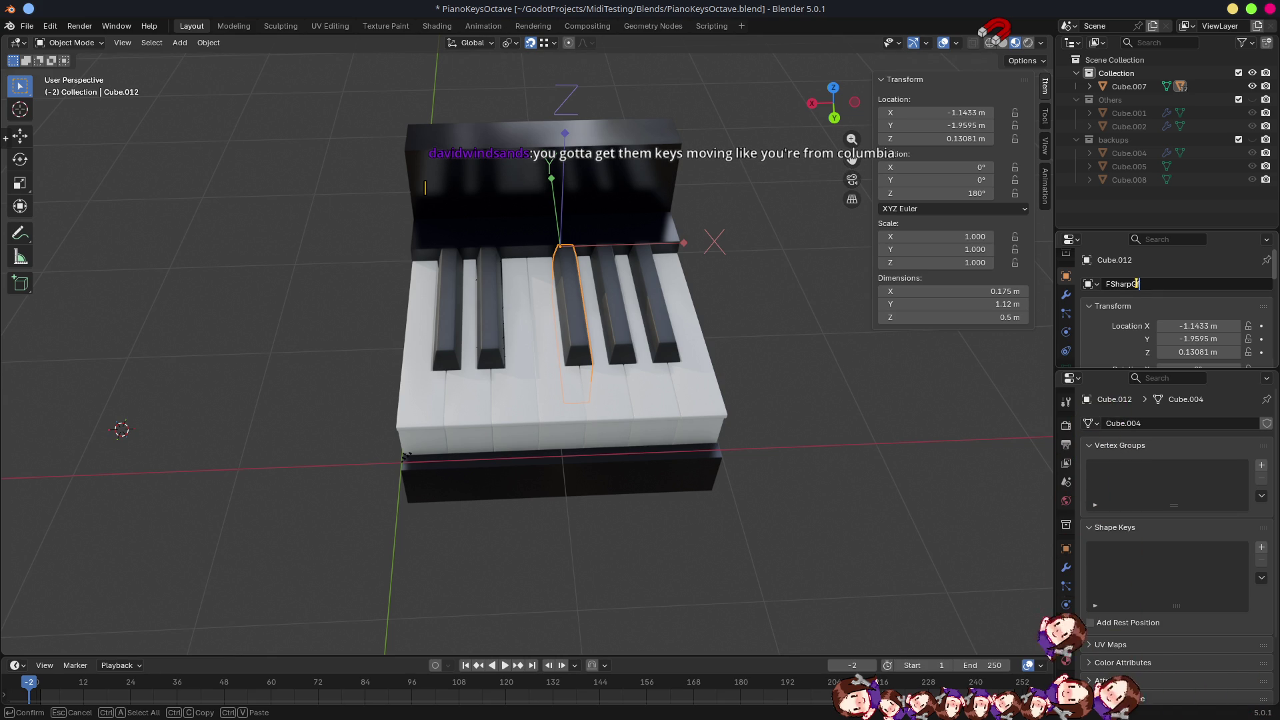
pyautogui.write('Flat')
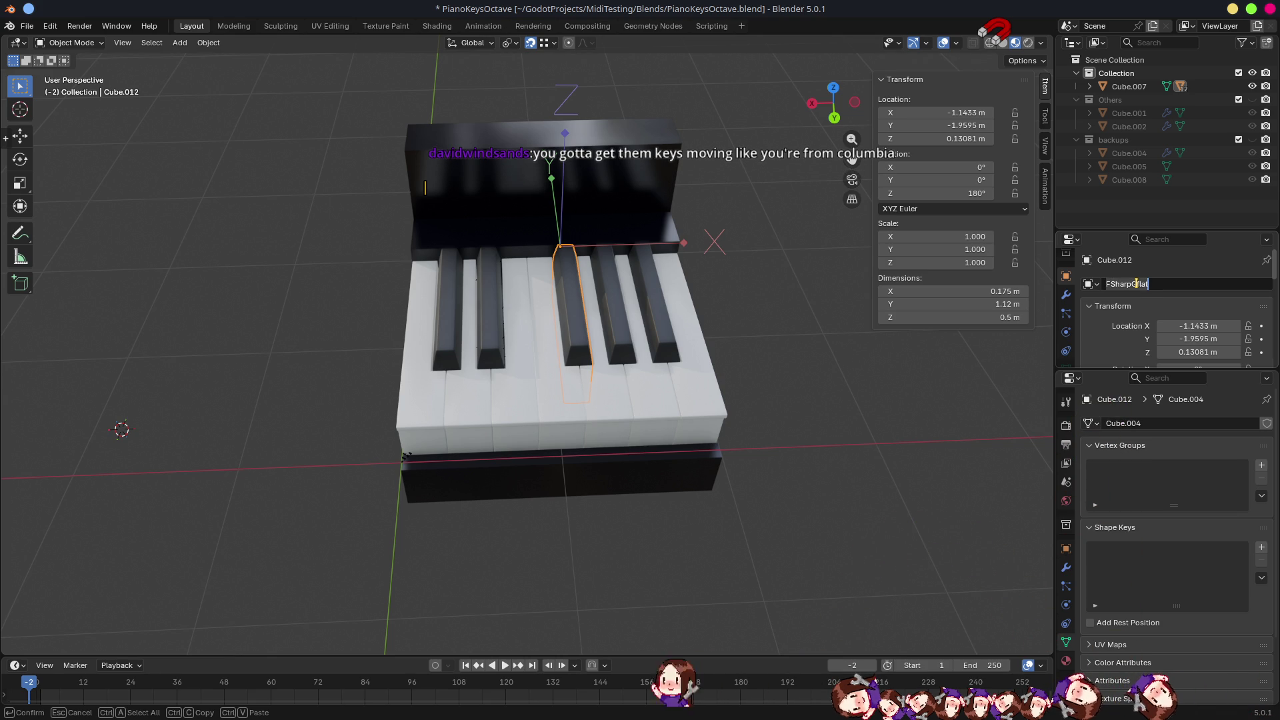
pyautogui.press('Return')
pyautogui.click(1153, 430)
pyautogui.write('FSharpGflat')
pyautogui.press('Return')
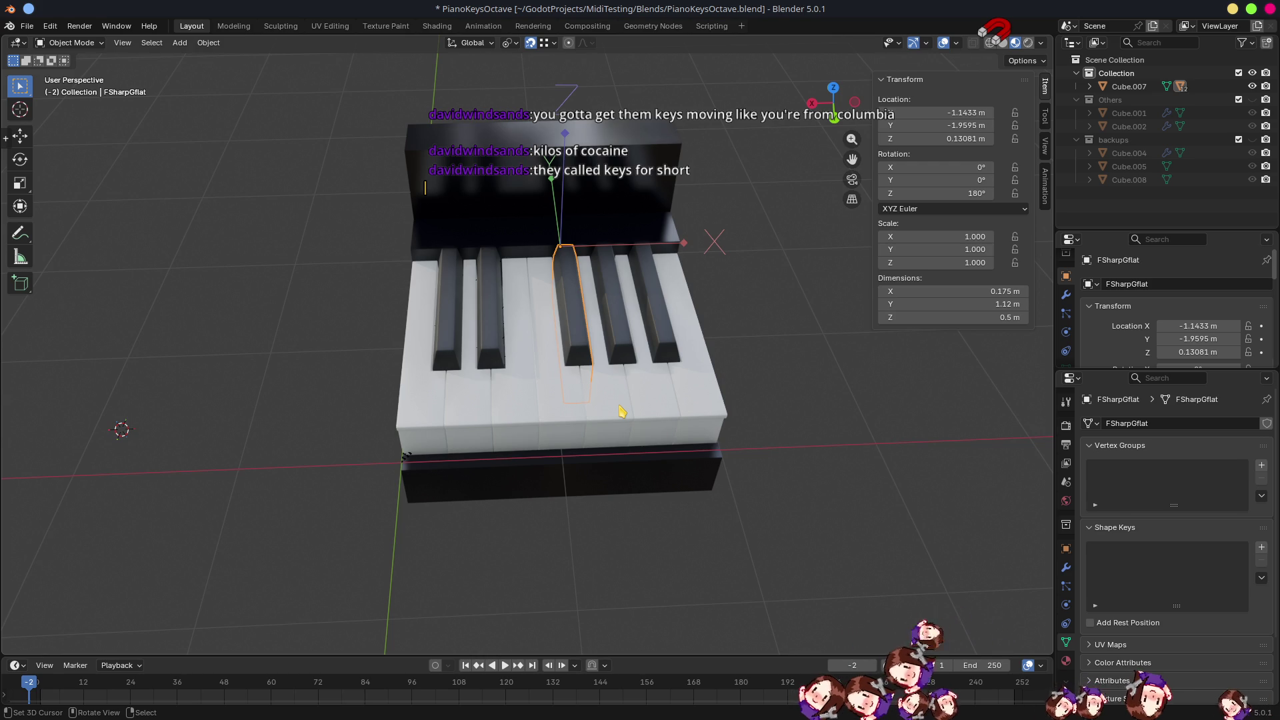
pyautogui.click(620, 410)
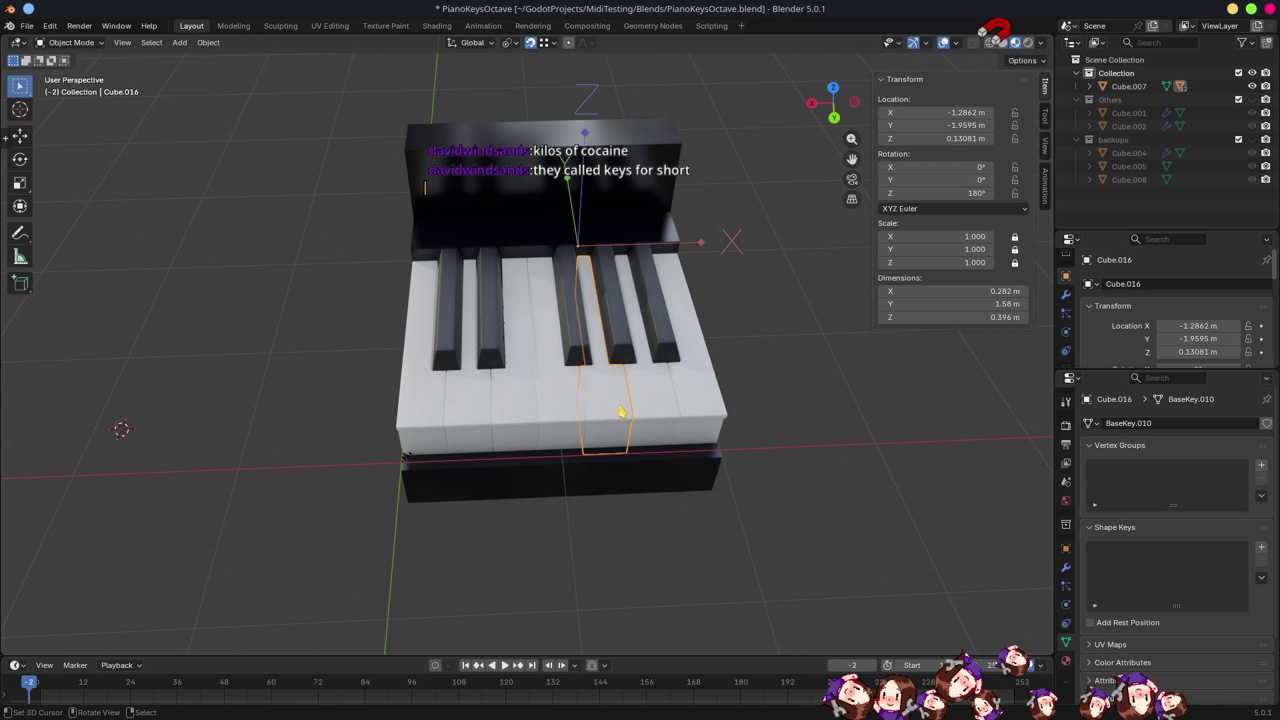
# Rename white key Cube.016 and its mesh data to G.
pyautogui.click(1161, 285)
pyautogui.write('G')
pyautogui.press('Return')
pyautogui.click(1158, 423)
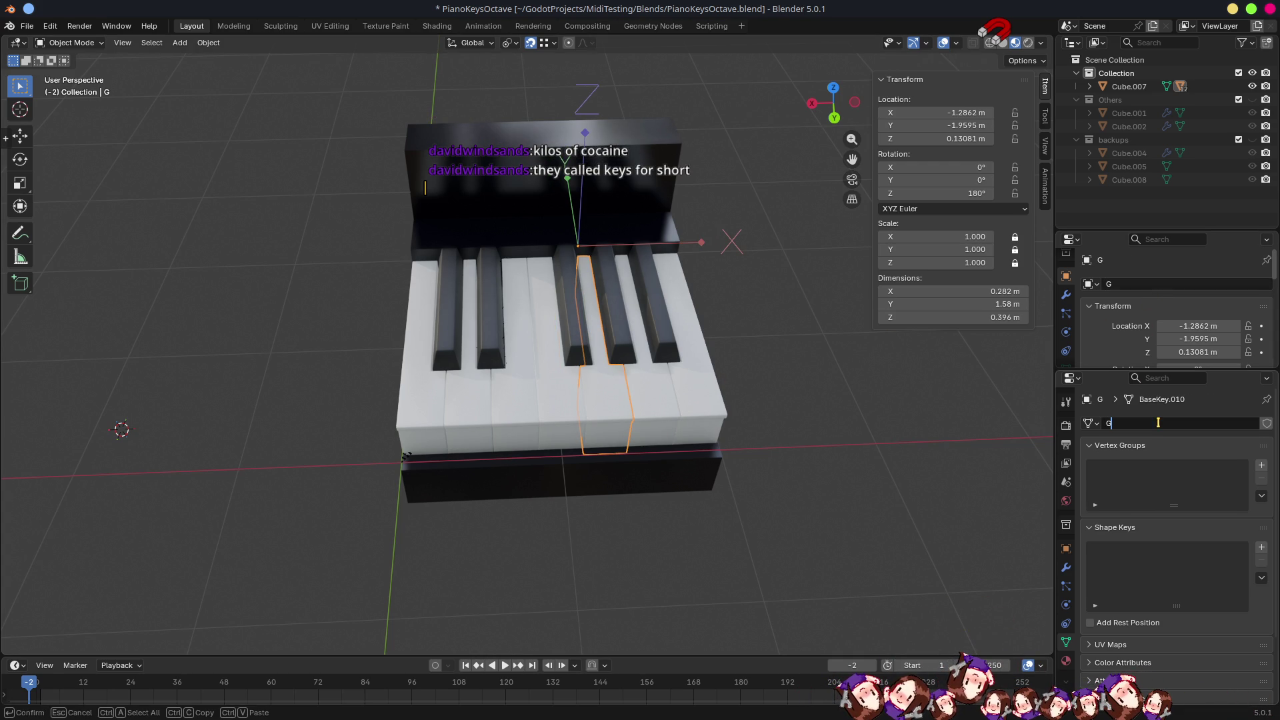
pyautogui.write('G')
pyautogui.press('Return')
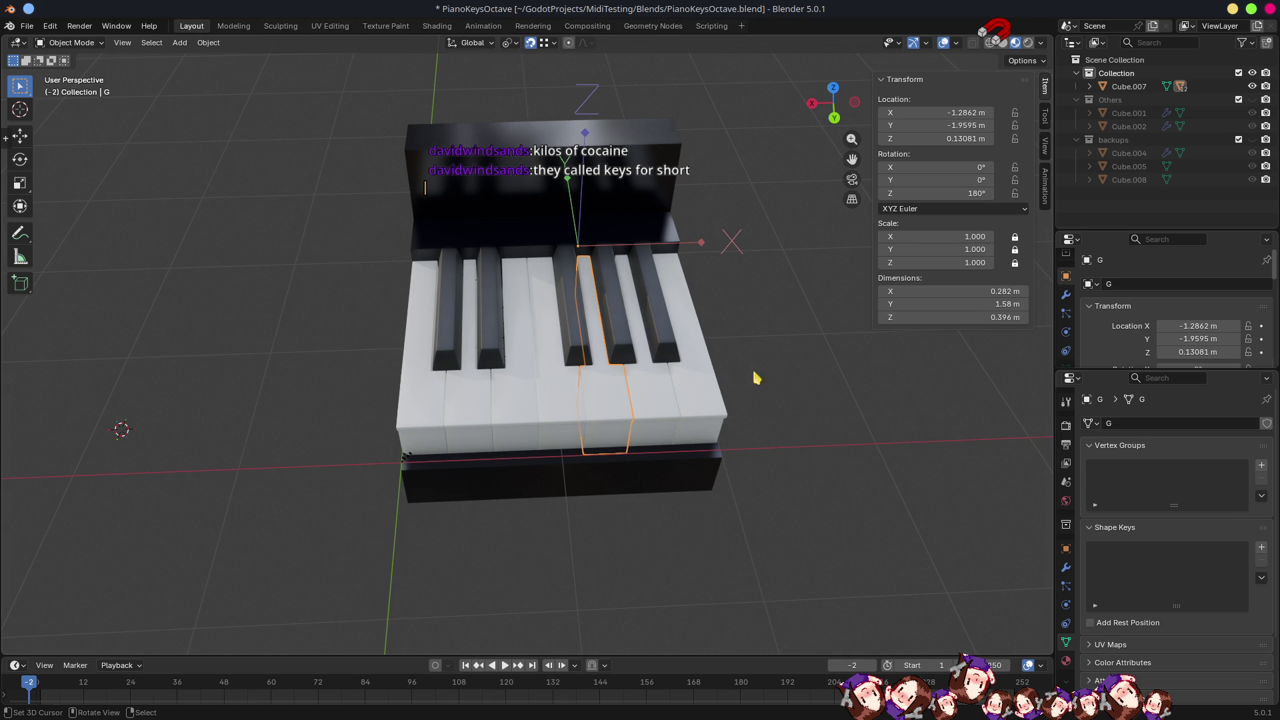
# Rename the black key after G and its mesh data to GSharpAflat.
pyautogui.click(621, 350)
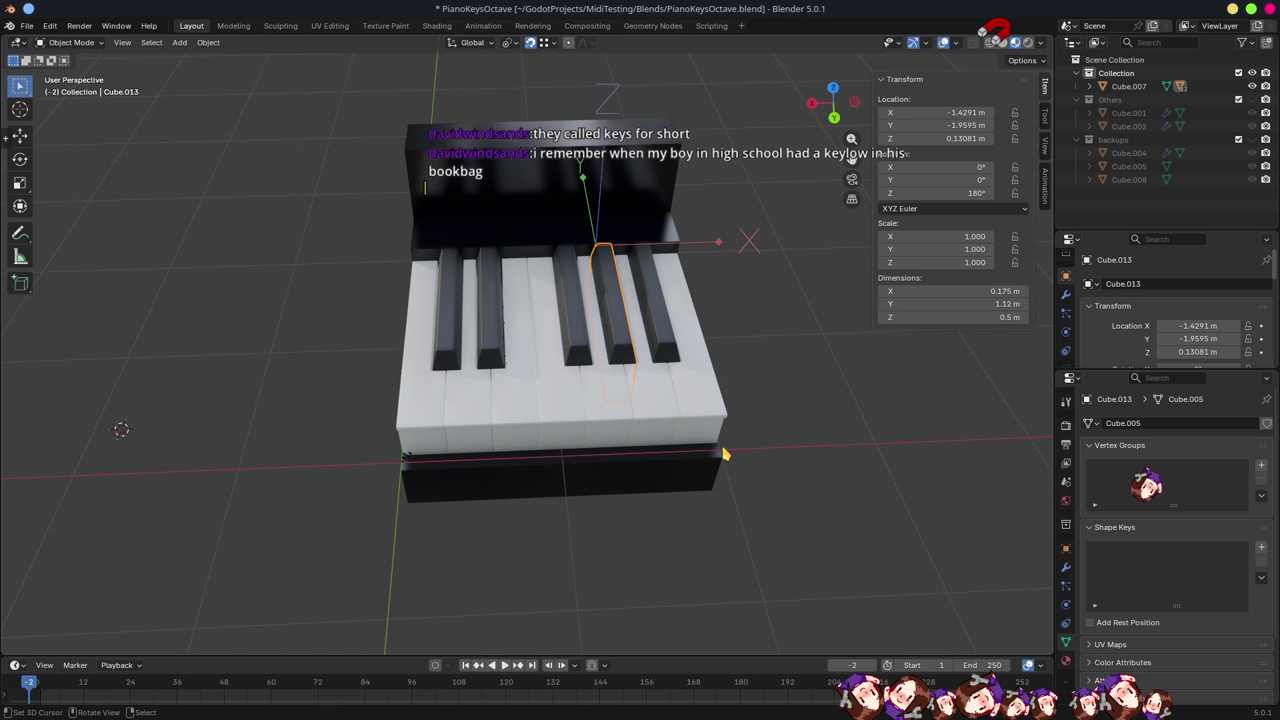
pyautogui.click(604, 419)
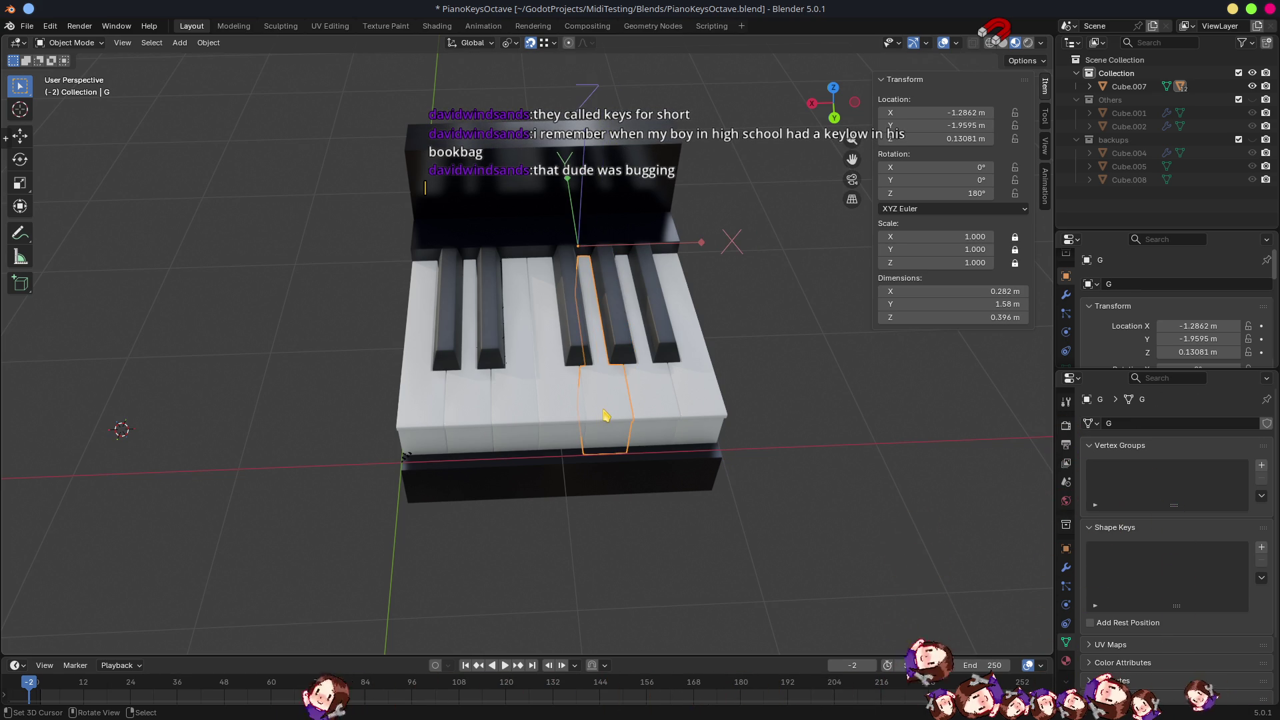
pyautogui.click(584, 352)
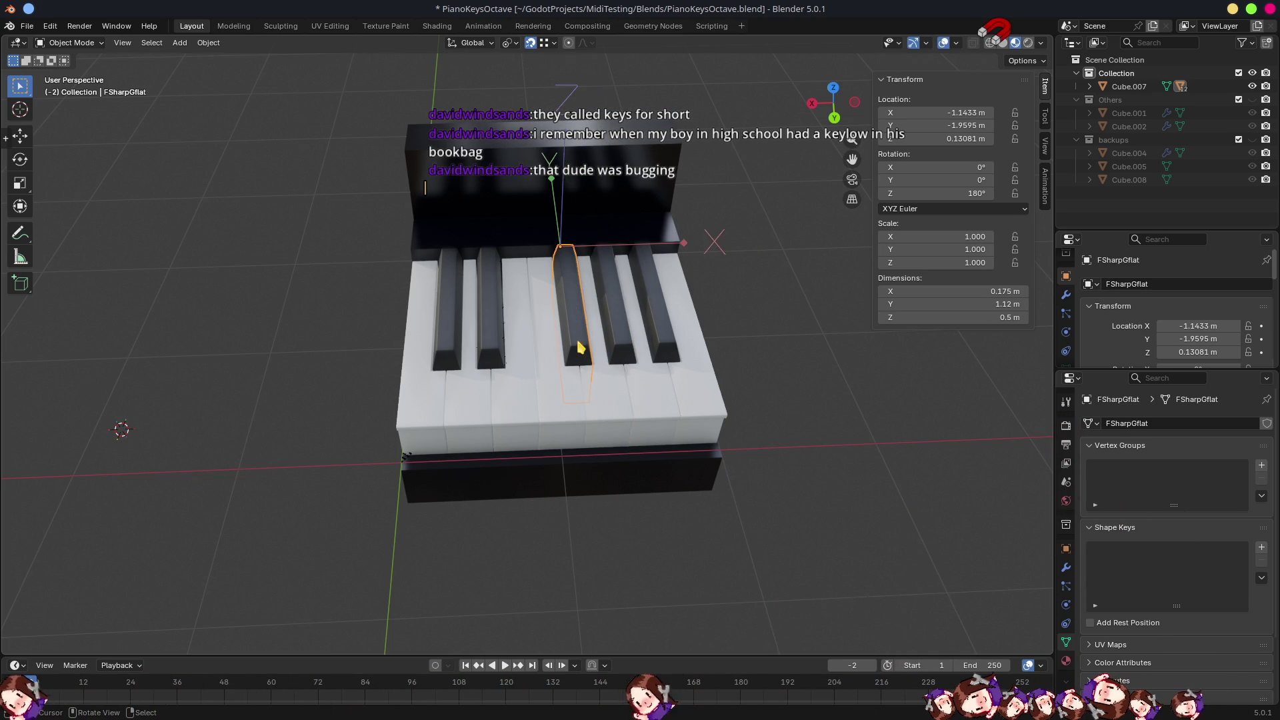
pyautogui.click(614, 360)
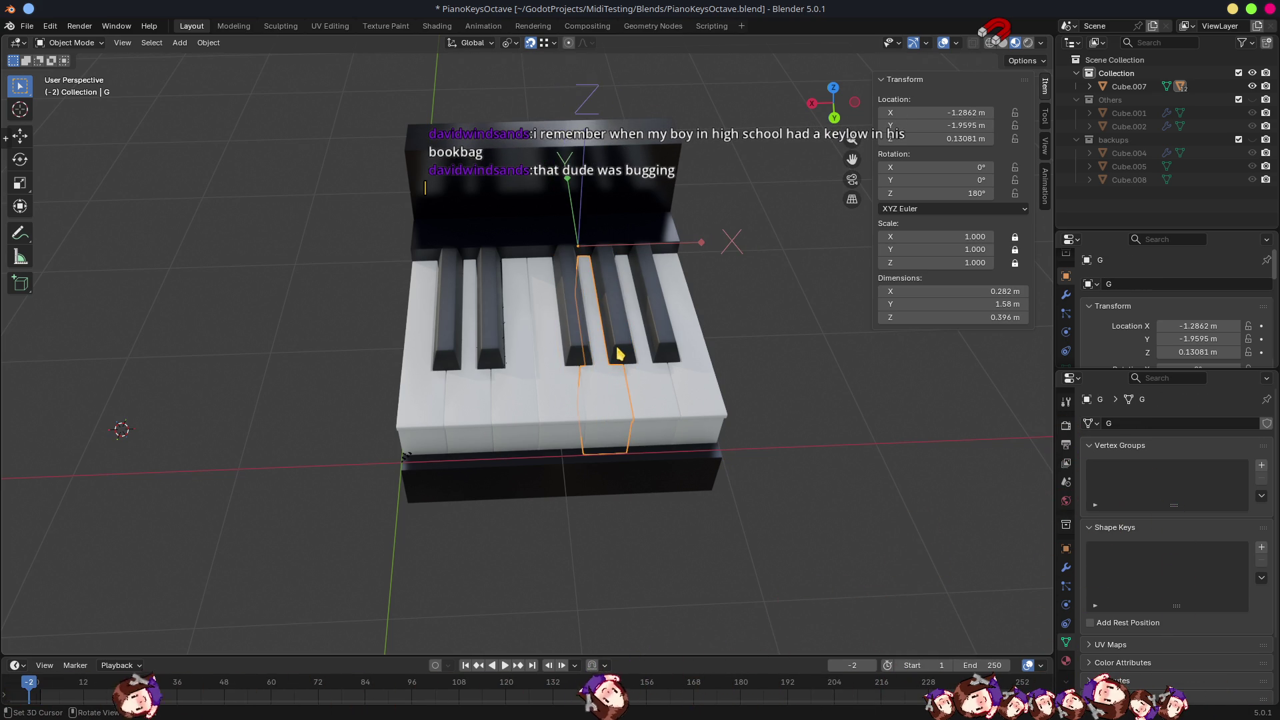
pyautogui.click(1128, 284)
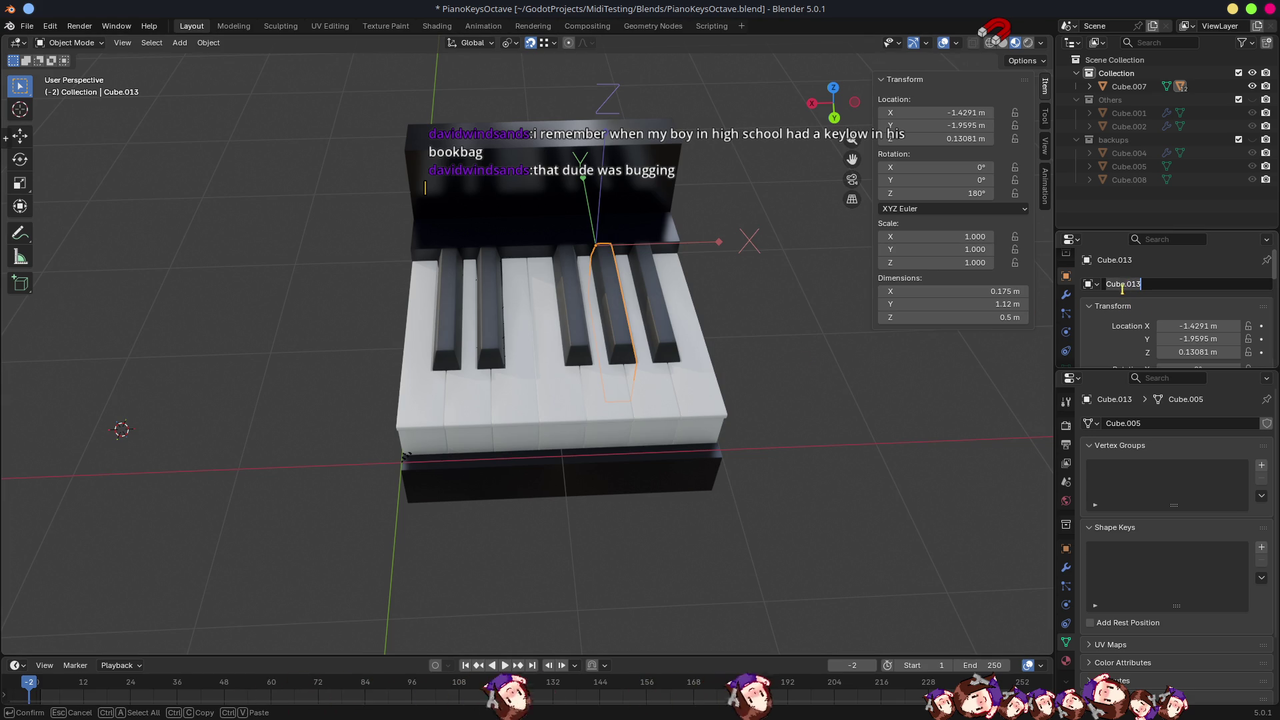
pyautogui.write('GS')
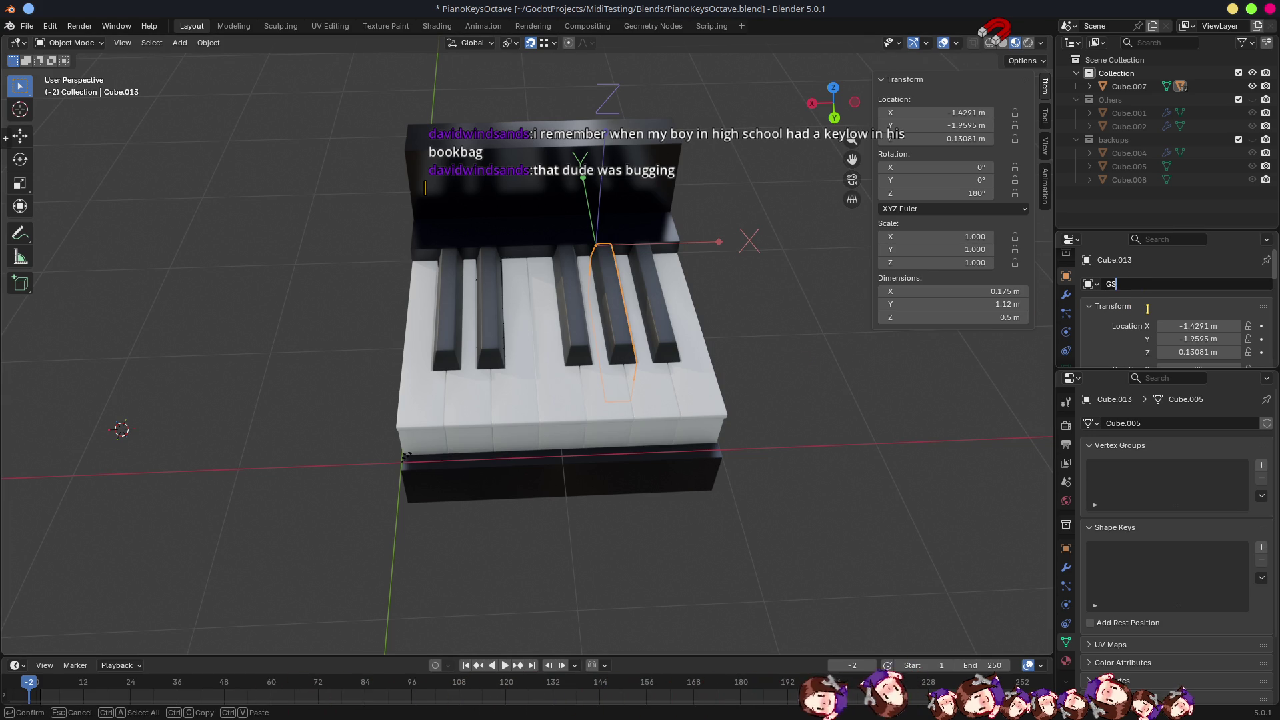
pyautogui.write('harpA')
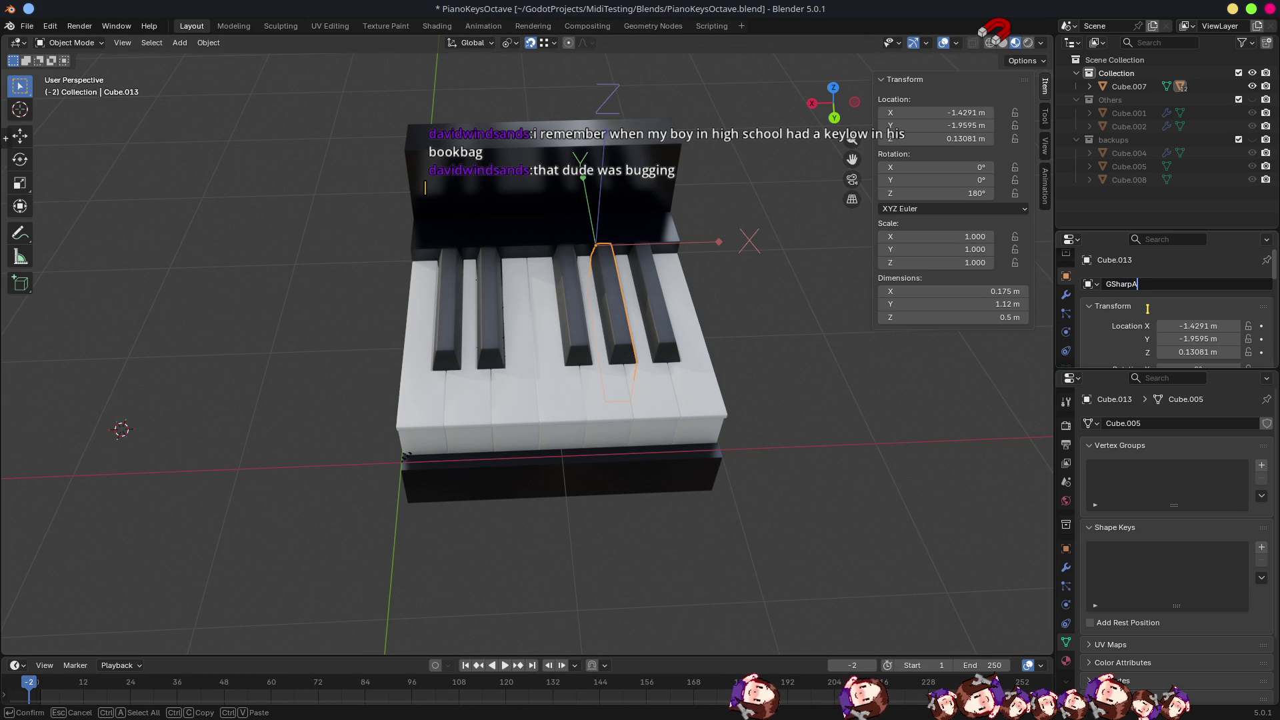
pyautogui.write('flat')
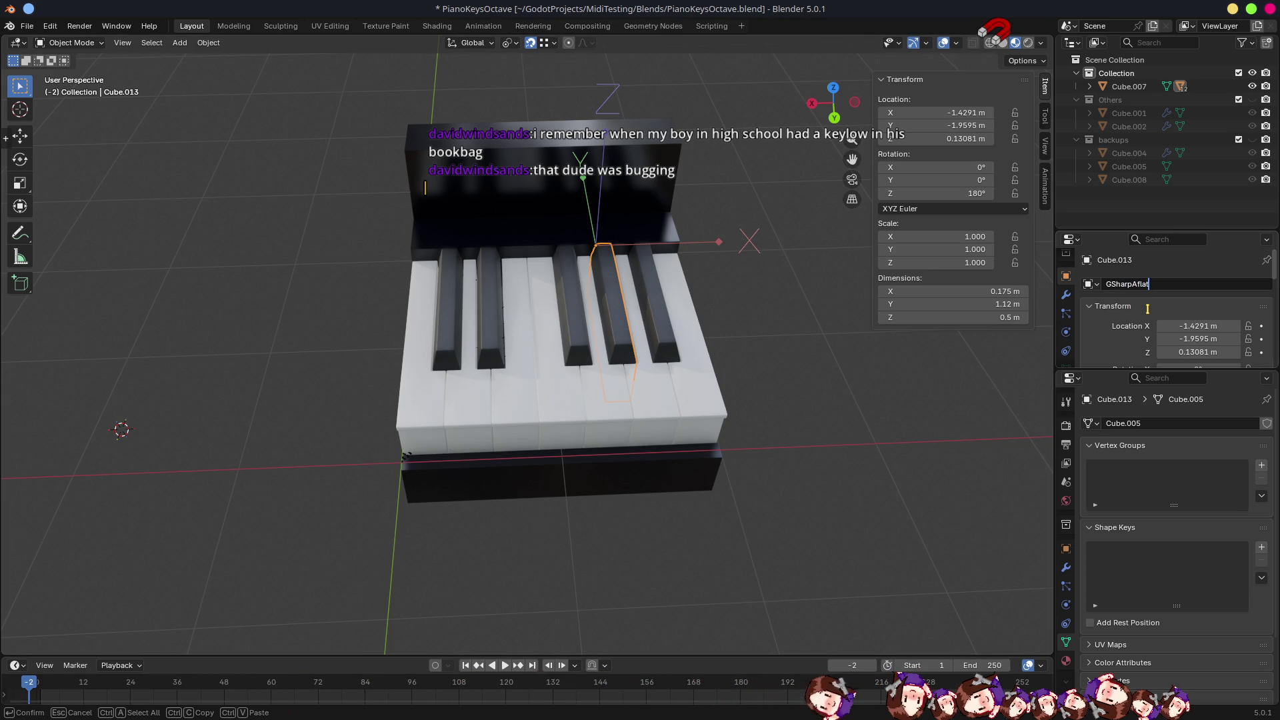
pyautogui.hotkey('ctrl', 'a')
pyautogui.hotkey('ctrl', 'c')
pyautogui.press('Return')
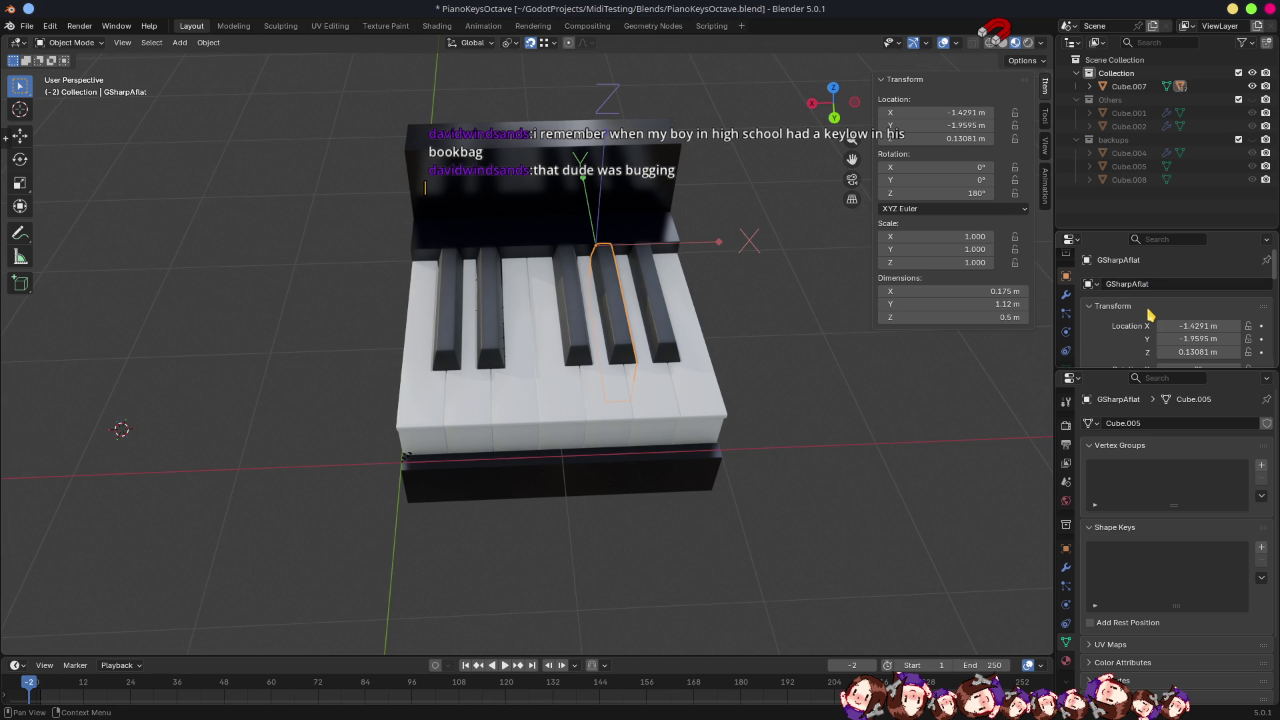
pyautogui.click(1133, 423)
pyautogui.hotkey('ctrl', 'v')
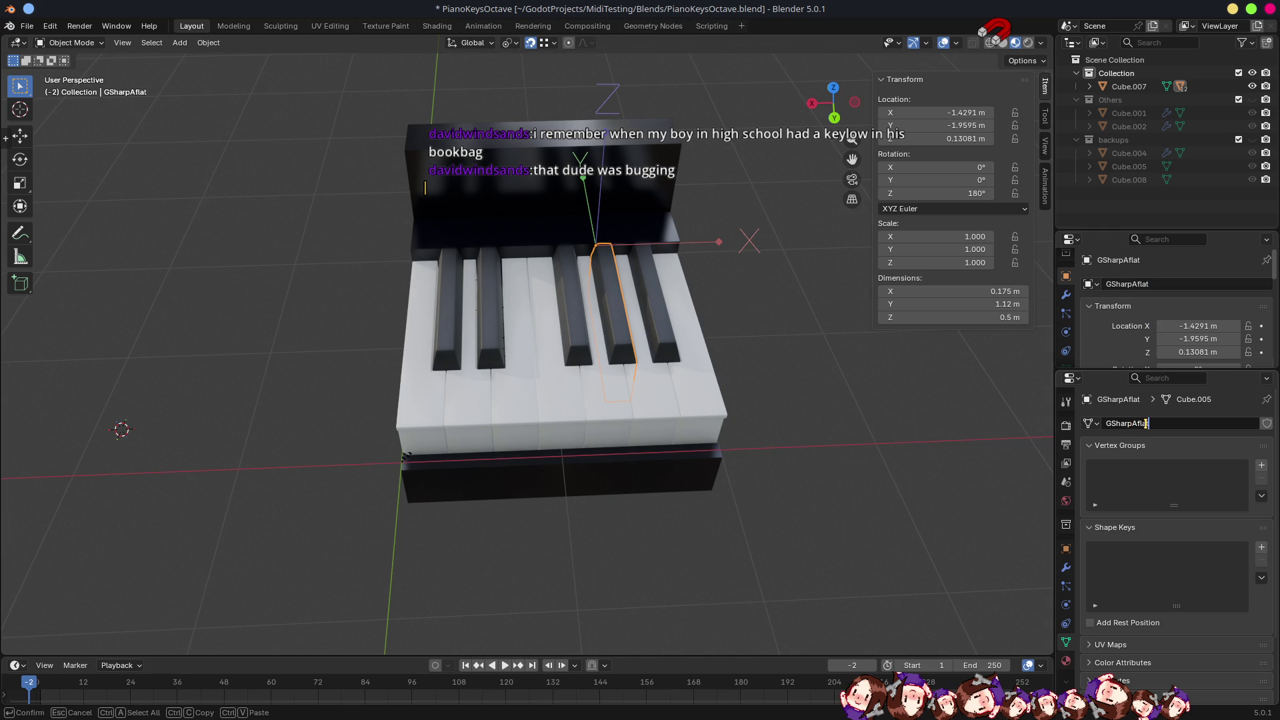
pyautogui.press('Return')
pyautogui.click(656, 387)
# Rename the selected white key's object and mesh data to A.
pyautogui.click(1128, 284)
pyautogui.write('A')
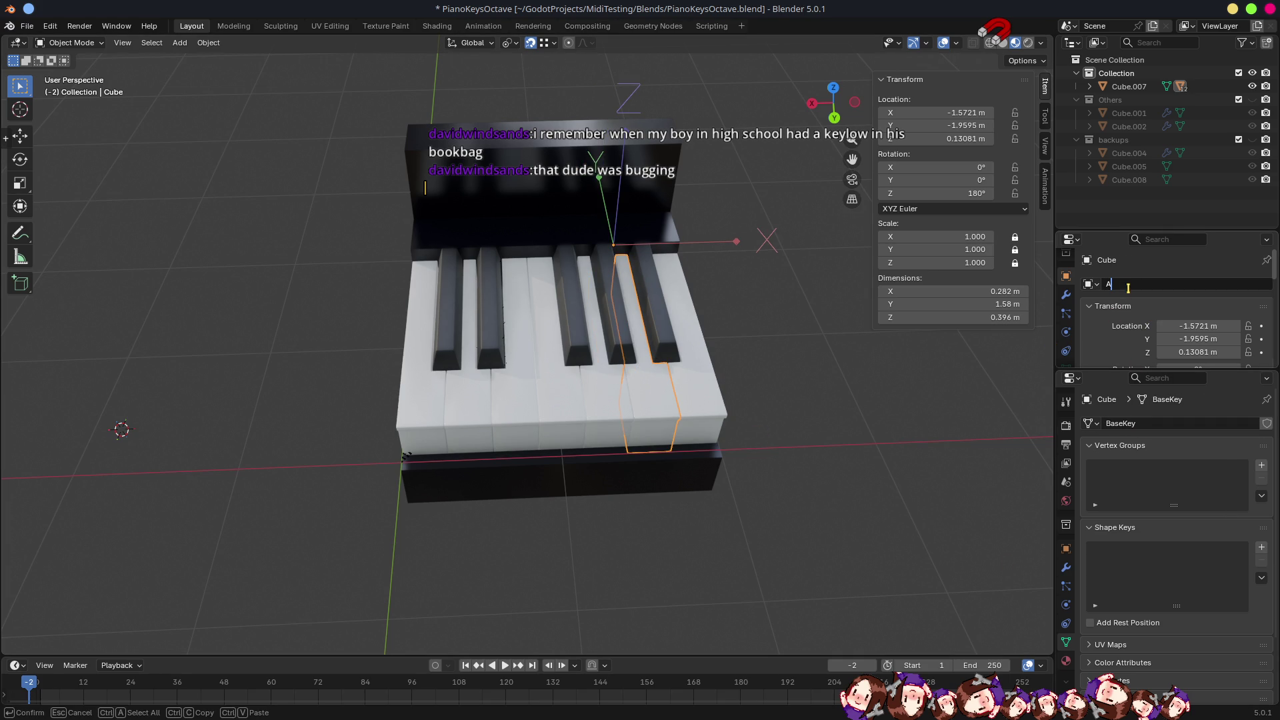
pyautogui.hotkey('ctrl', 'c')
pyautogui.press('Return')
pyautogui.click(1138, 423)
pyautogui.hotkey('ctrl', 'v')
pyautogui.press('Return')
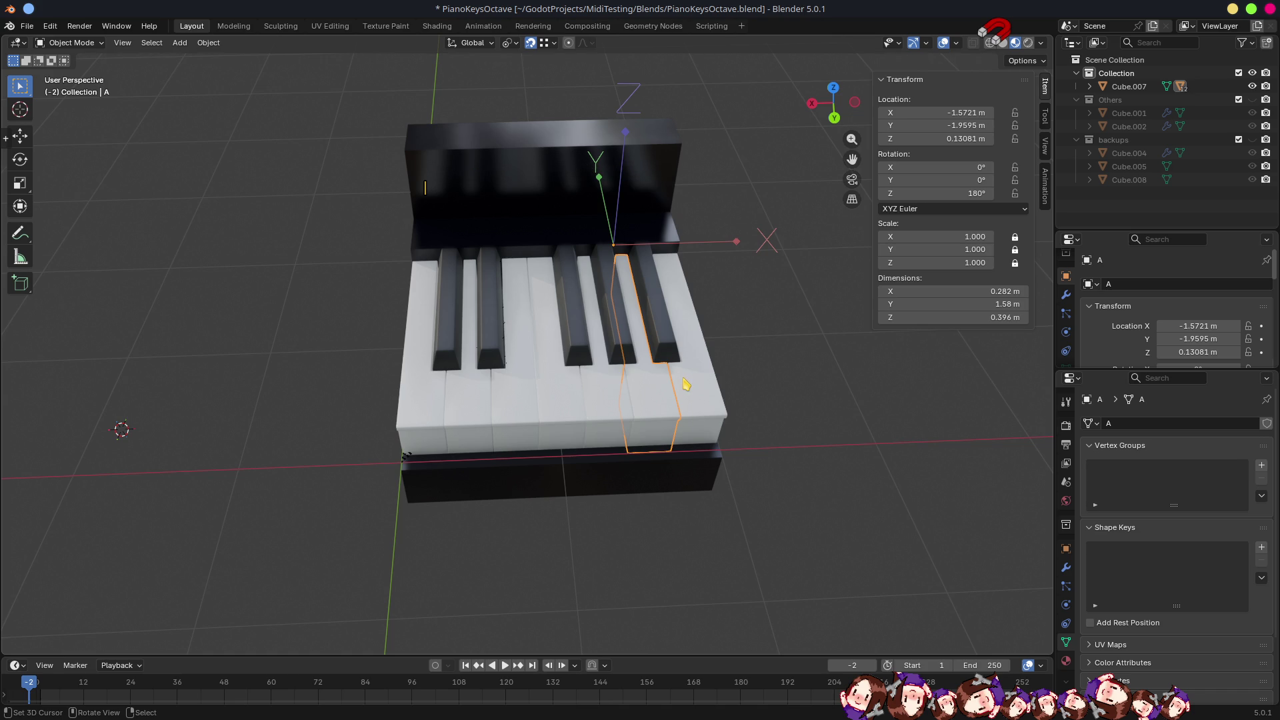
# Name the next black key's object and mesh data ASharpBflat.
pyautogui.click(669, 348)
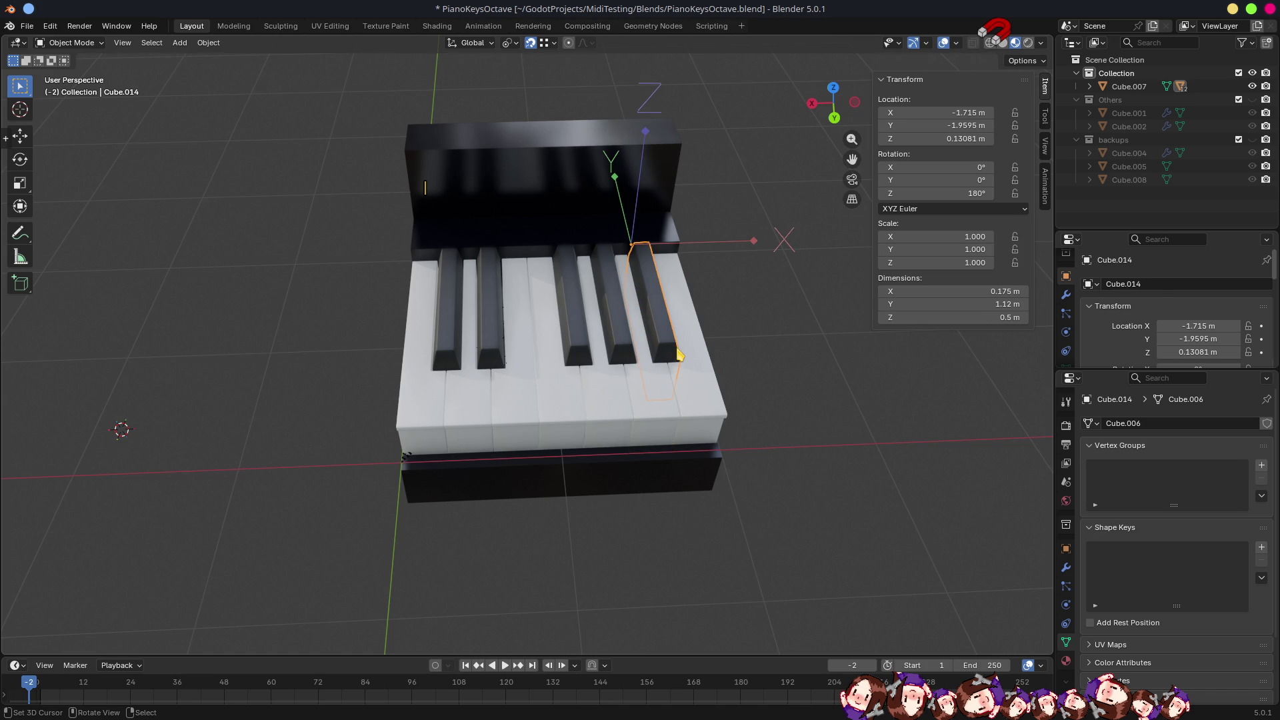
pyautogui.click(1142, 283)
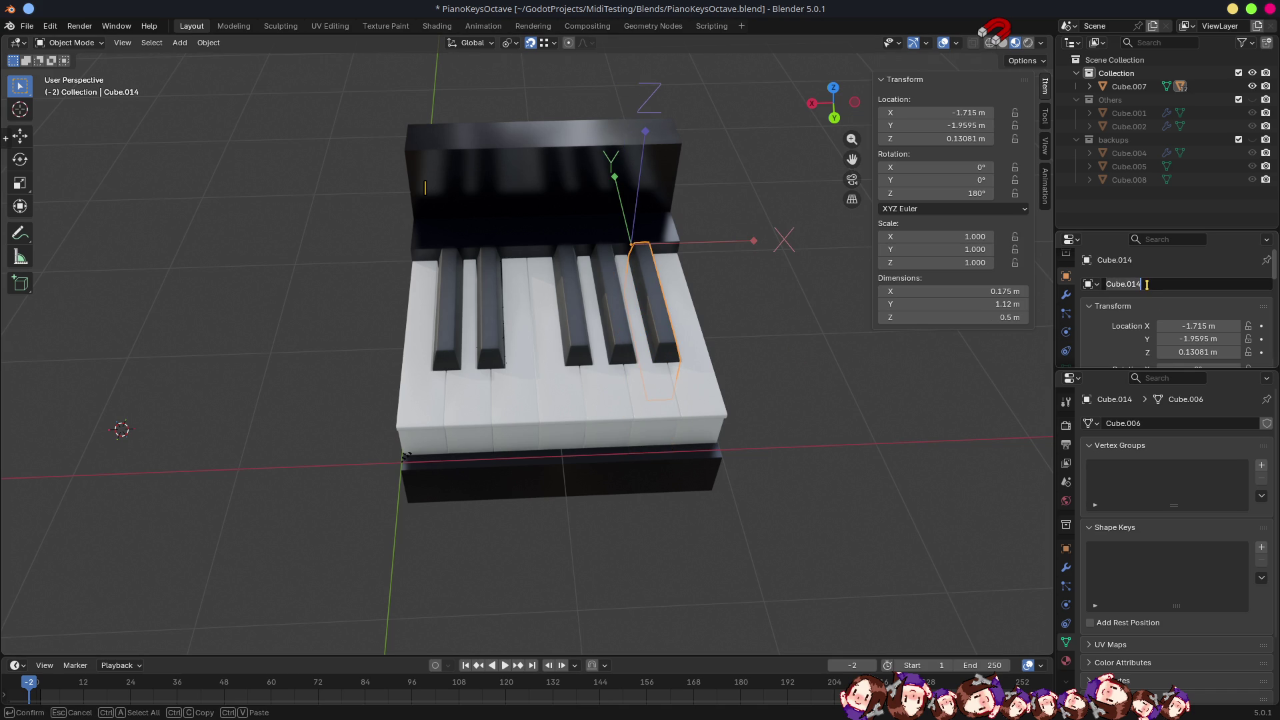
pyautogui.write('G')
pyautogui.hotkey('ctrl', 'a')
pyautogui.press('Return')
pyautogui.click(1137, 426)
pyautogui.hotkey('ctrl', 'v')
pyautogui.press('Return')
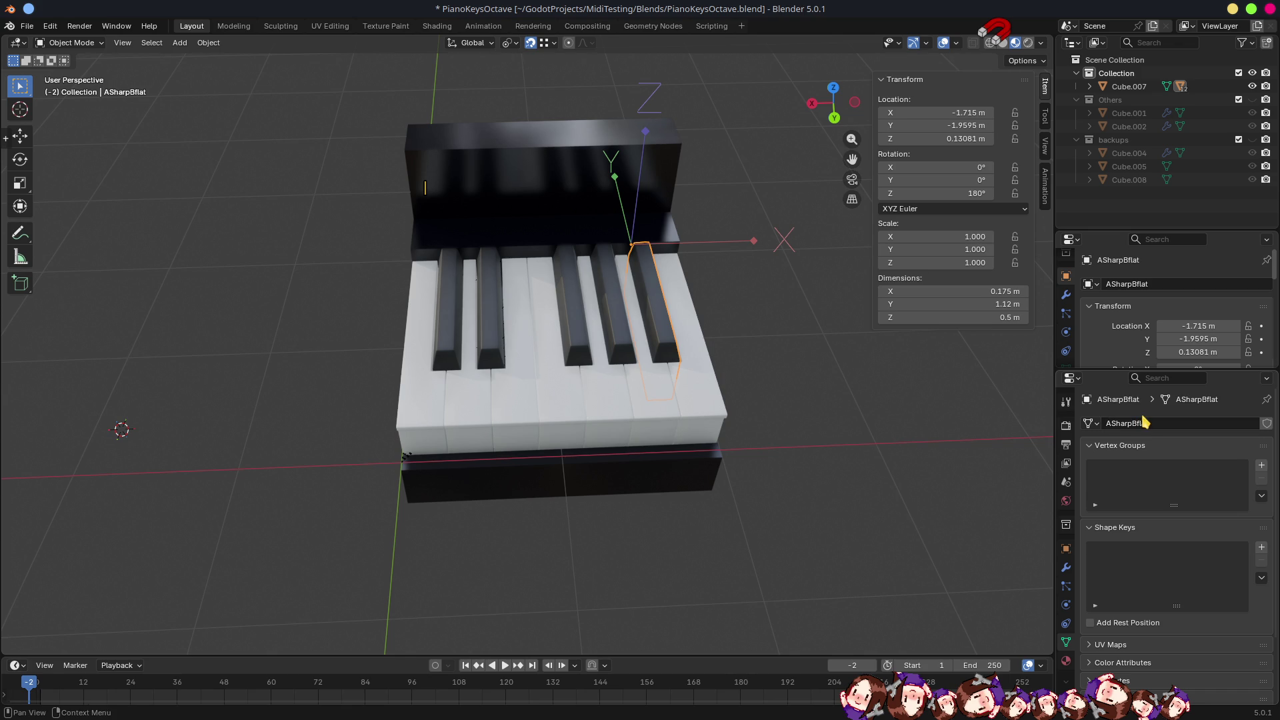
# Name the last white key's object and mesh data B, then save PianoKeysOctave.blend.
pyautogui.click(662, 401)
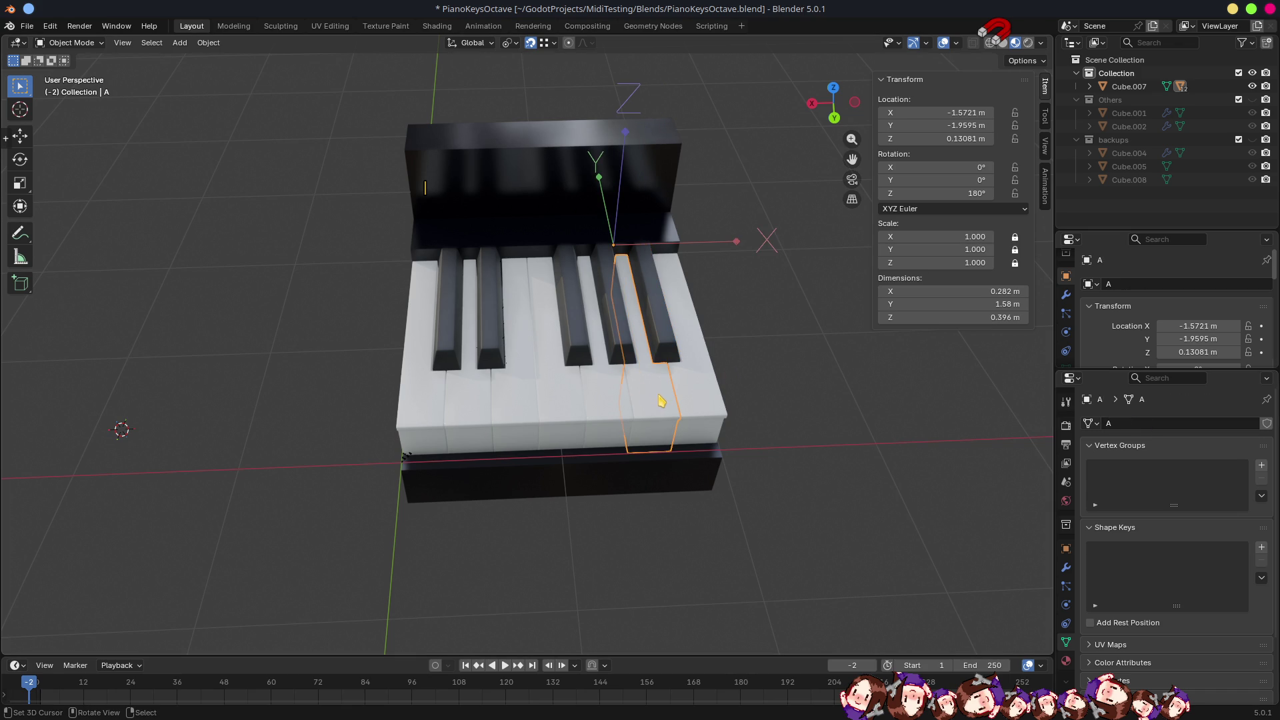
pyautogui.click(658, 321)
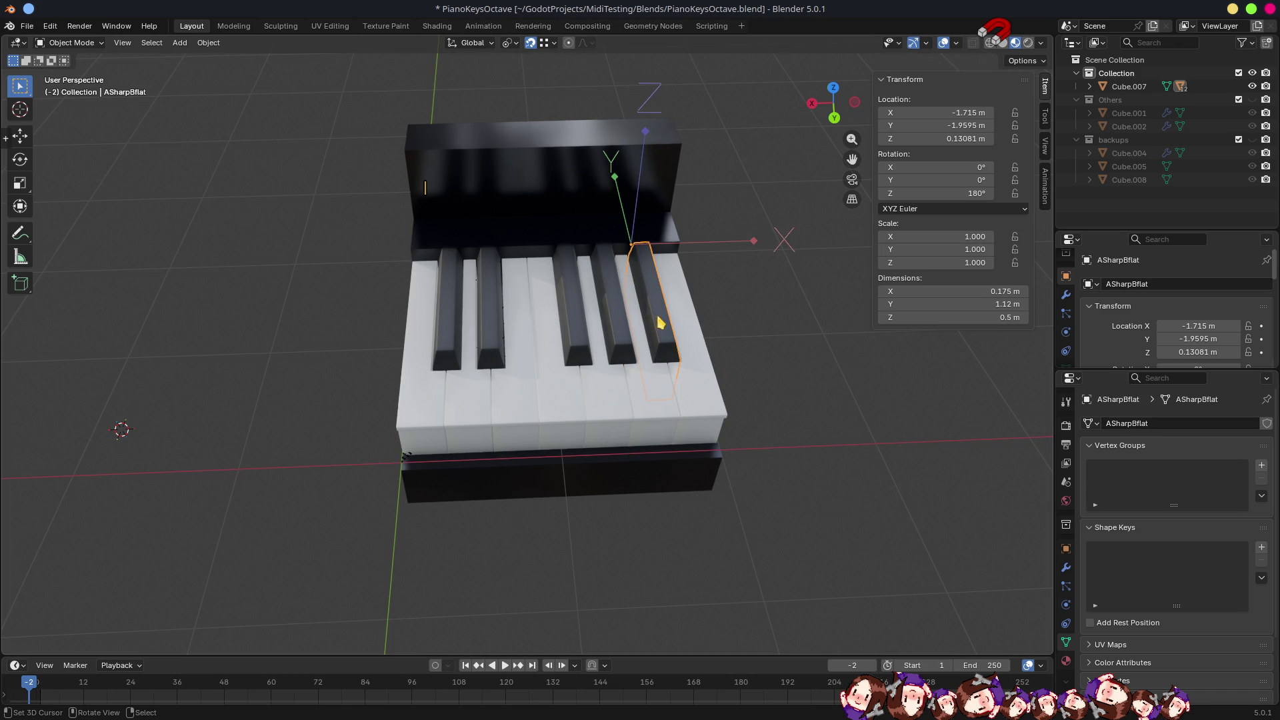
pyautogui.click(693, 395)
pyautogui.doubleClick(1124, 284)
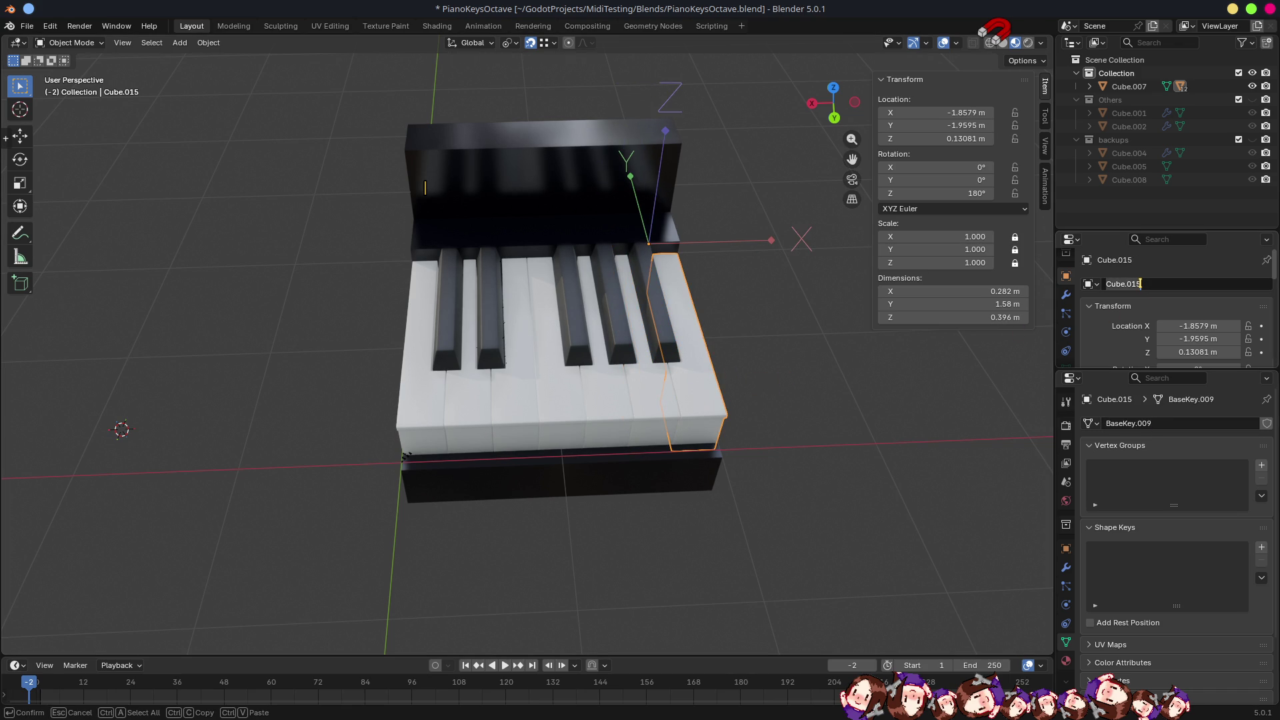
pyautogui.write('B')
pyautogui.press('Return')
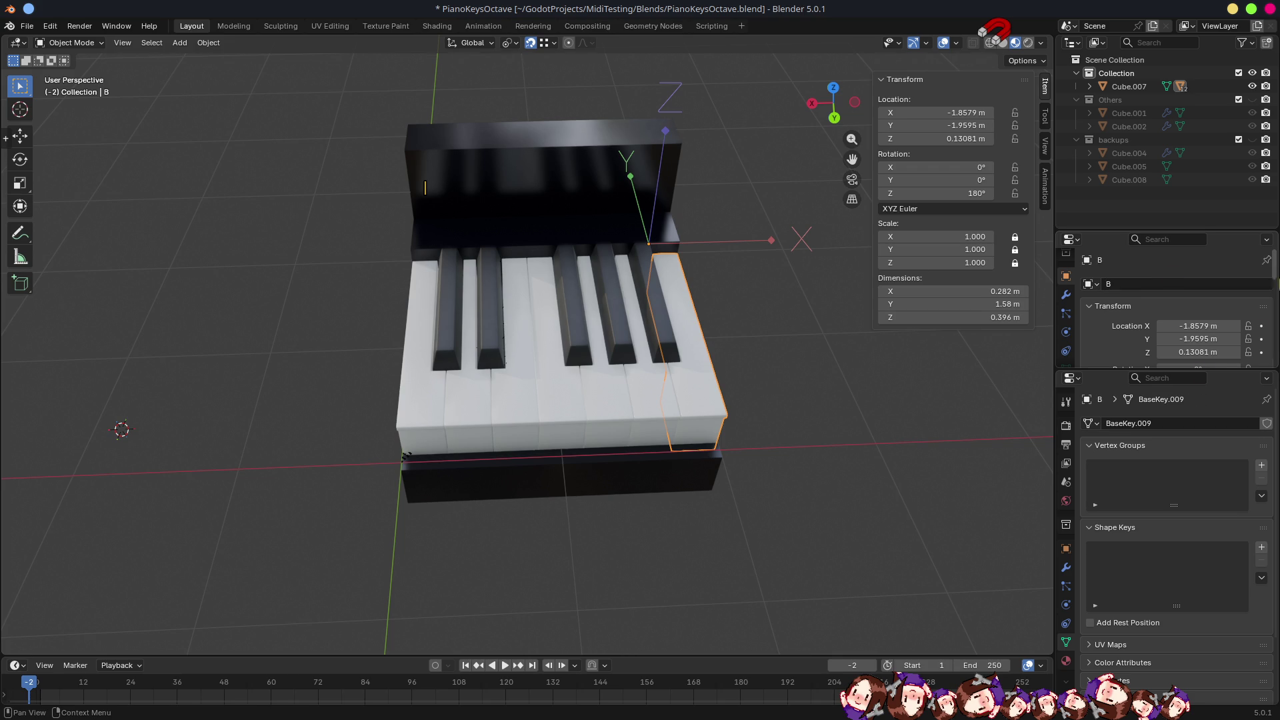
pyautogui.doubleClick(1171, 424)
pyautogui.write('B')
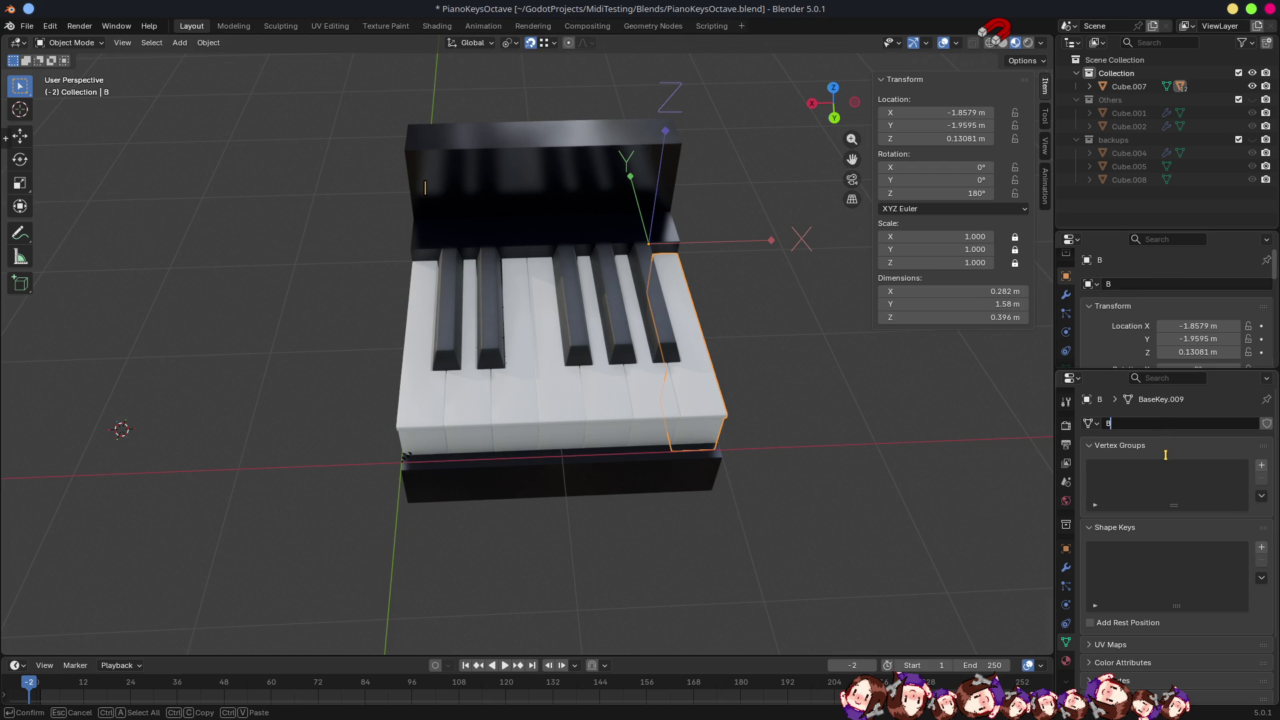
pyautogui.press('Return')
pyautogui.hotkey('ctrl', 's')
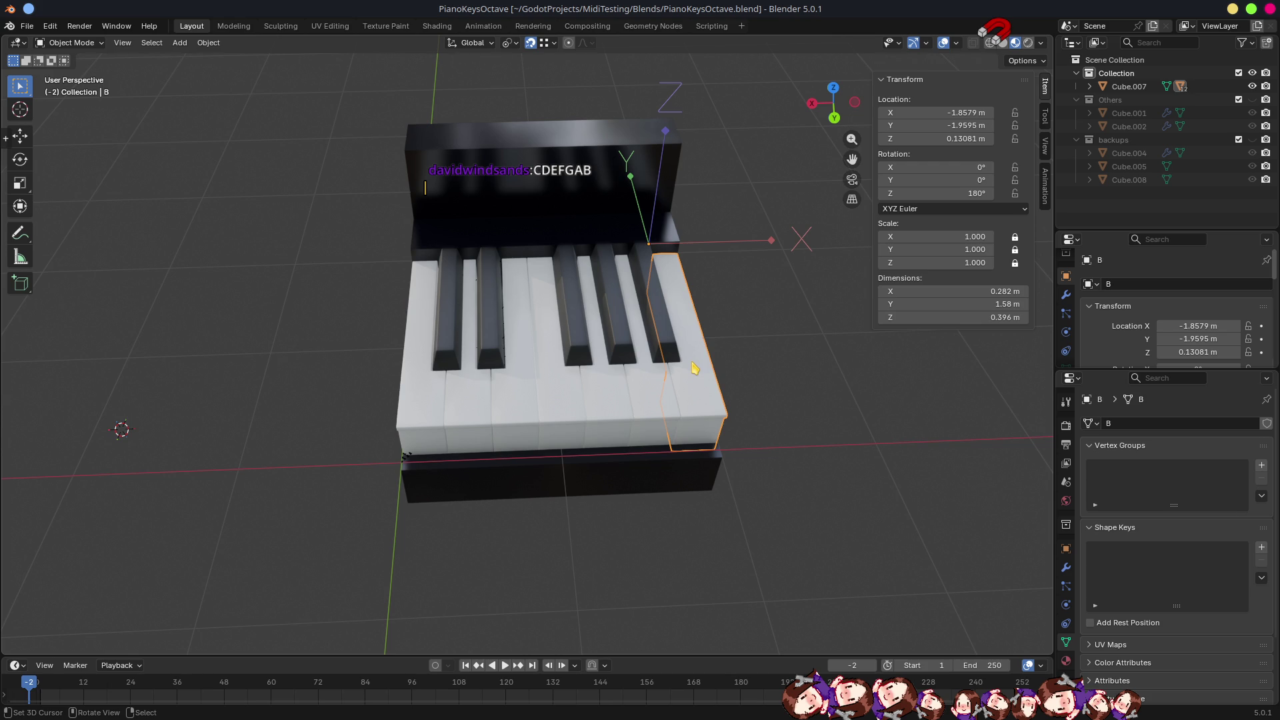
# Attach the existing PianoKey script to the key nodes E through GSharpAflat.
pyautogui.moveTo(777, 469)
pyautogui.mouseDown()
pyautogui.moveTo(752, 429)
pyautogui.moveTo(814, 426)
pyautogui.mouseUp()
pyautogui.hotkey('alt', 'Tab')
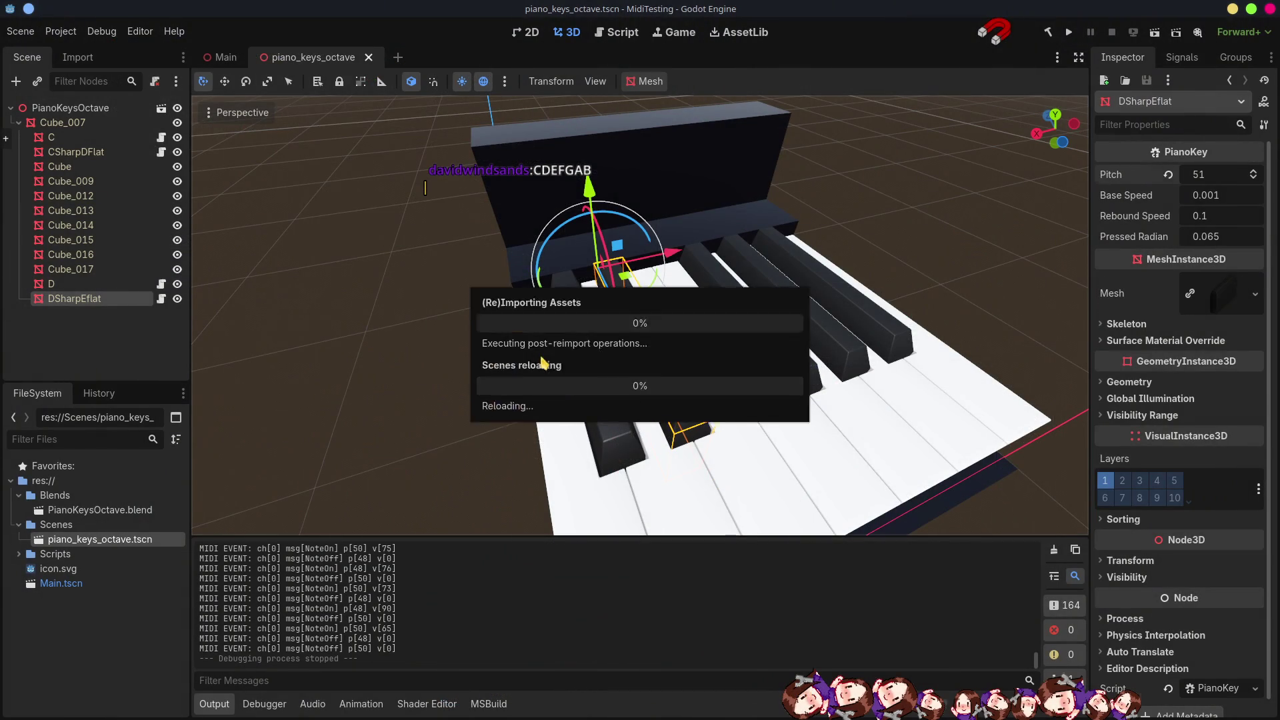
pyautogui.click(116, 241)
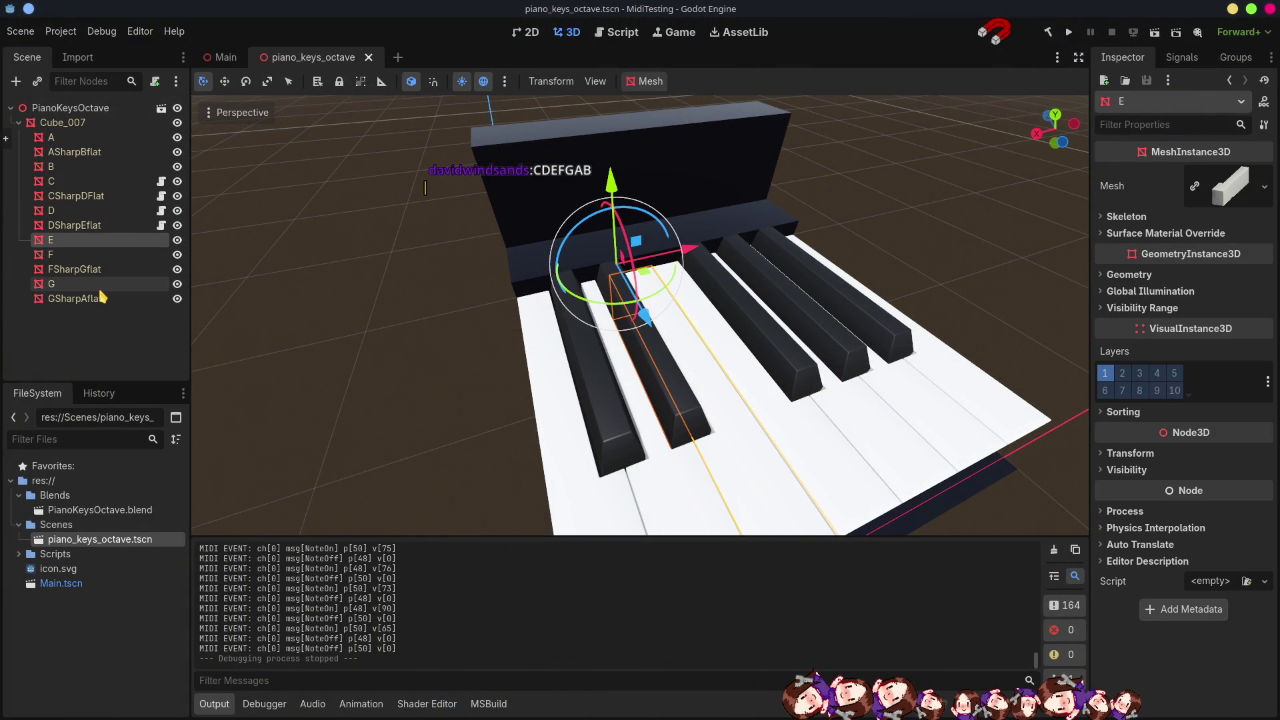
pyautogui.keyDown('shift'); pyautogui.click(98, 300); pyautogui.keyUp('shift')
pyautogui.click(1265, 580)
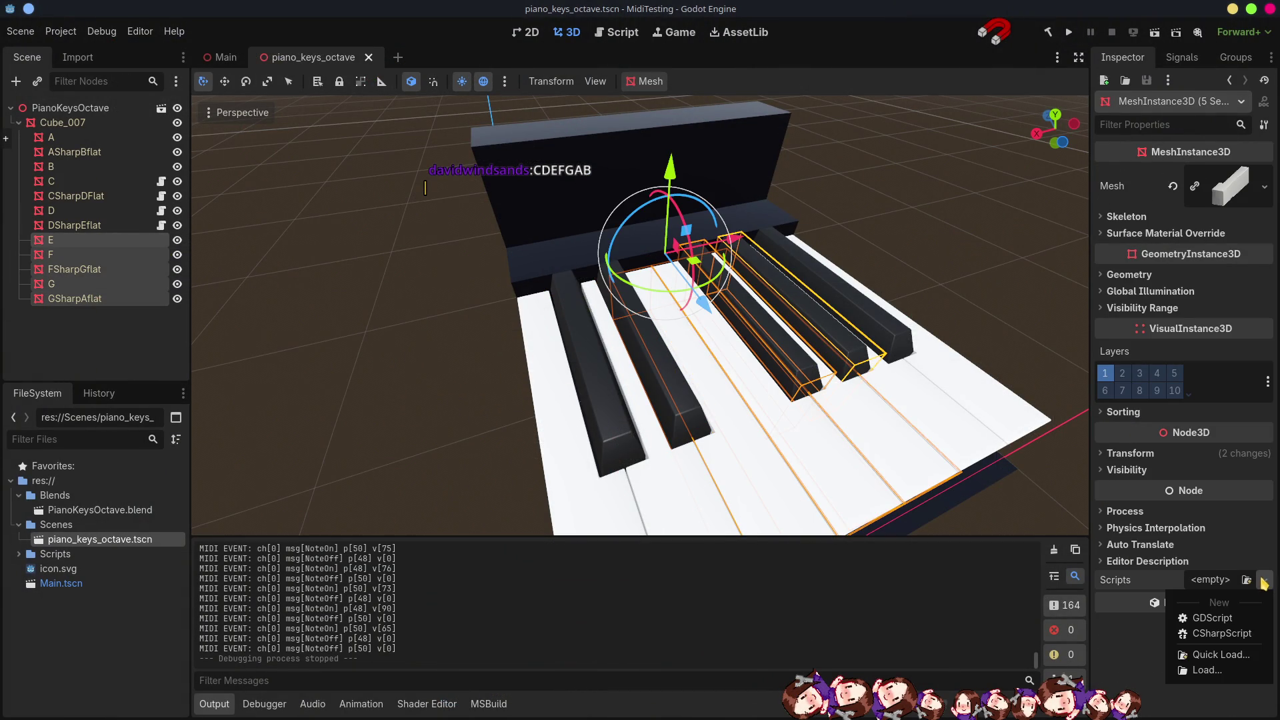
pyautogui.click(1217, 656)
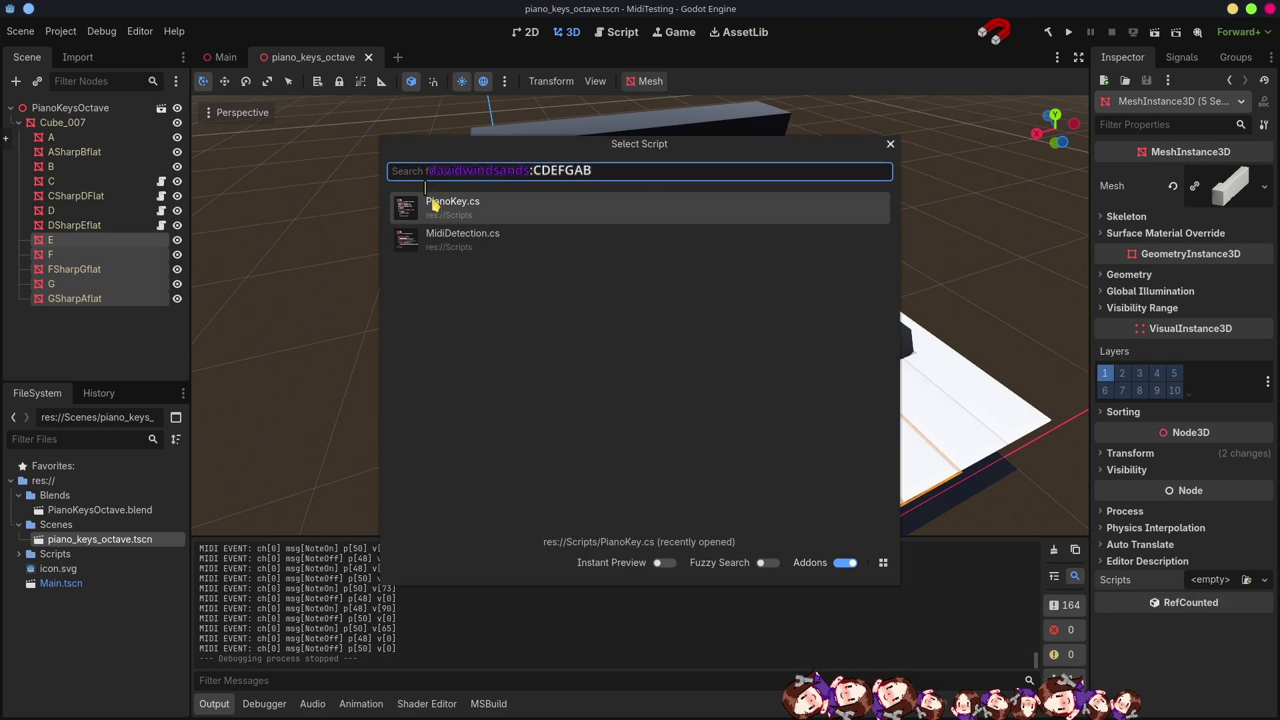
pyautogui.doubleClick(444, 207)
# Set the E key's Pitch to 52.
pyautogui.click(141, 226)
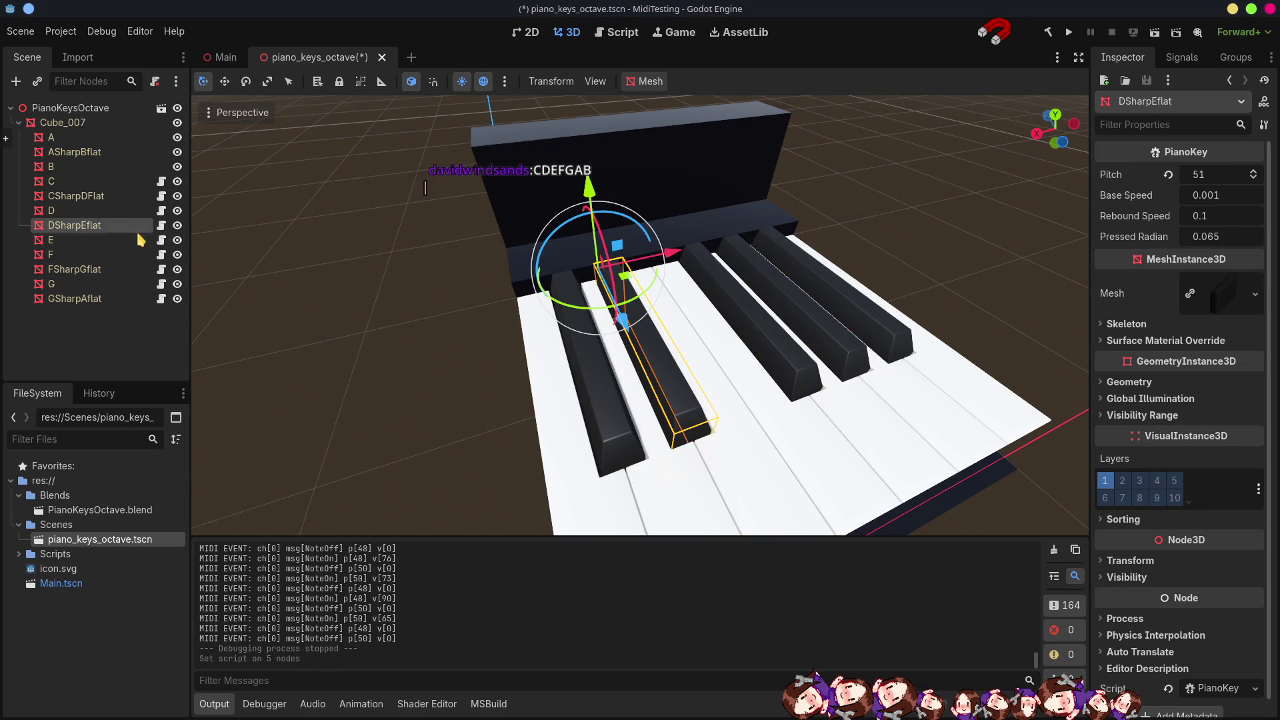
pyautogui.click(138, 241)
pyautogui.click(1225, 178)
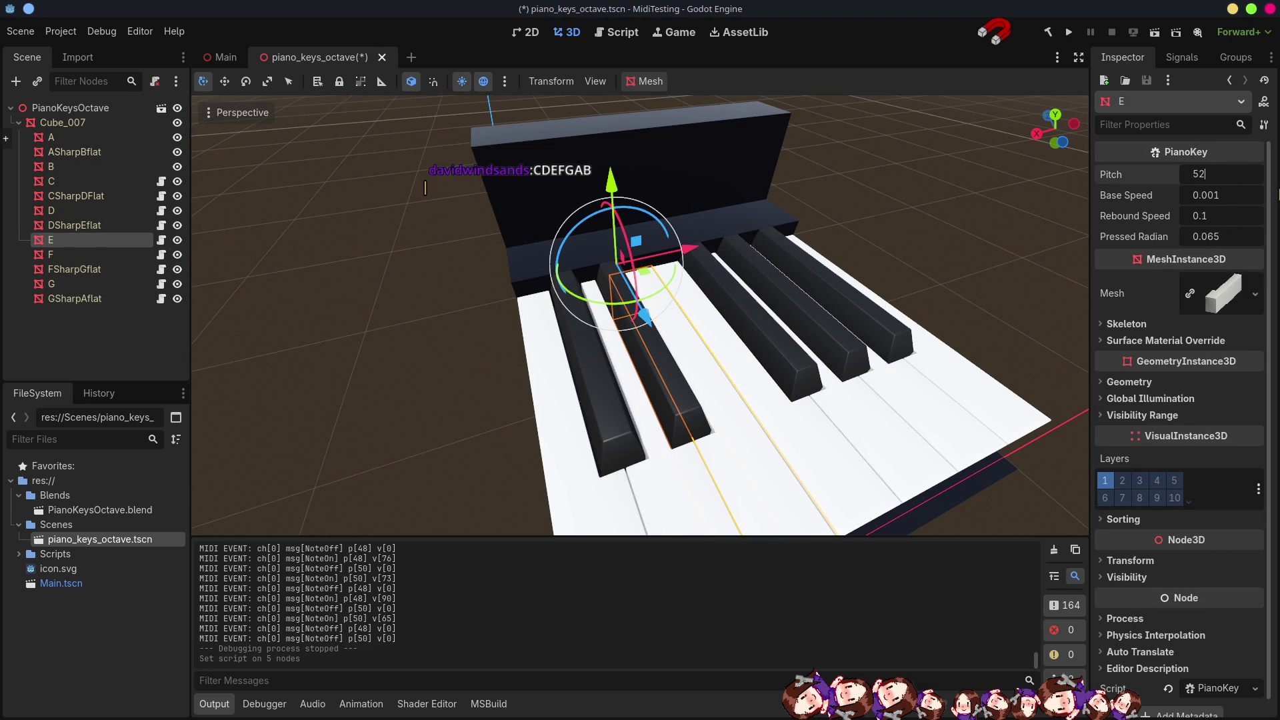
pyautogui.press('Return')
pyautogui.press('Return')
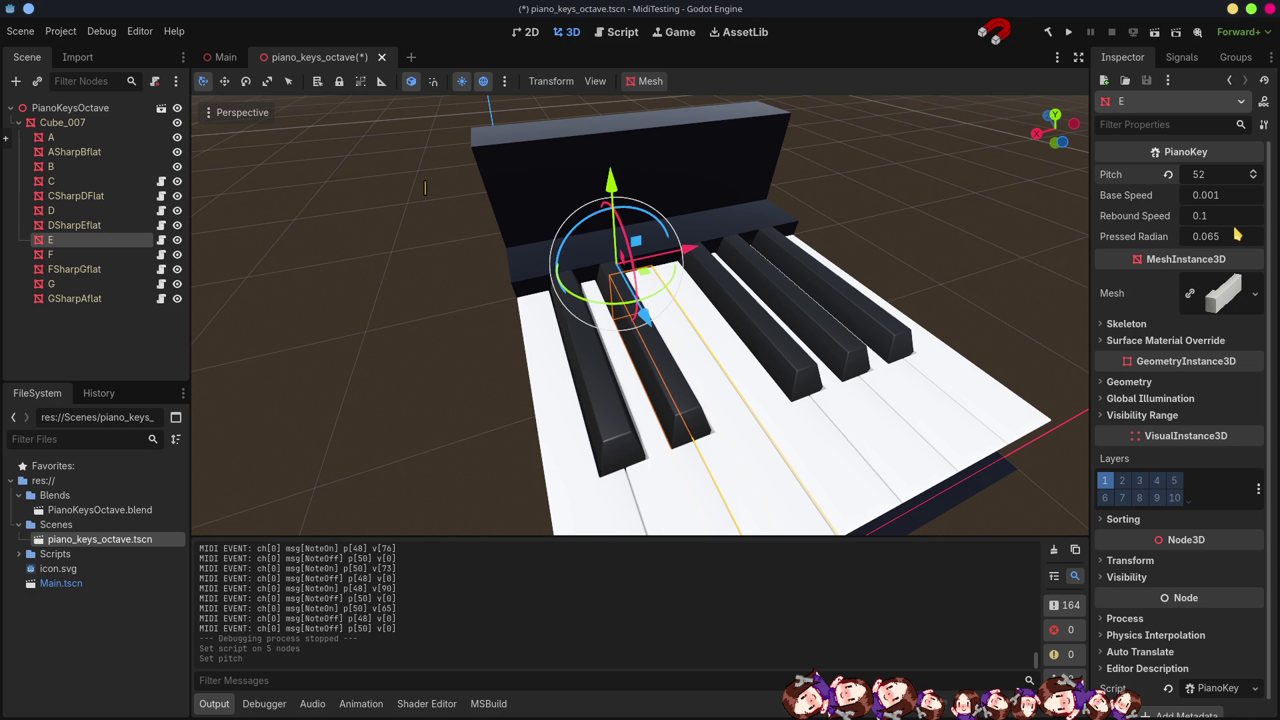
pyautogui.click(160, 255)
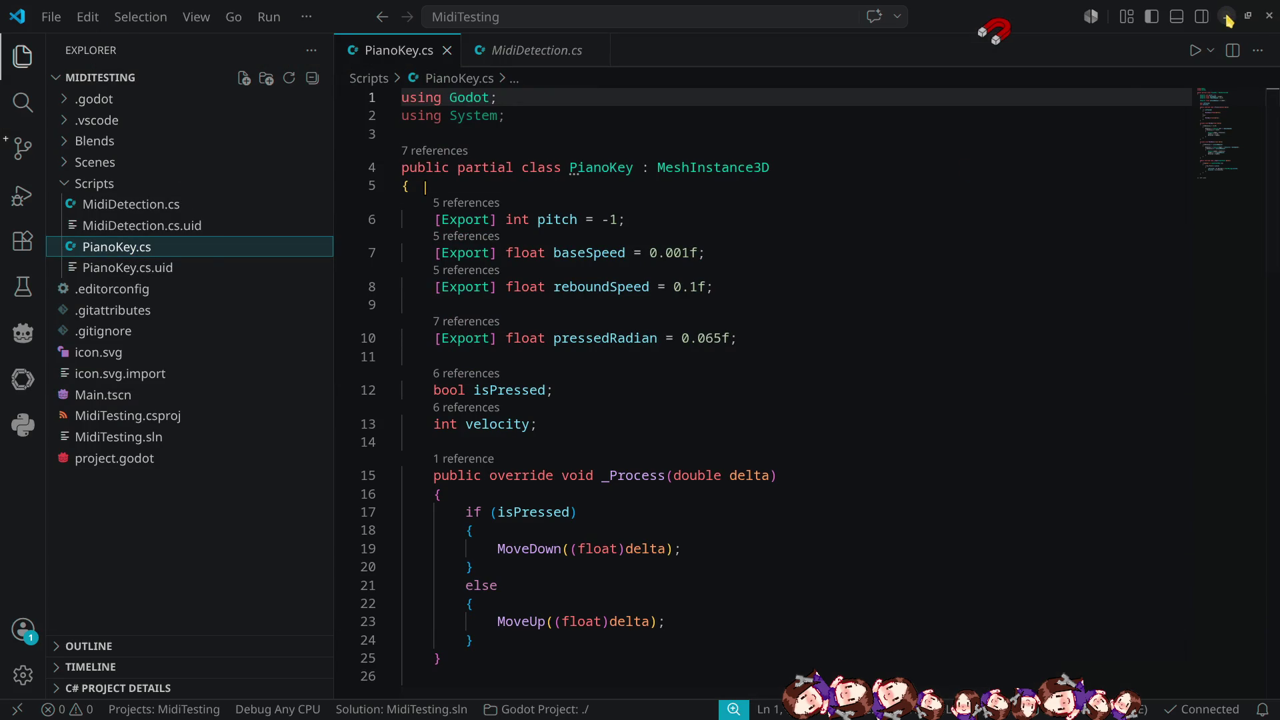
pyautogui.hotkey('alt', 'Tab')
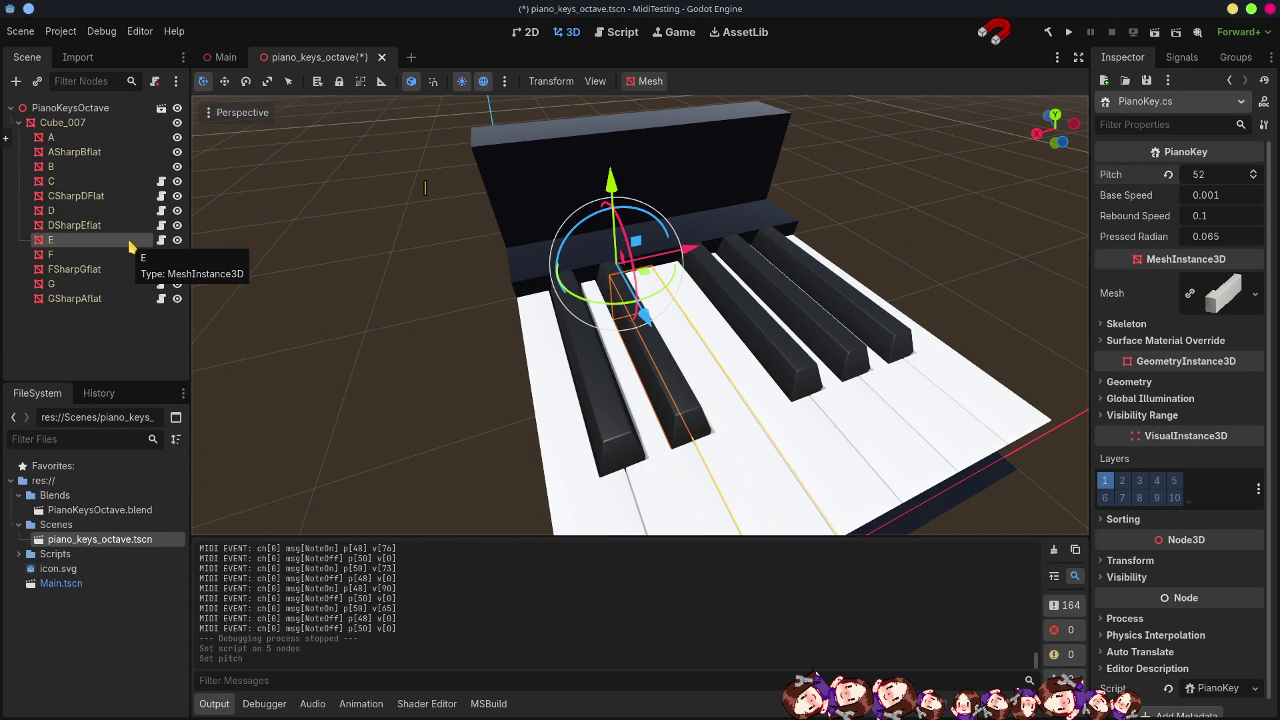
# Set Pitch to 53 on F and 54 on FSharpGflat.
pyautogui.click(118, 258)
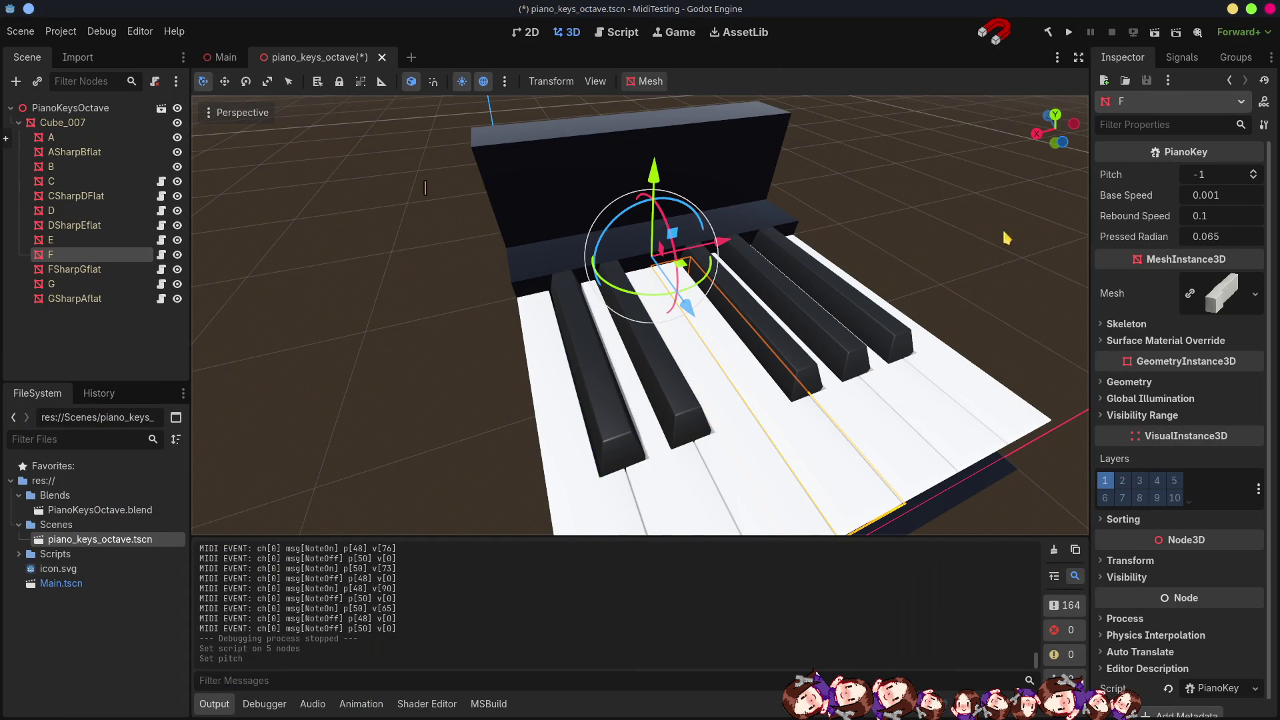
pyautogui.click(1226, 177)
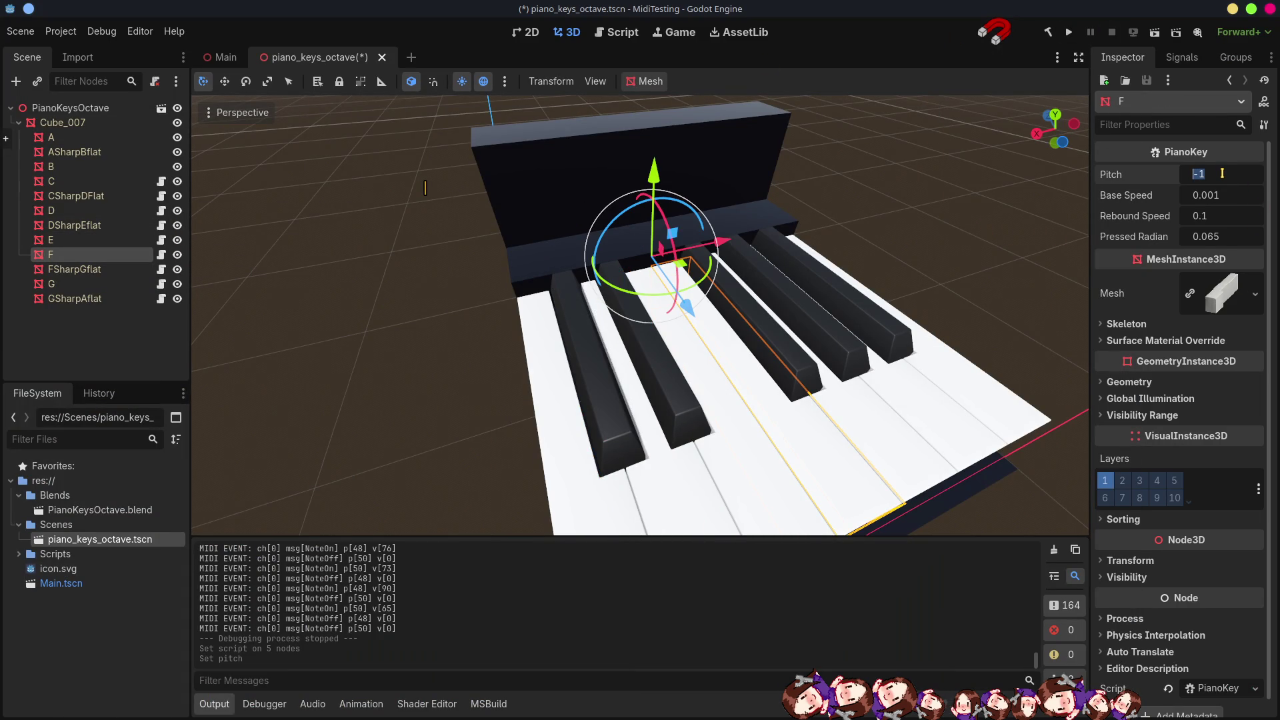
pyautogui.write('53')
pyautogui.press('Return')
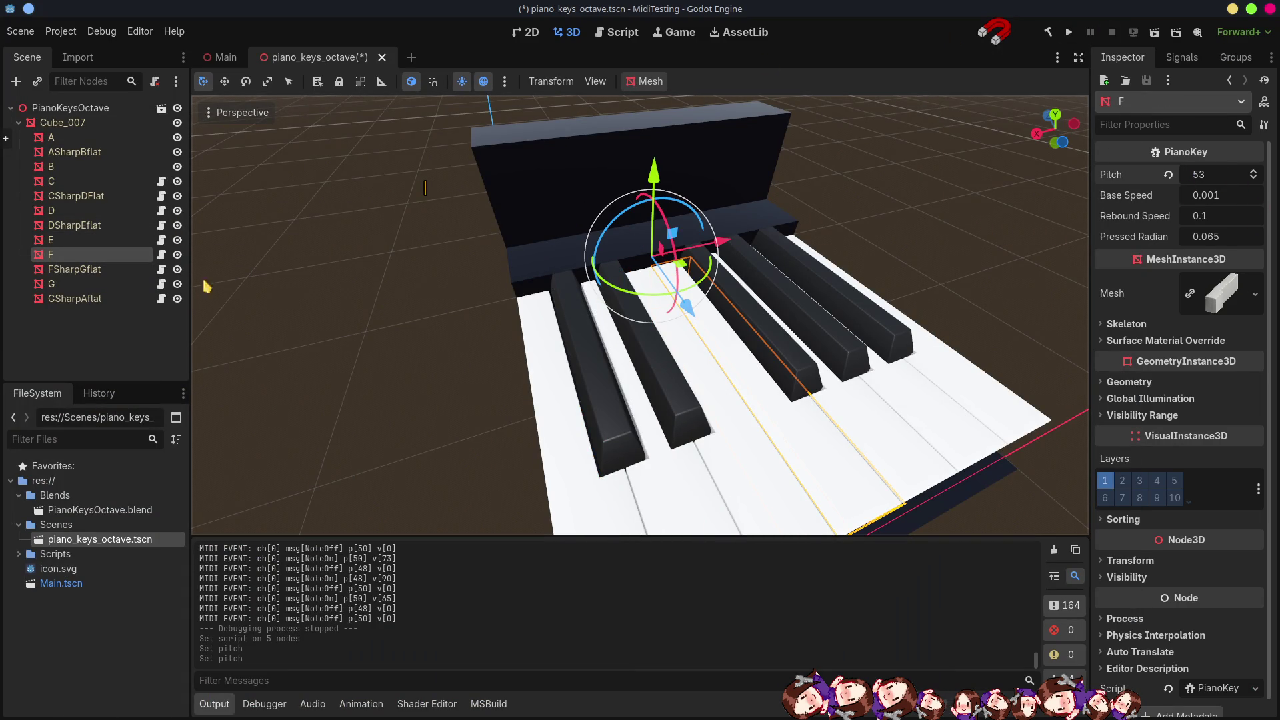
pyautogui.click(95, 270)
pyautogui.click(1216, 176)
pyautogui.write('54')
pyautogui.press('Return')
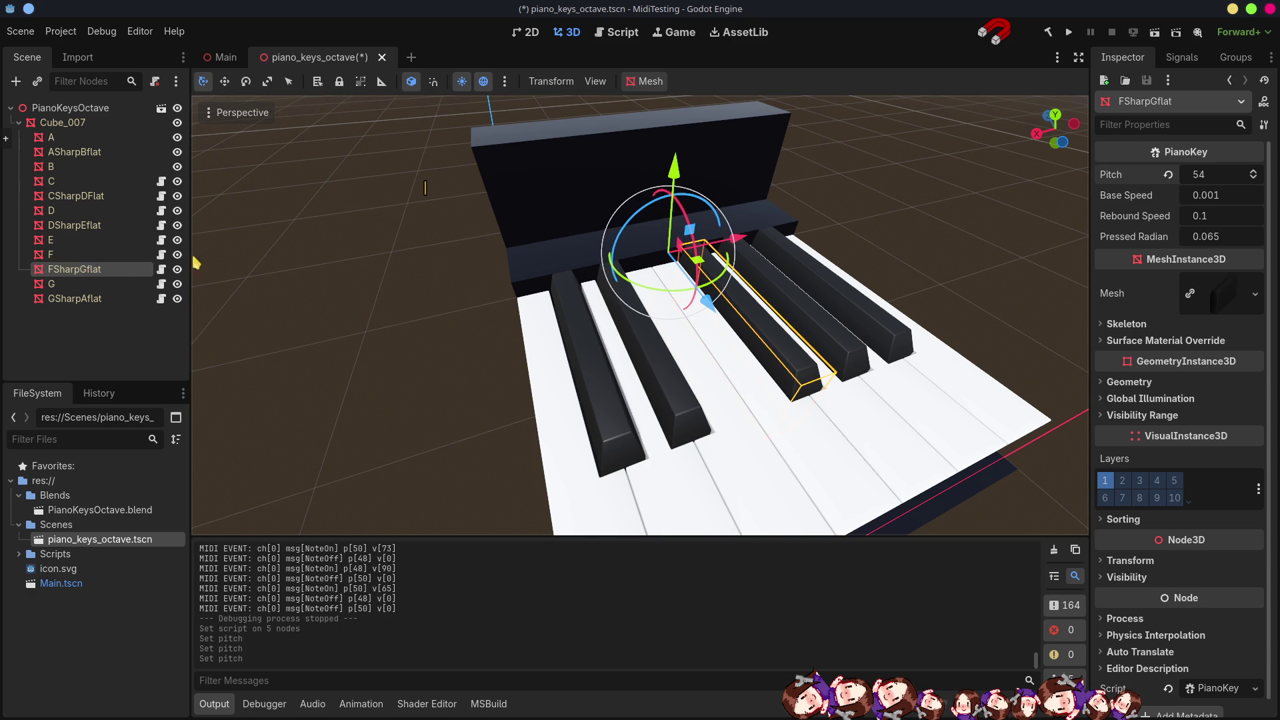
# Set Pitch to 55 on G and 56 on GSharpAflat, then save the scene.
pyautogui.click(95, 284)
pyautogui.click(1211, 178)
pyautogui.press('Return')
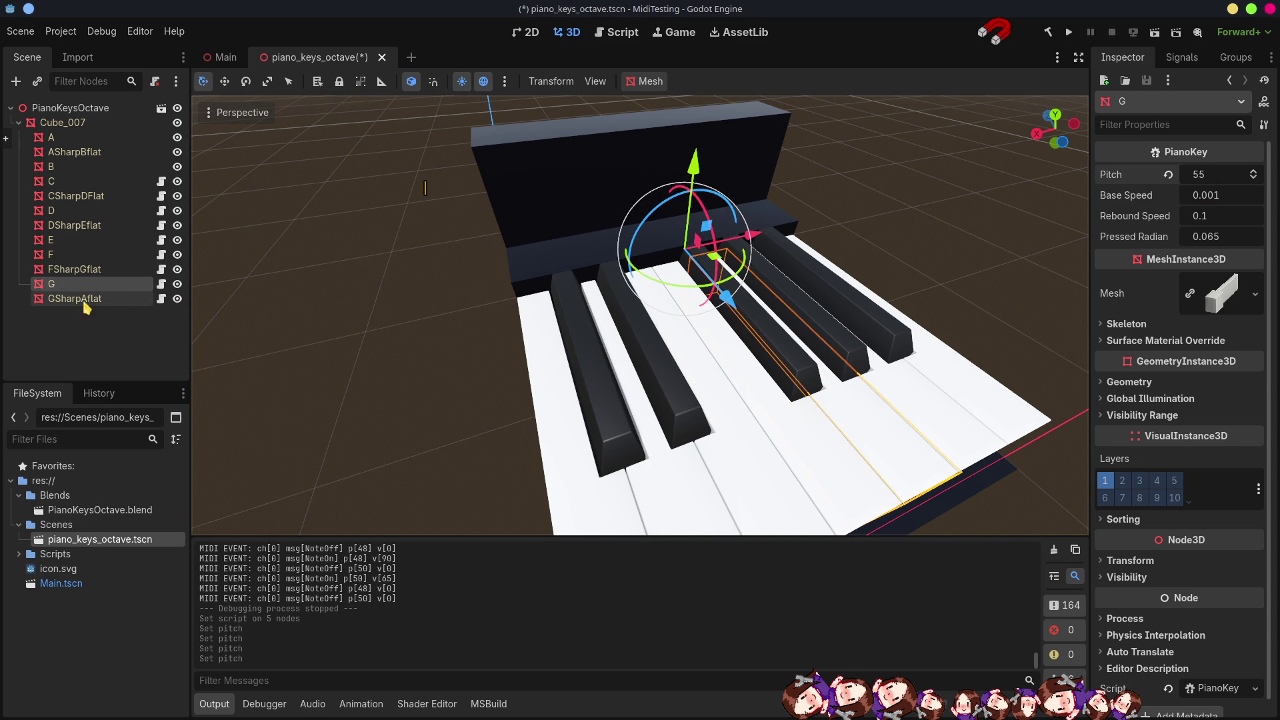
pyautogui.click(86, 298)
pyautogui.click(1217, 177)
pyautogui.write('5')
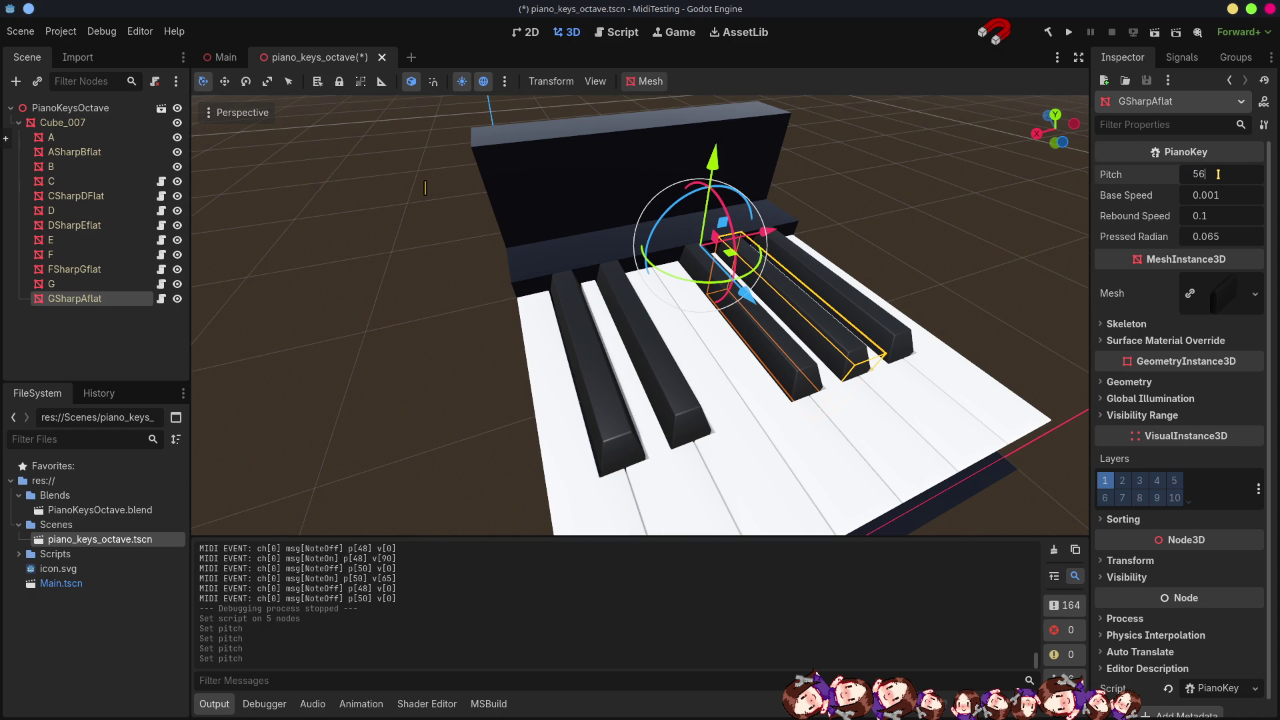
pyautogui.press('Return')
pyautogui.click(79, 356)
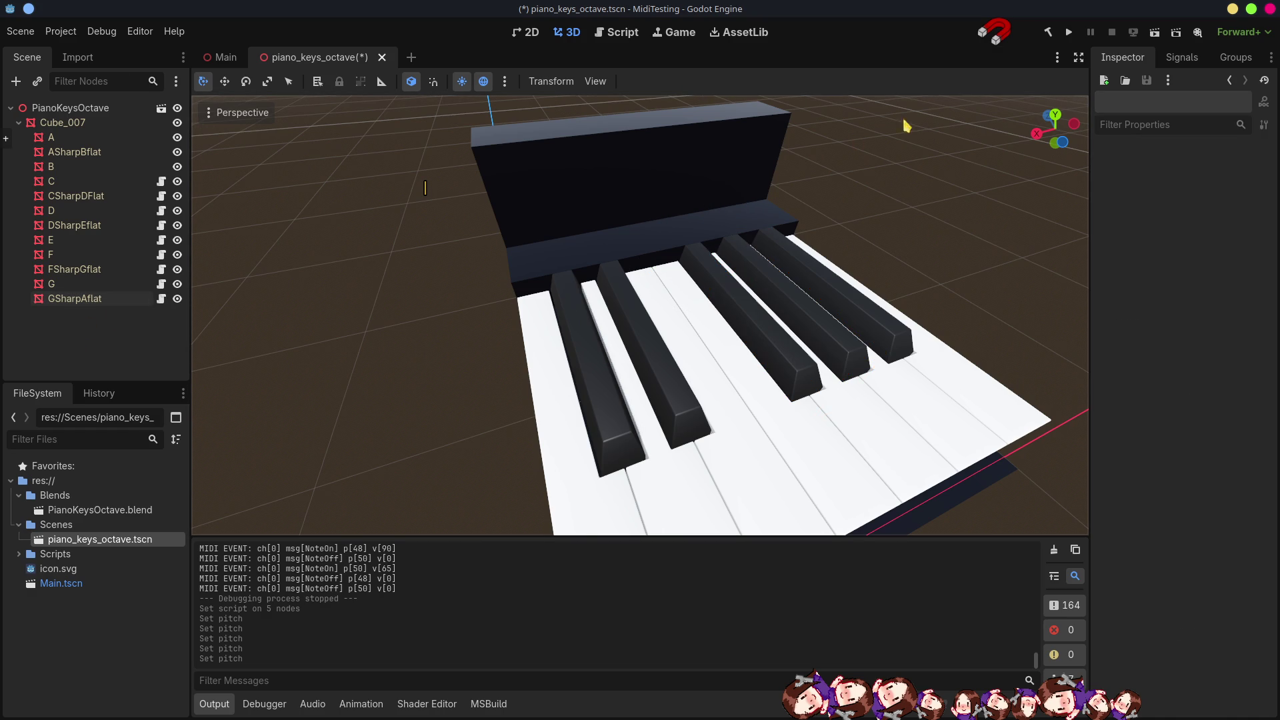
pyautogui.hotkey('ctrl', 's')
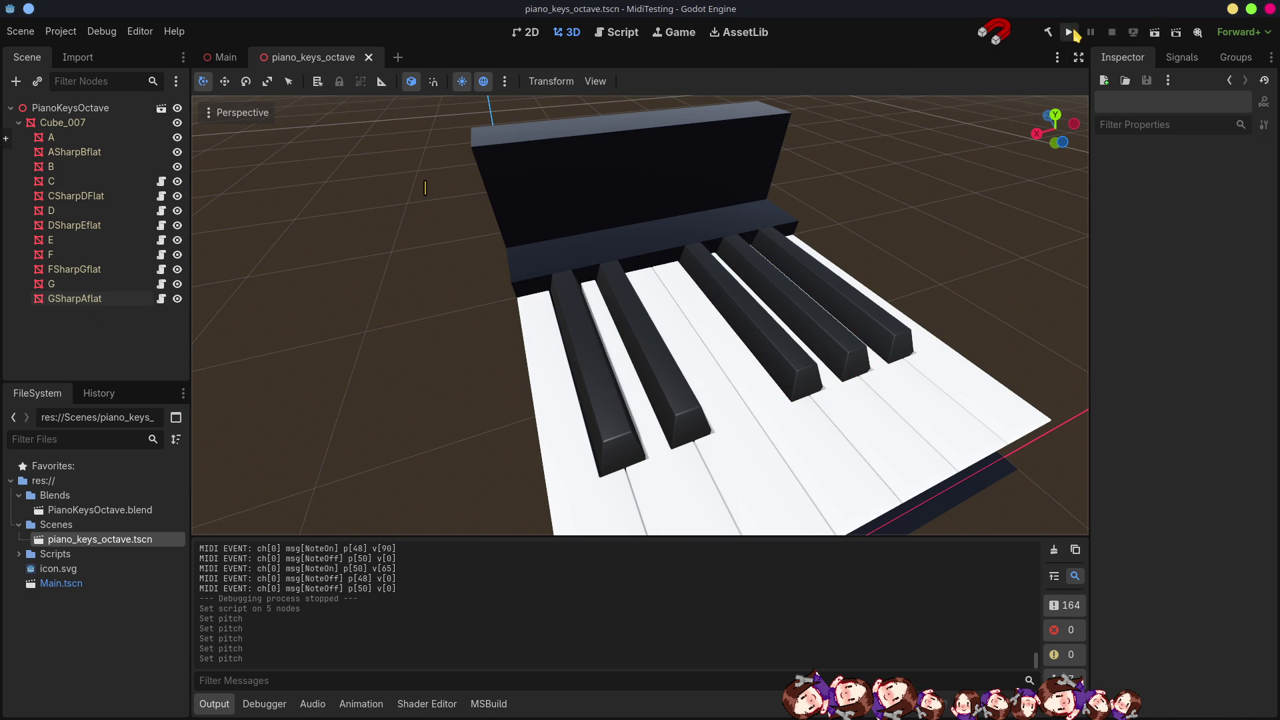
pyautogui.click(1069, 32)
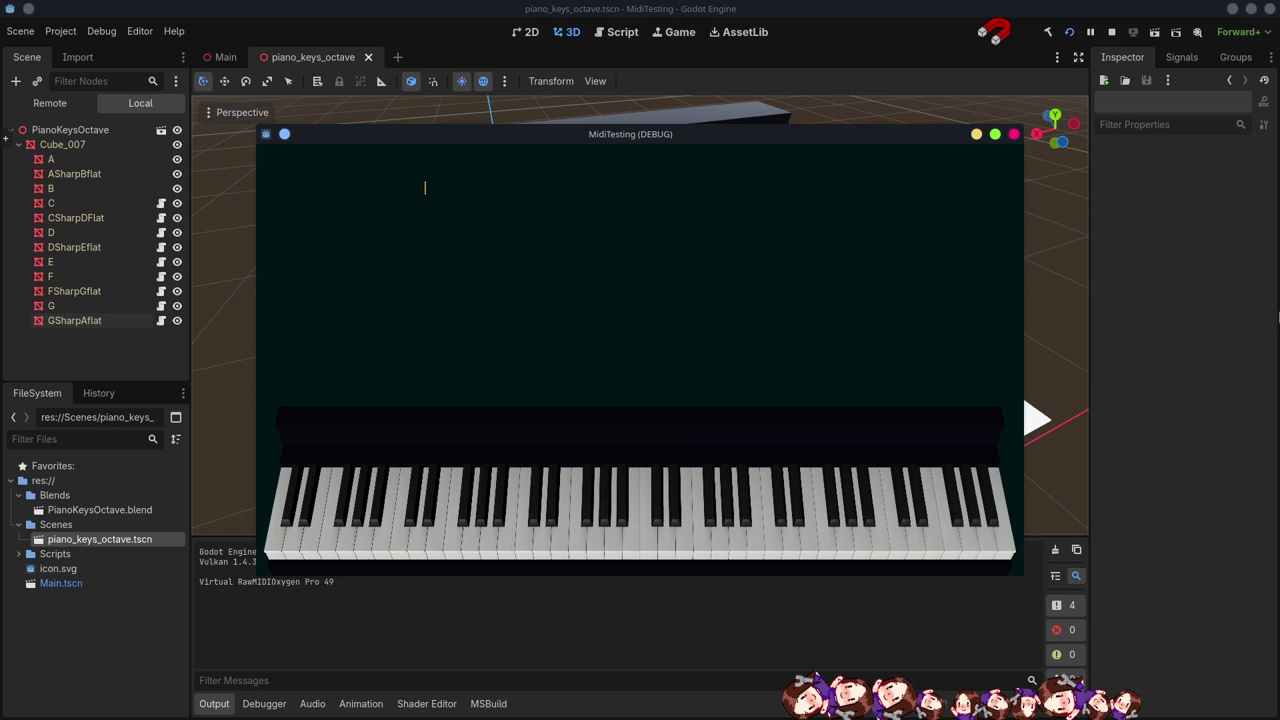
pyautogui.click(1015, 134)
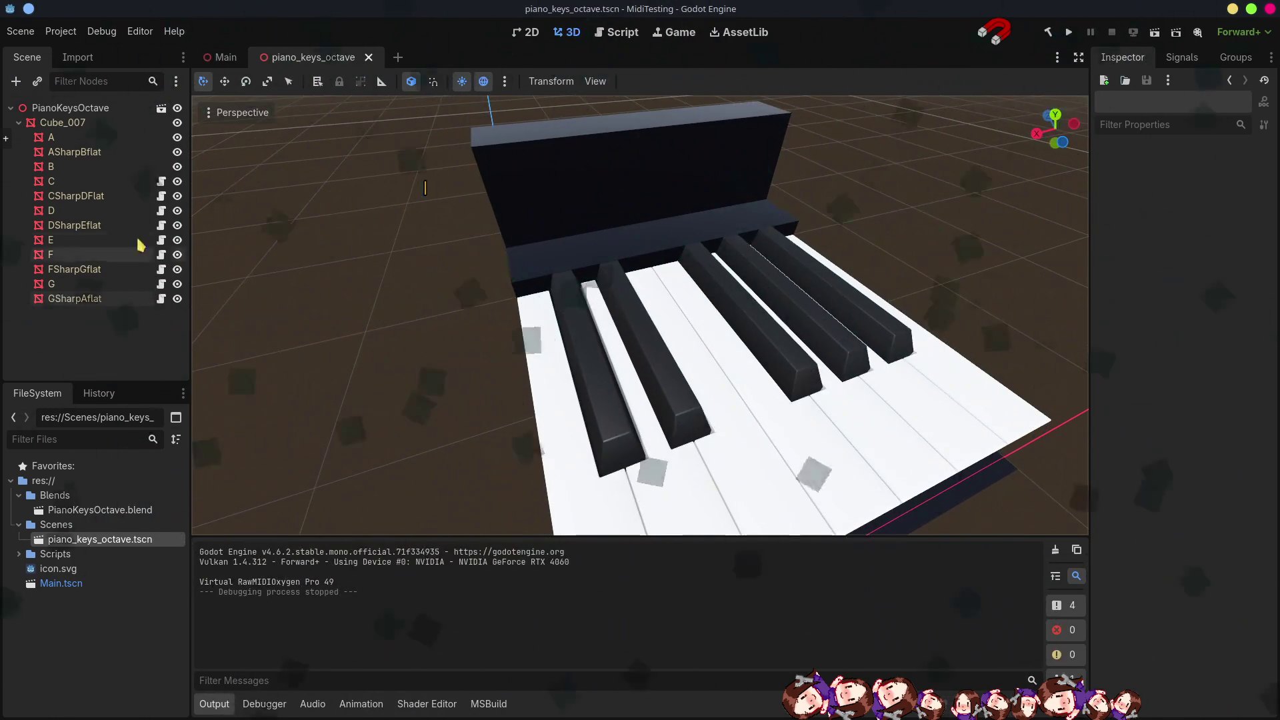
pyautogui.click(52, 182)
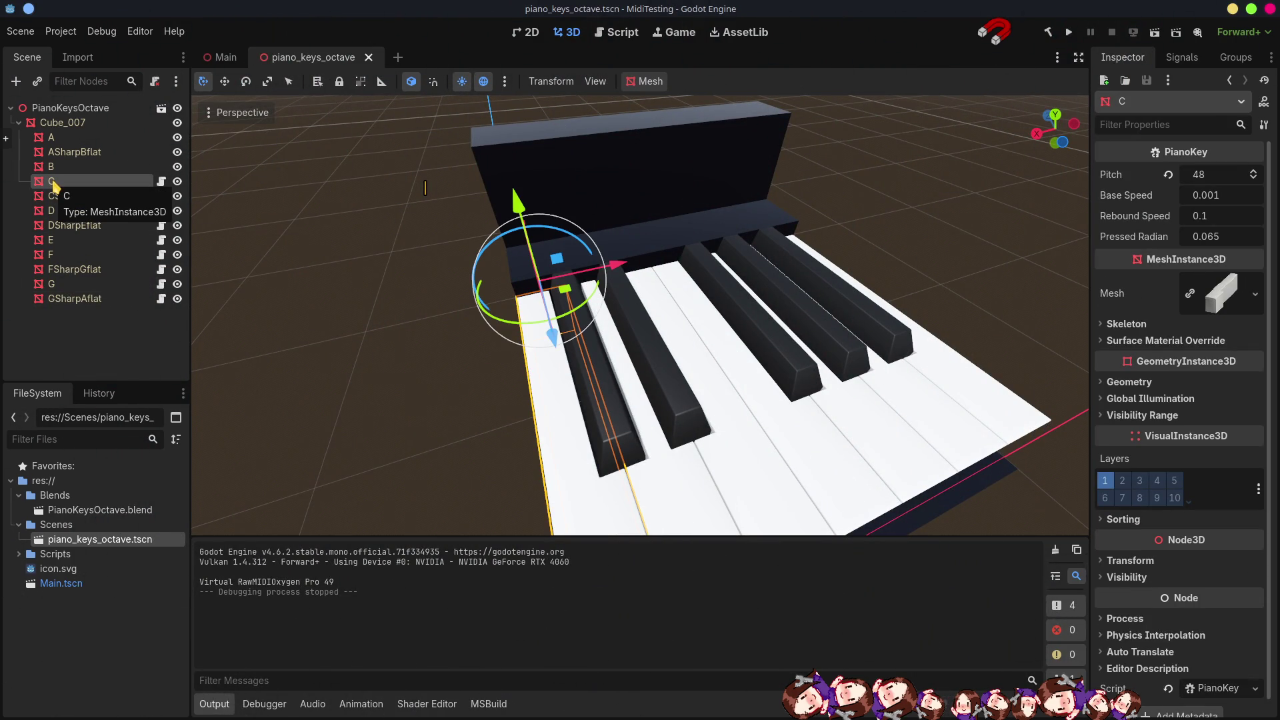
pyautogui.scroll(-4, 668, 373)
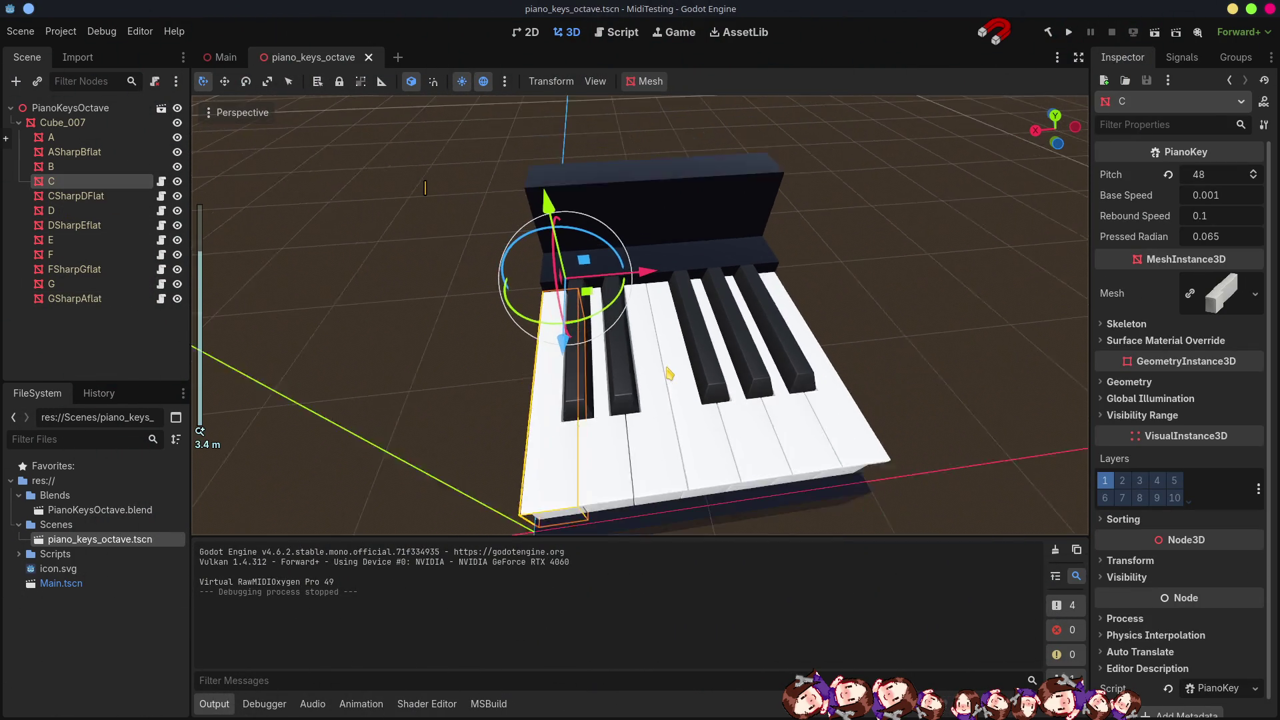
pyautogui.moveTo(669, 374); pyautogui.dragTo(545, 393)
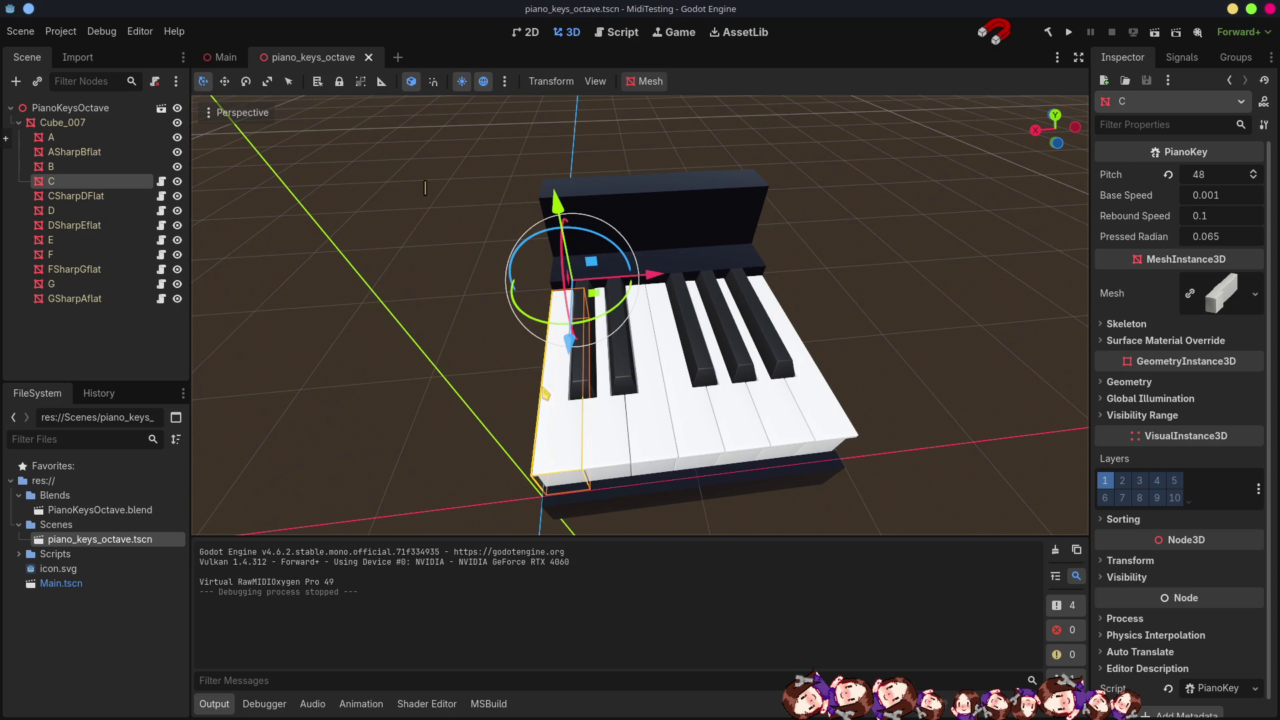
pyautogui.click(581, 387)
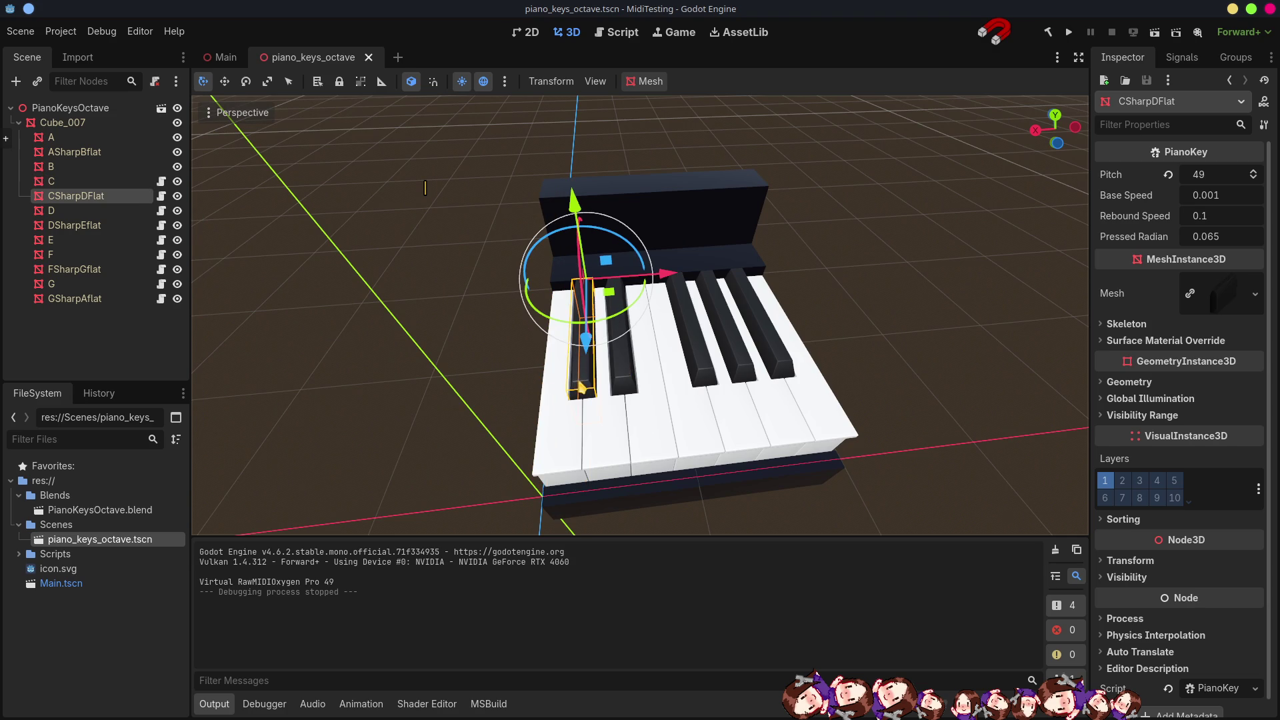
pyautogui.click(613, 438)
pyautogui.click(631, 372)
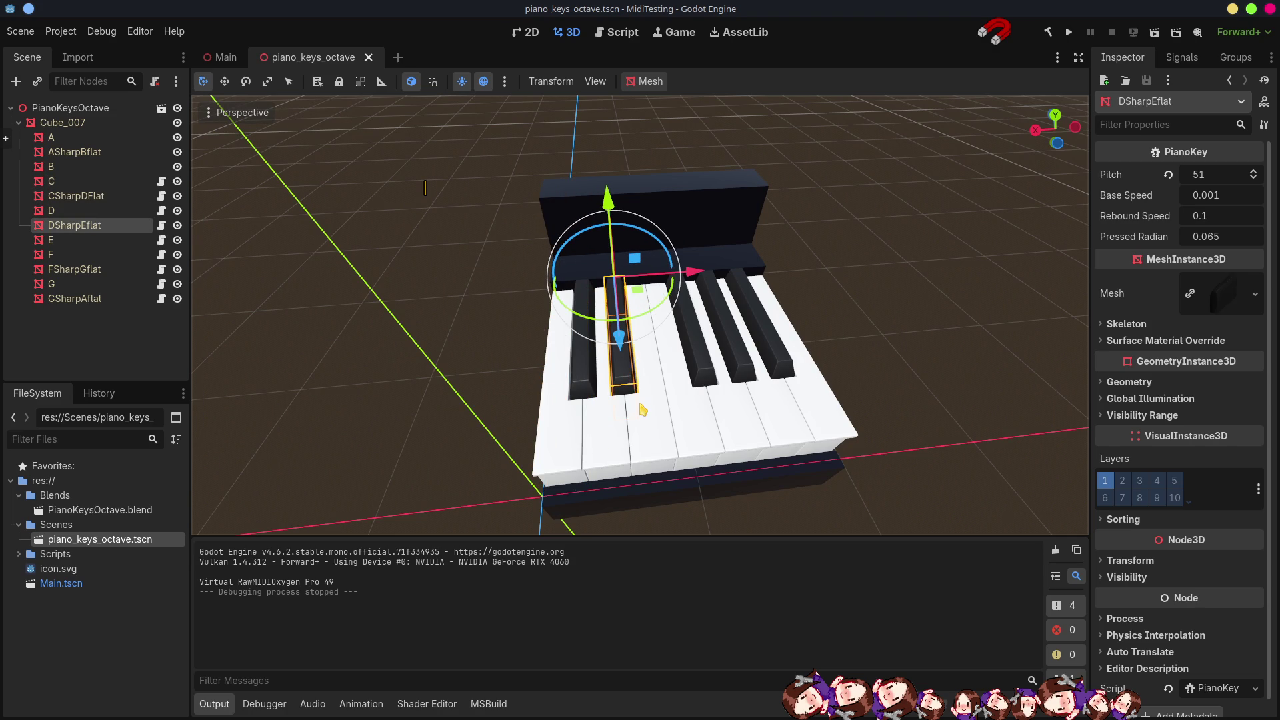
pyautogui.click(646, 432)
pyautogui.click(700, 432)
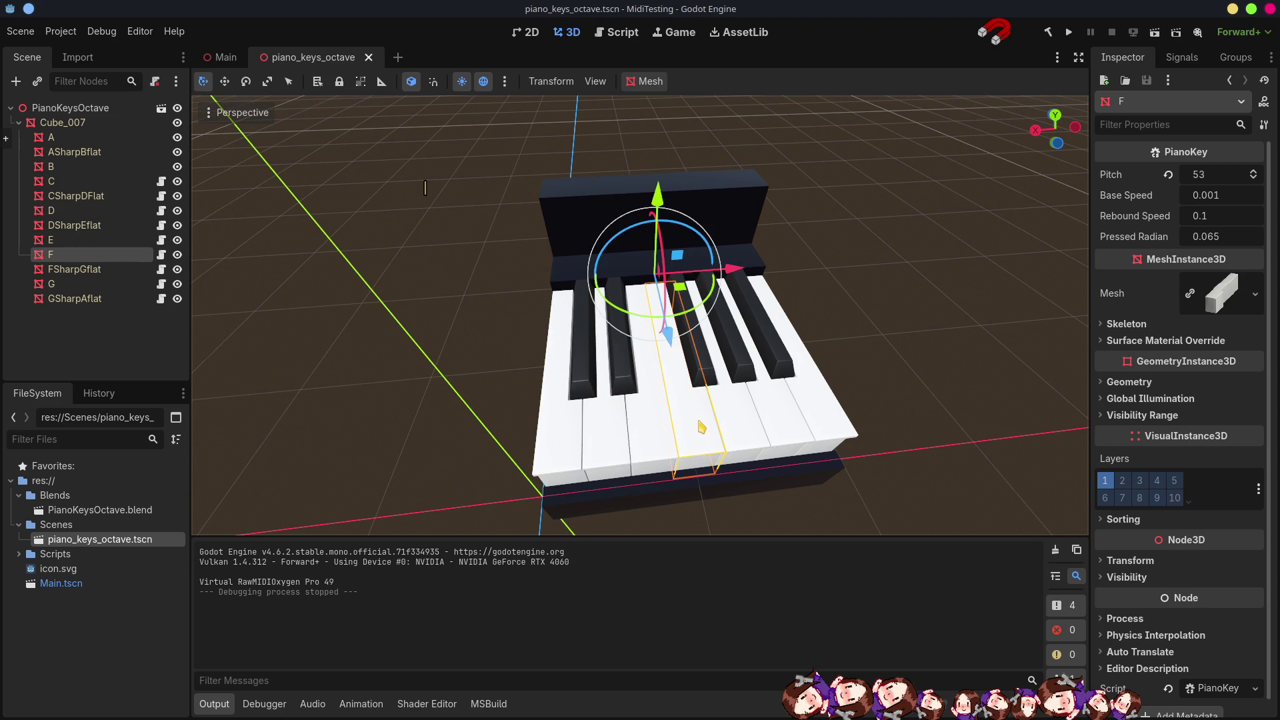
pyautogui.click(710, 371)
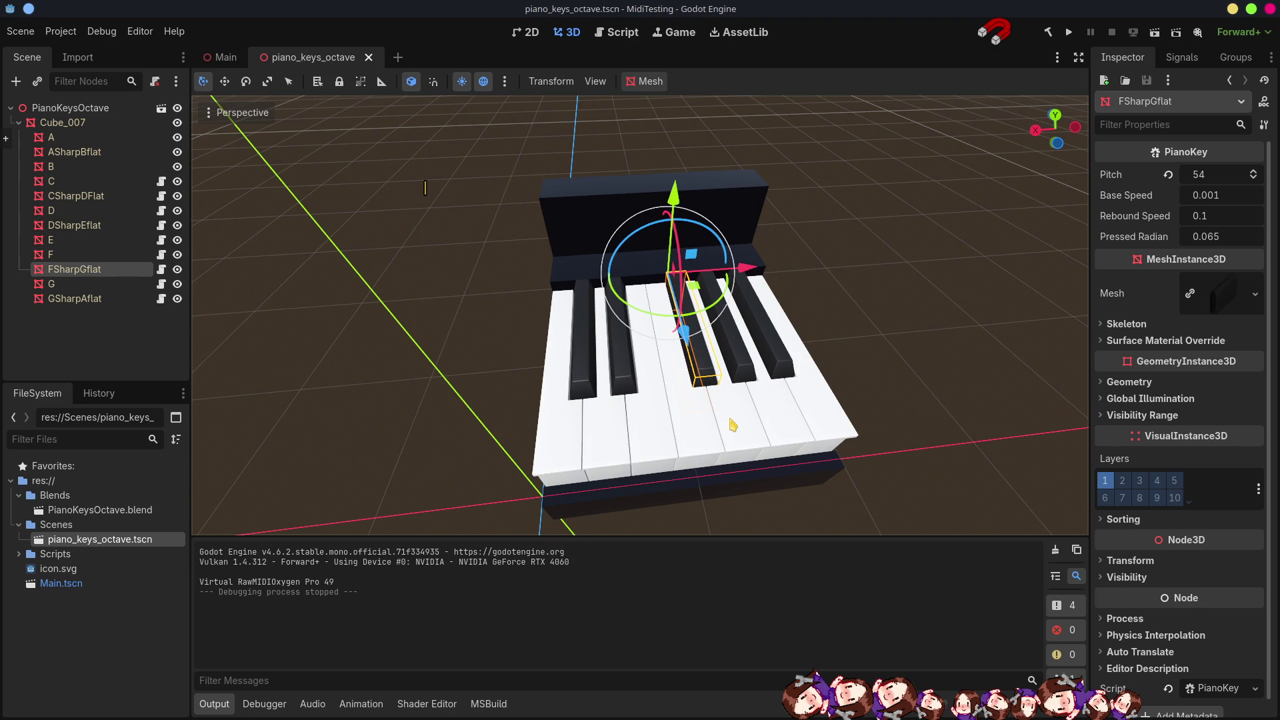
pyautogui.click(728, 419)
pyautogui.click(745, 365)
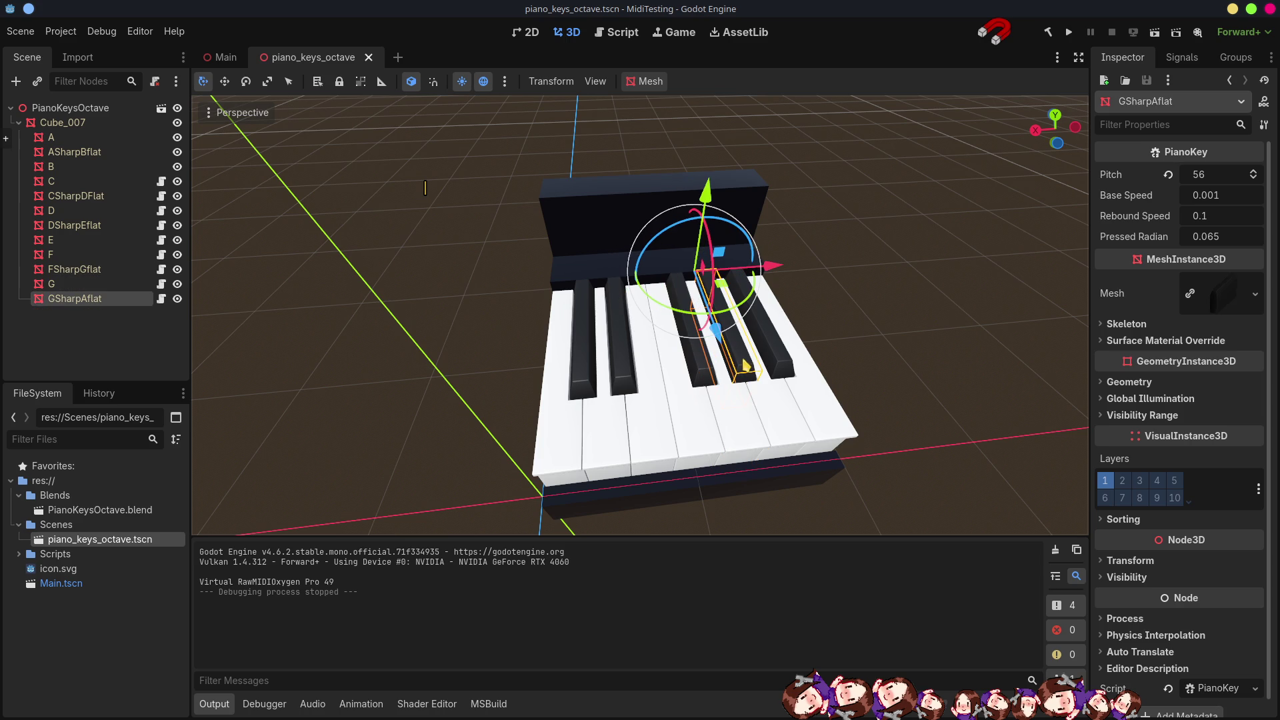
pyautogui.click(768, 400)
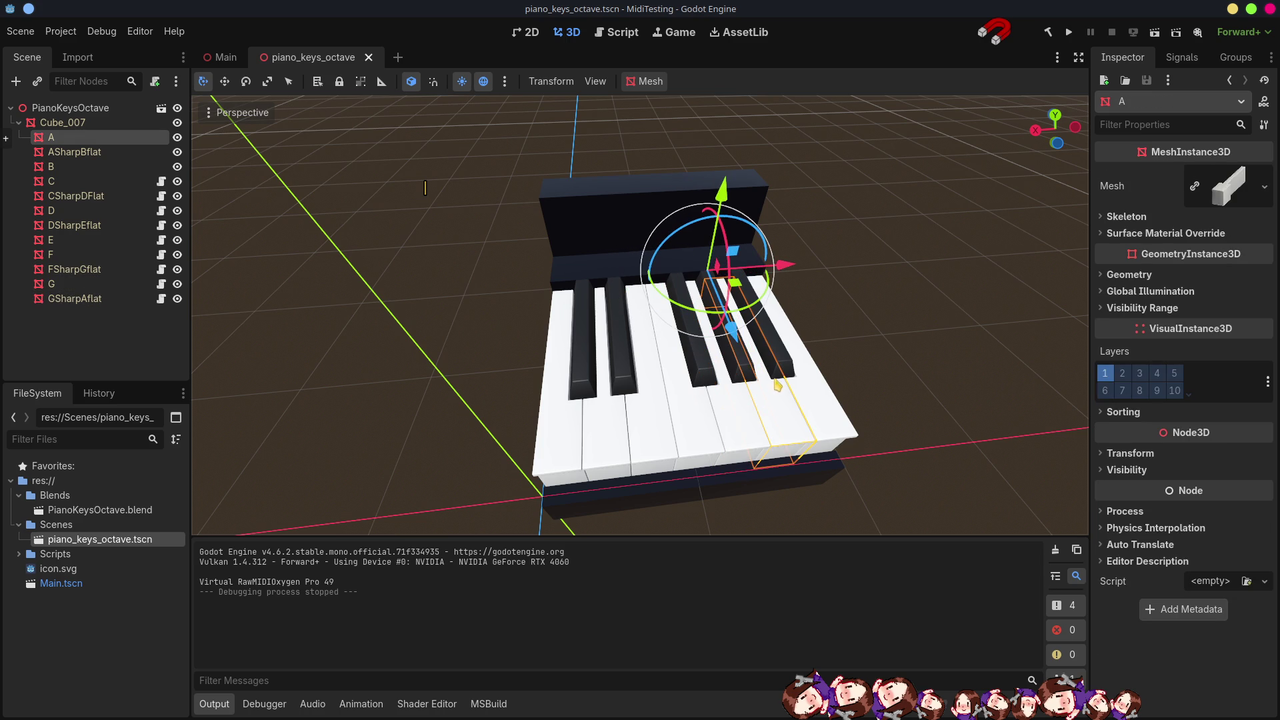
pyautogui.click(786, 362)
pyautogui.click(824, 414)
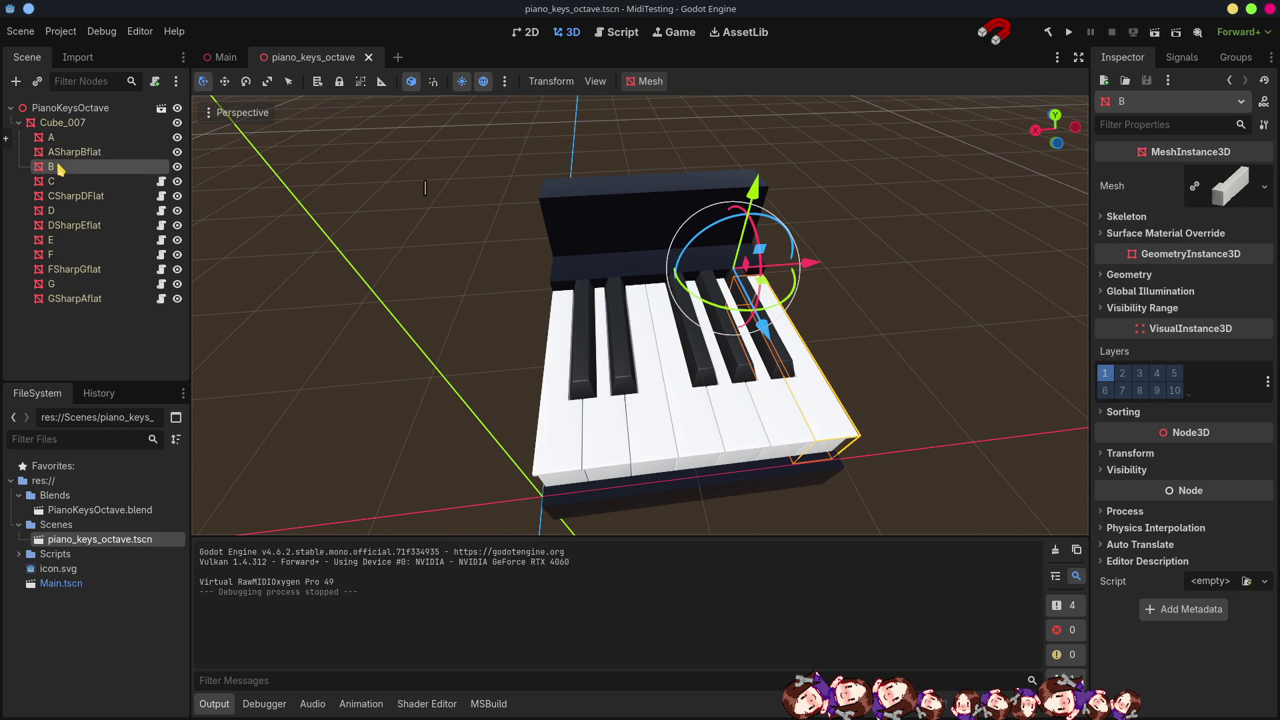
pyautogui.click(59, 138)
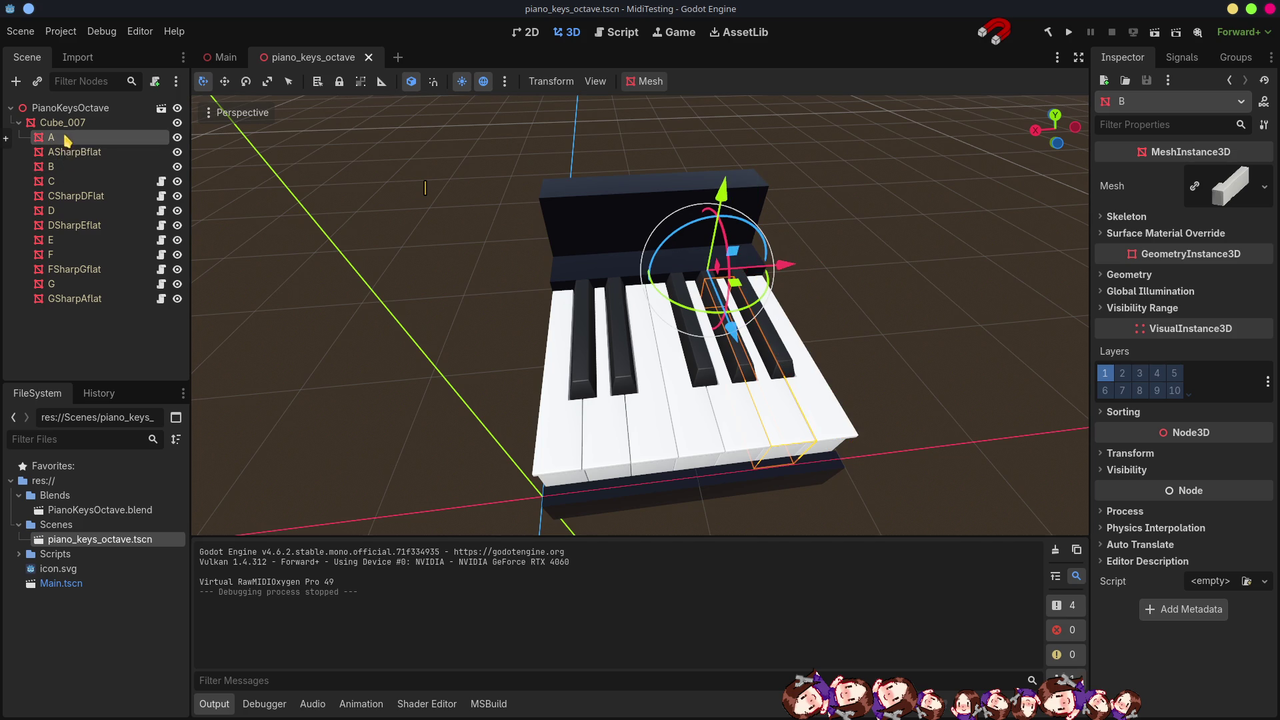
pyautogui.keyDown('shift'); pyautogui.click(74, 167); pyautogui.keyUp('shift')
# Attach PianoKey.cs to the A, ASharpBflat and B keys.
pyautogui.rightClick(75, 168)
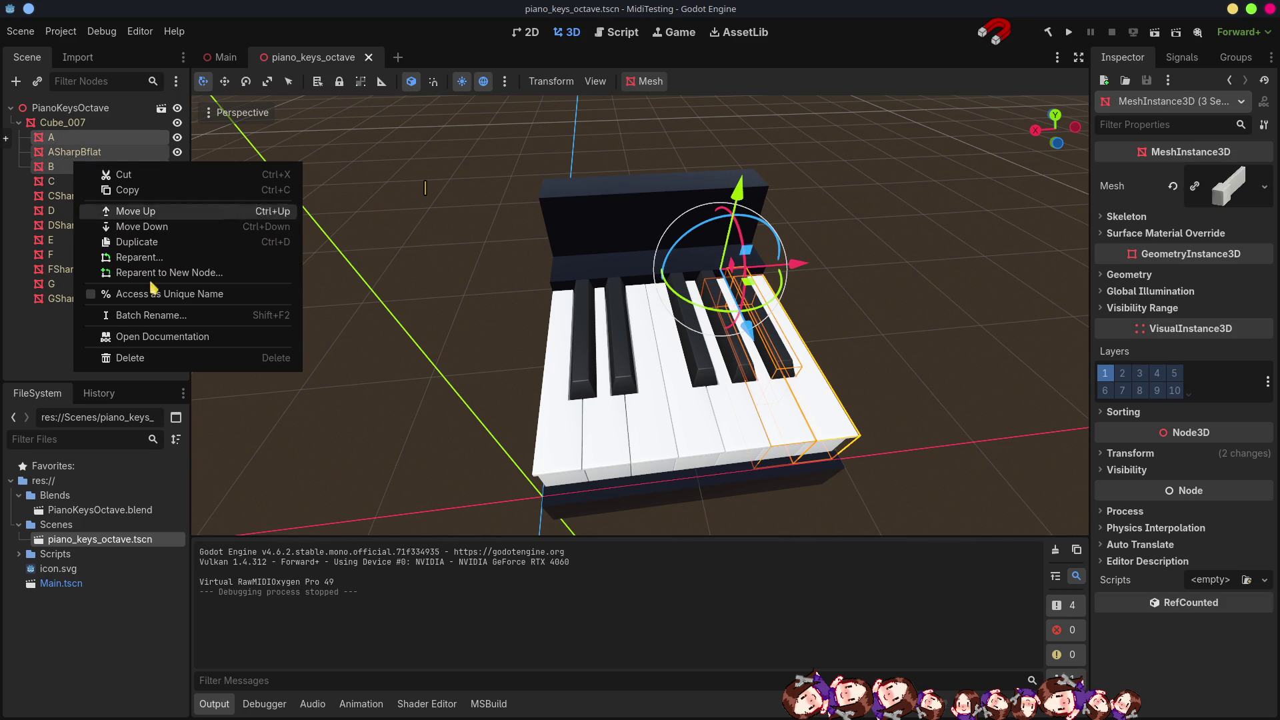
pyautogui.click(1264, 580)
pyautogui.click(1234, 664)
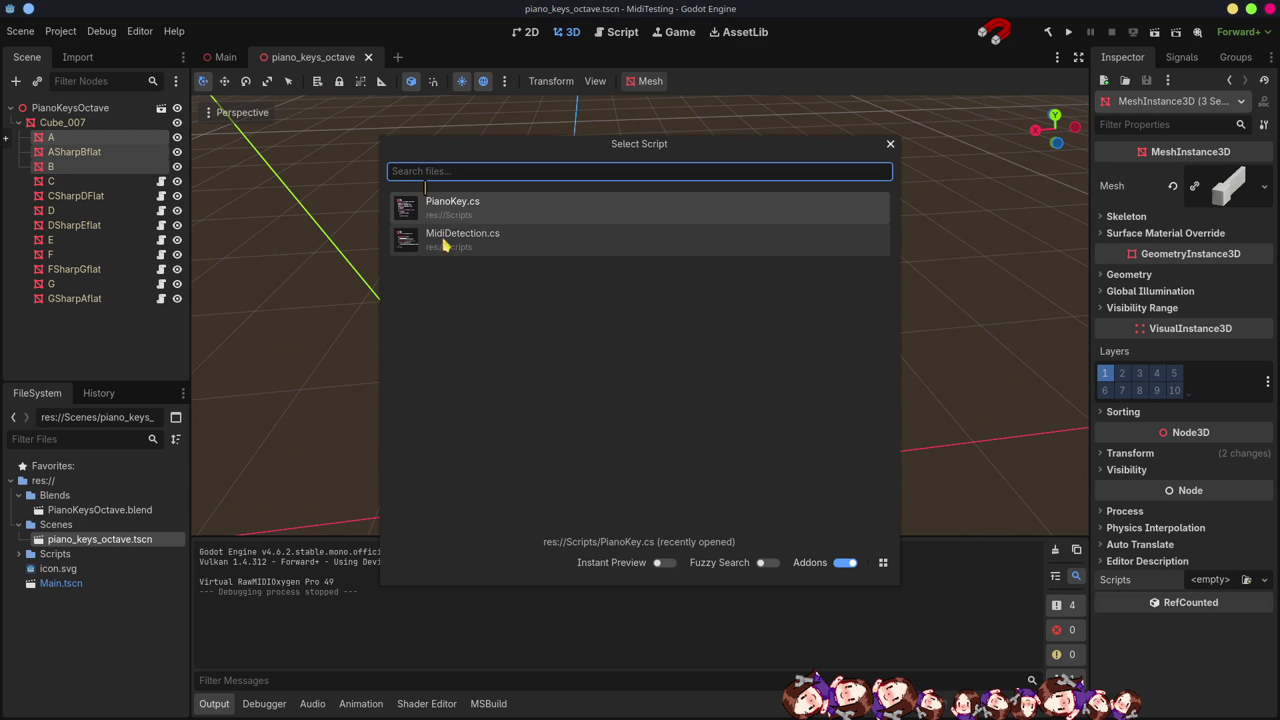
pyautogui.doubleClick(460, 208)
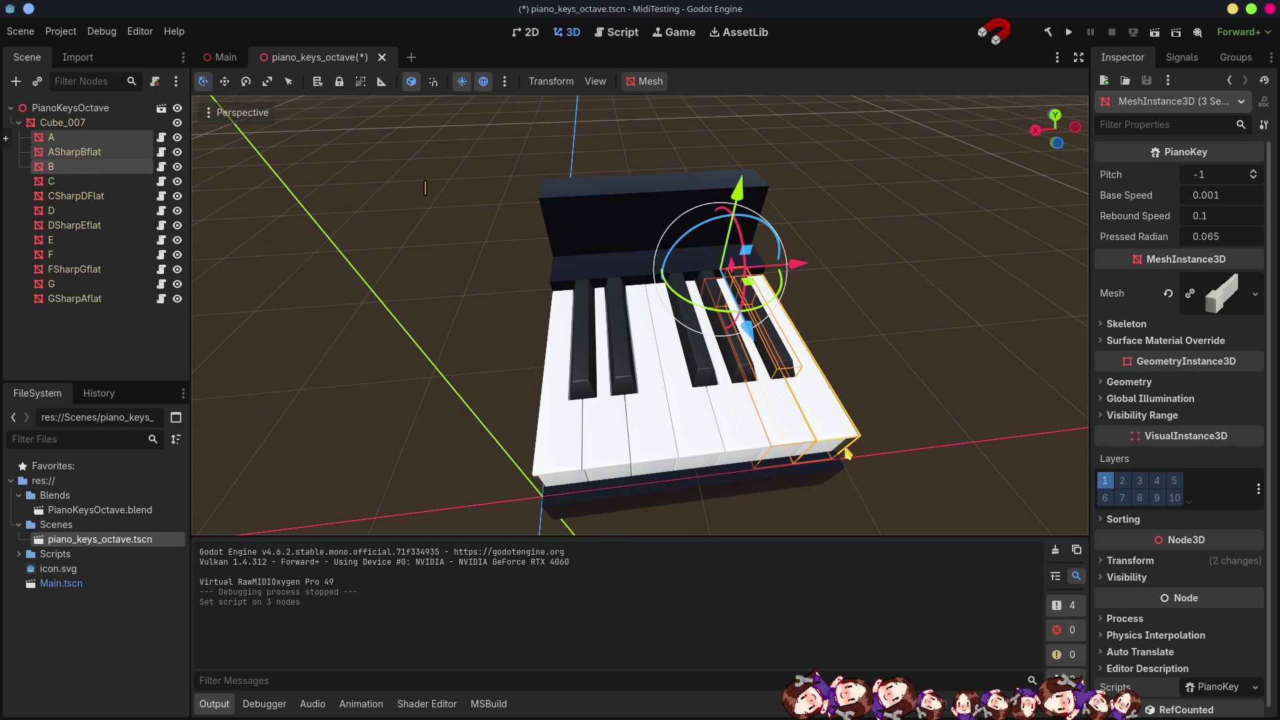
# Set the A key's Pitch to 57.
pyautogui.moveTo(785, 432); pyautogui.dragTo(712, 365)
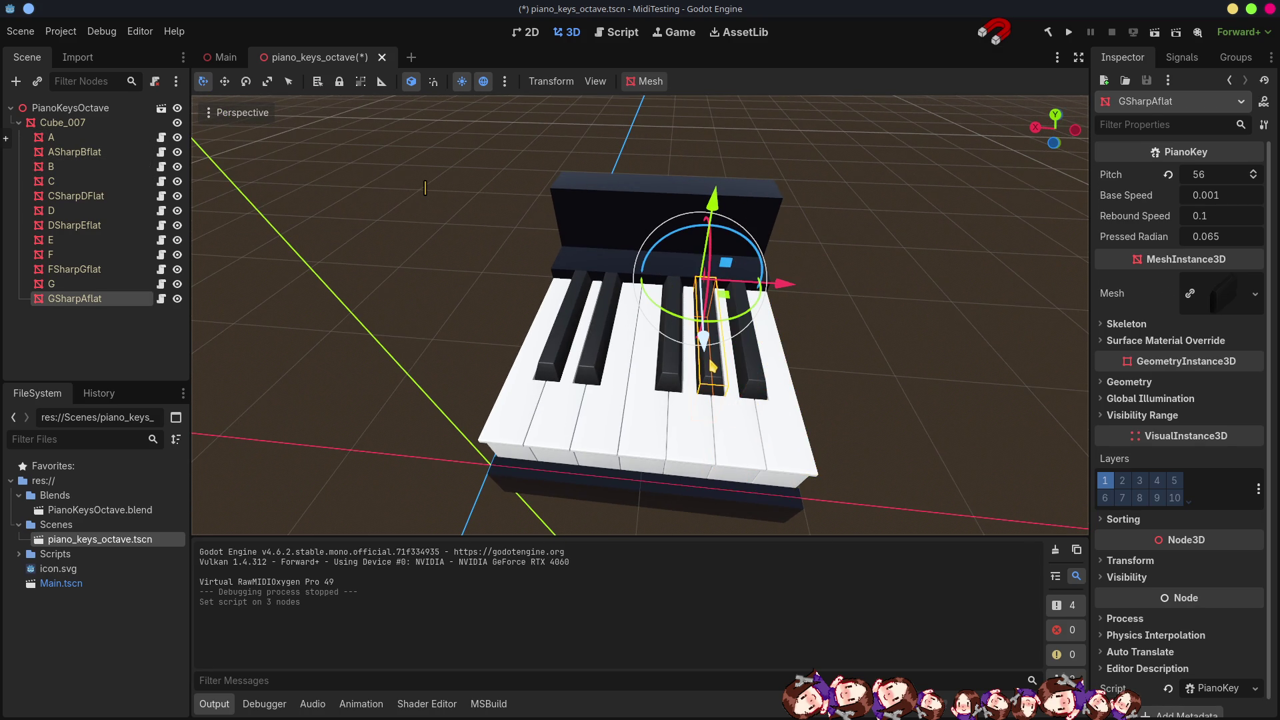
pyautogui.click(733, 424)
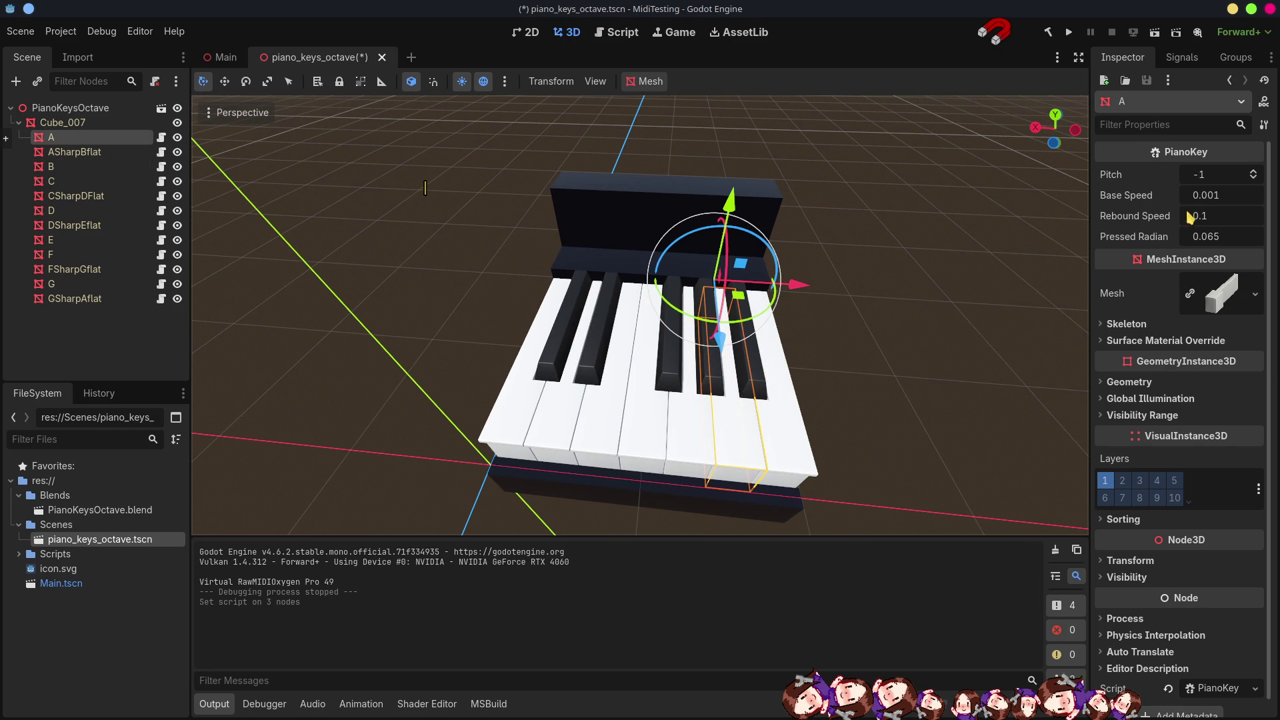
pyautogui.click(685, 437)
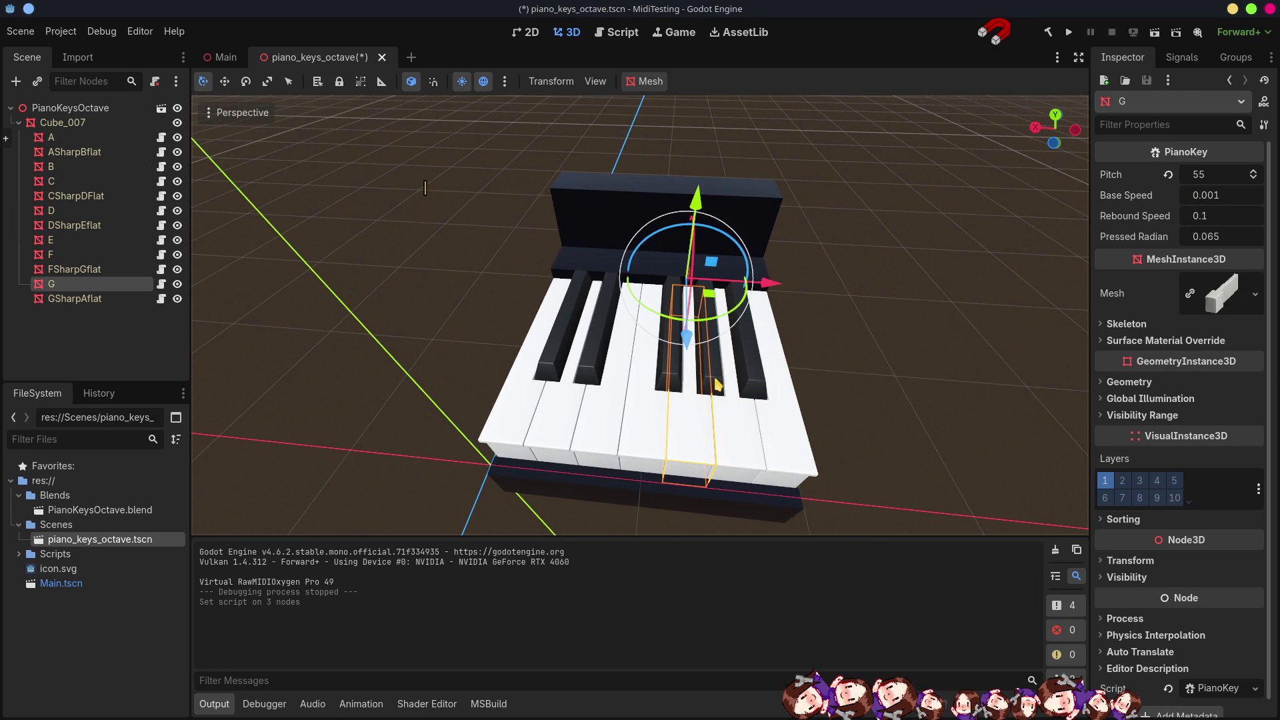
pyautogui.click(718, 381)
pyautogui.click(724, 437)
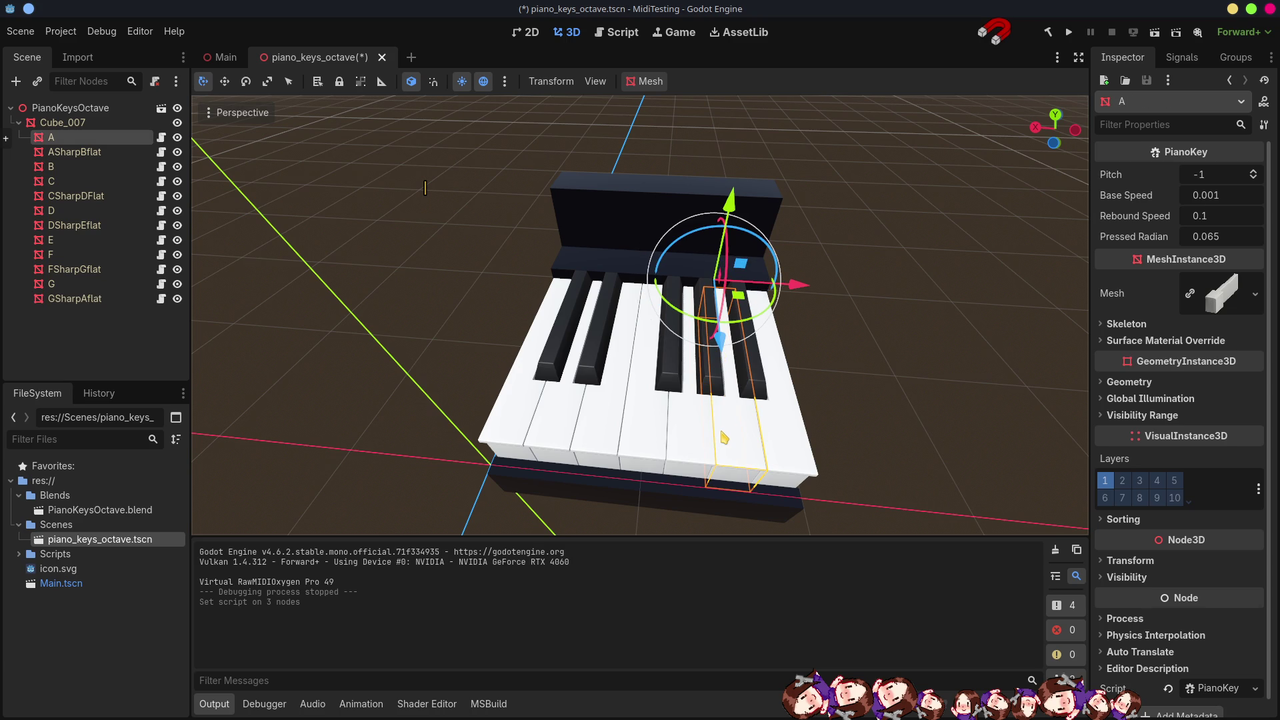
pyautogui.click(1213, 174)
pyautogui.write('57')
pyautogui.press('Return')
# Set Pitch to 58 on ASharpBflat and 59 on B, then save piano_keys_octave.
pyautogui.click(762, 386)
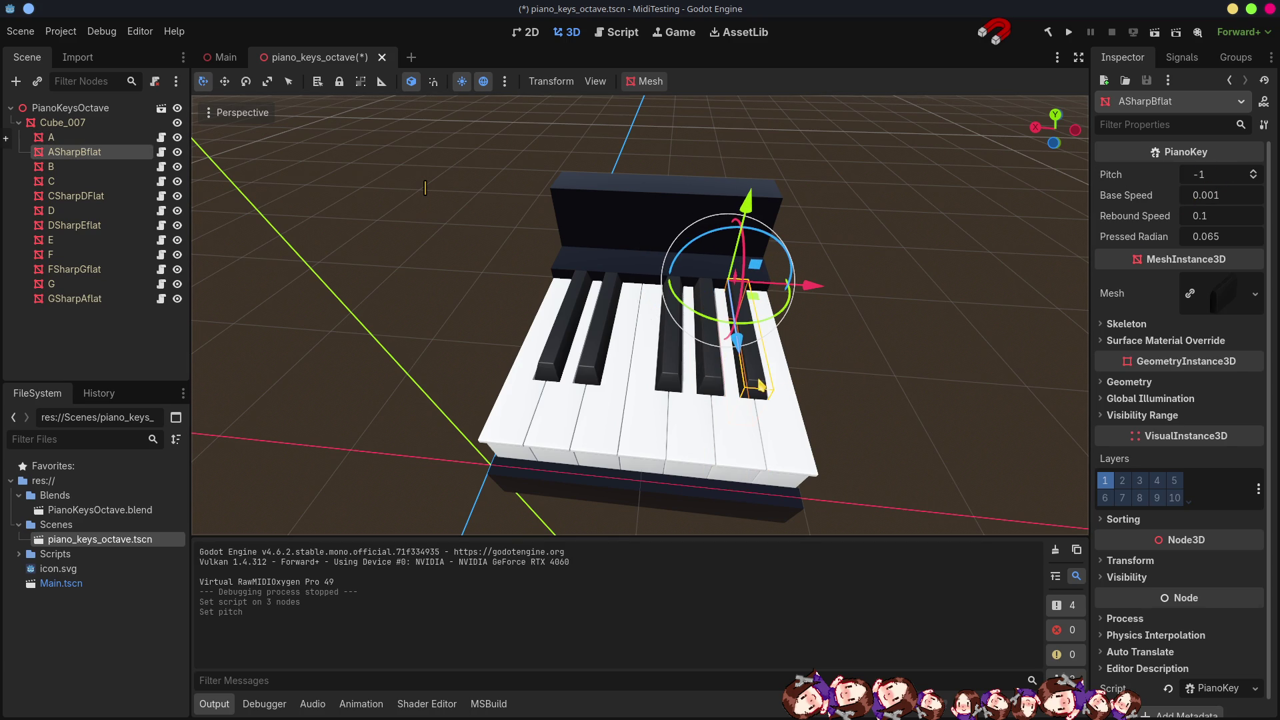
pyautogui.click(1214, 174)
pyautogui.write('58')
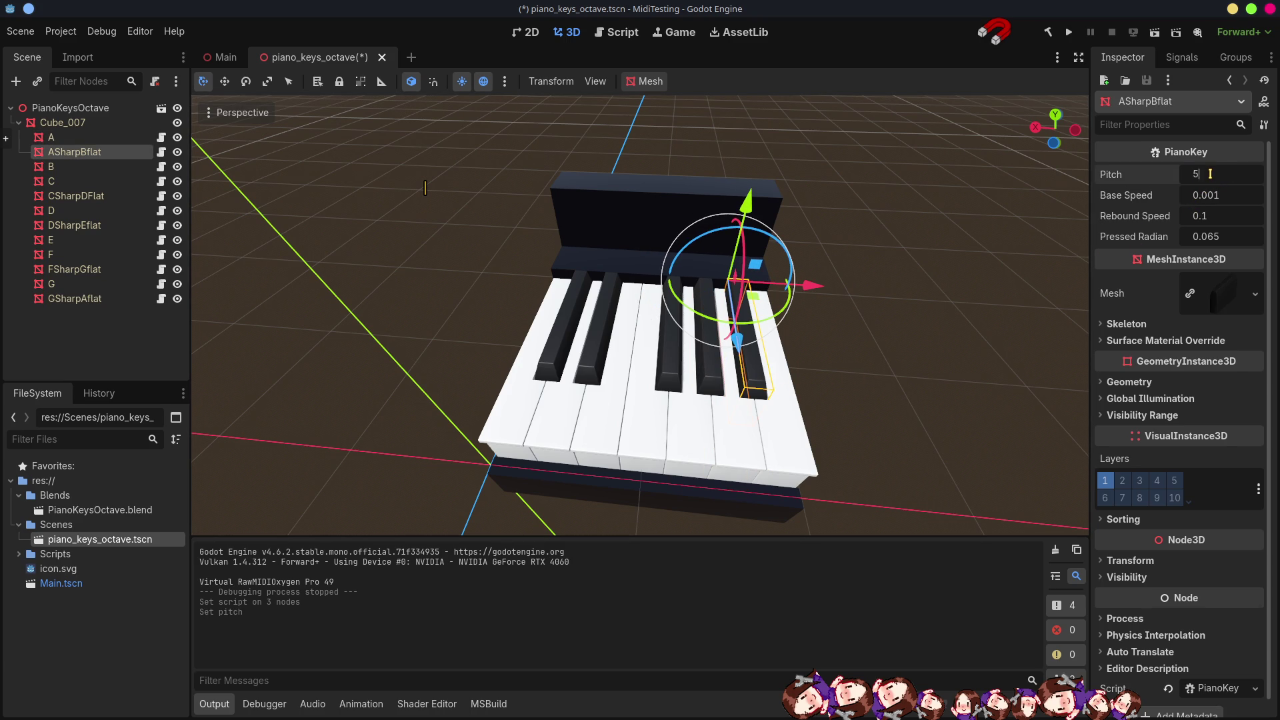
pyautogui.press('Return')
pyautogui.click(825, 416)
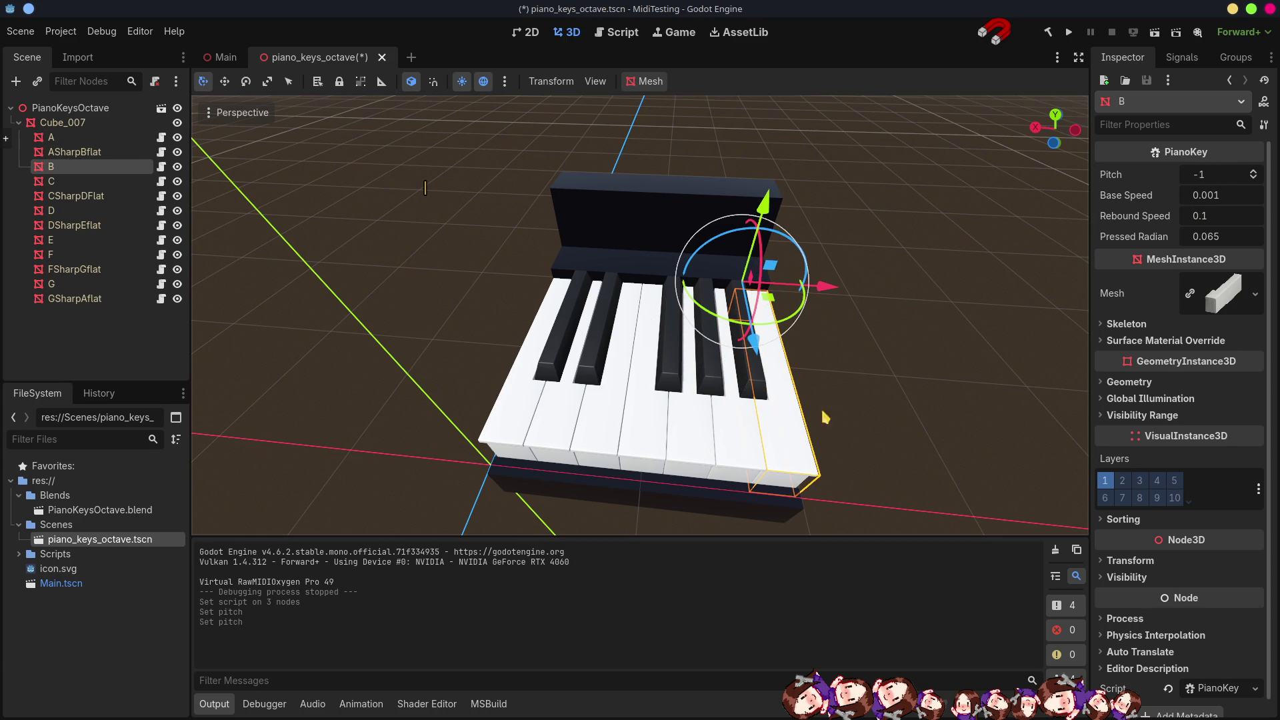
pyautogui.click(1212, 174)
pyautogui.write('59')
pyautogui.press('Return')
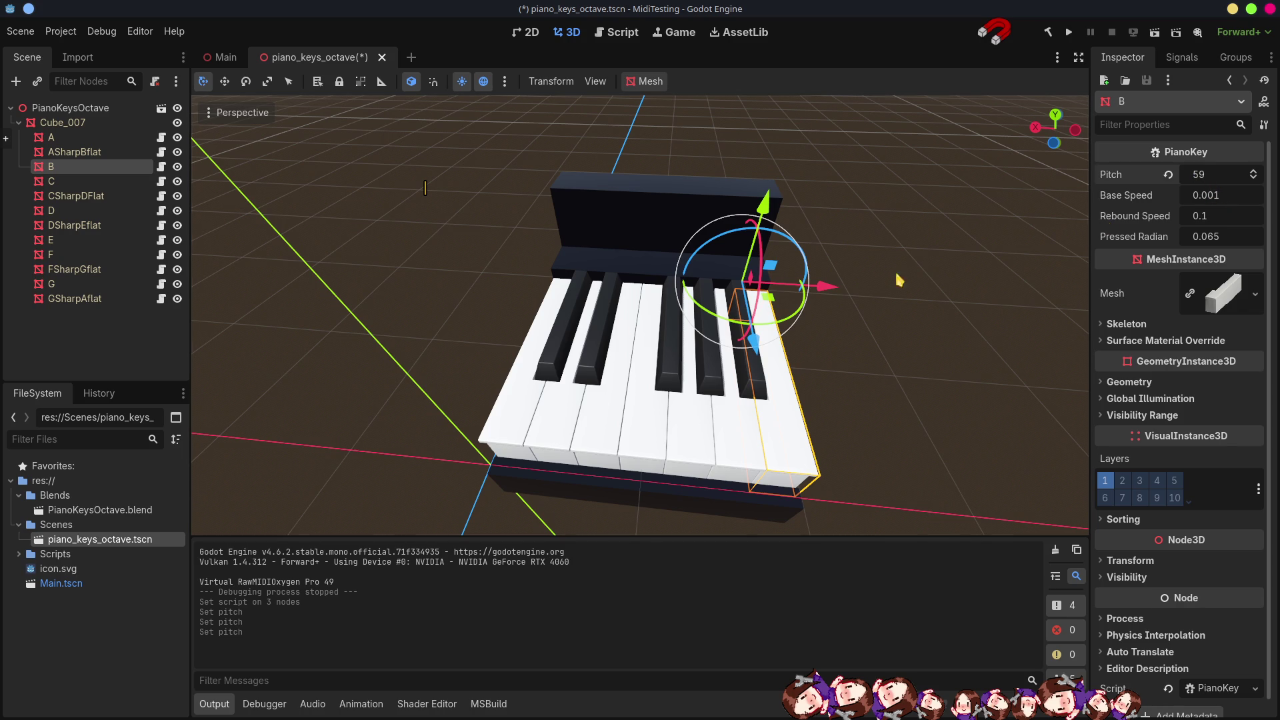
pyautogui.hotkey('ctrl', 's')
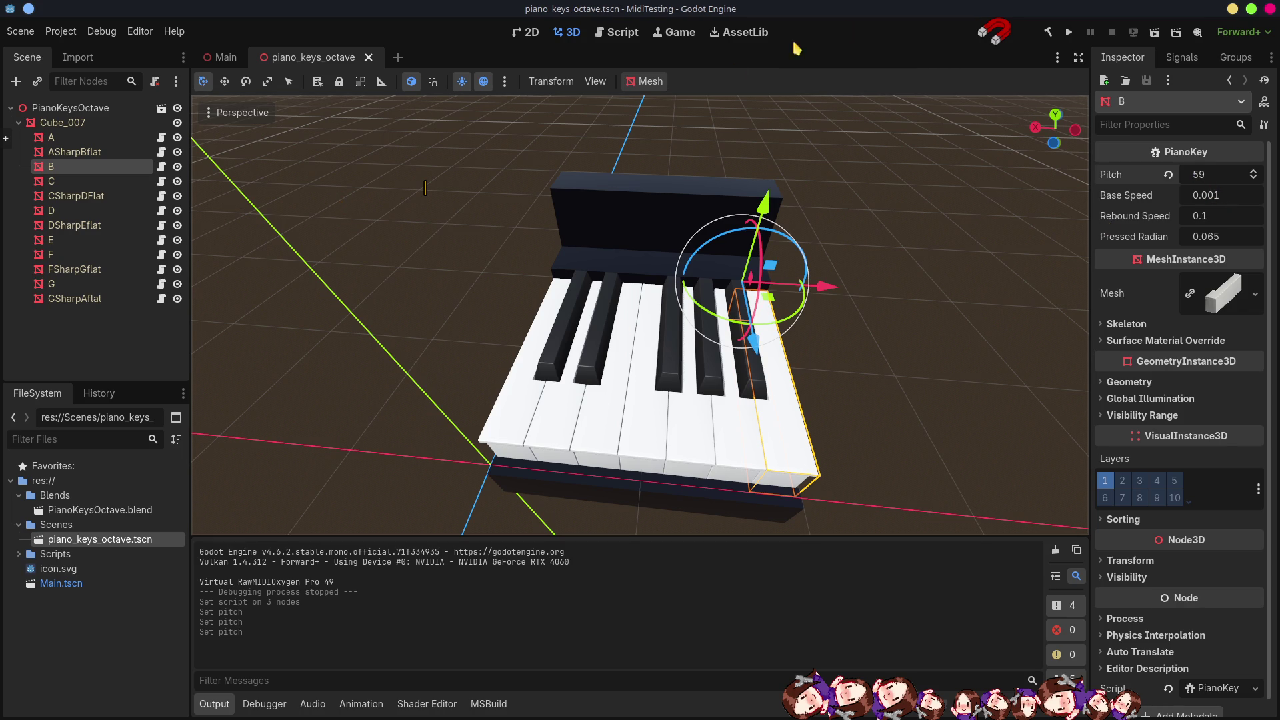
# Run the MidiTesting project and move its debug window showing the piano keyboard.
pyautogui.click(1069, 32)
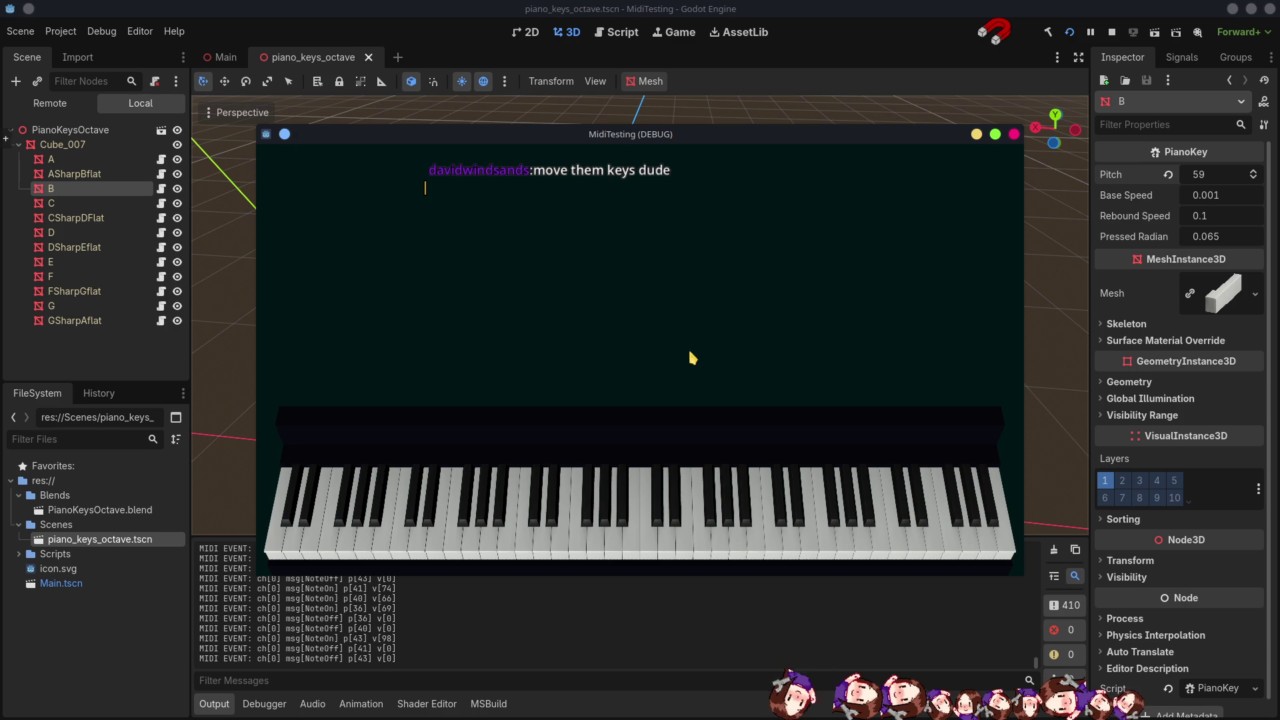
pyautogui.moveTo(657, 136)
pyautogui.mouseDown()
pyautogui.moveTo(612, 140)
pyautogui.moveTo(610, 153)
pyautogui.mouseUp()
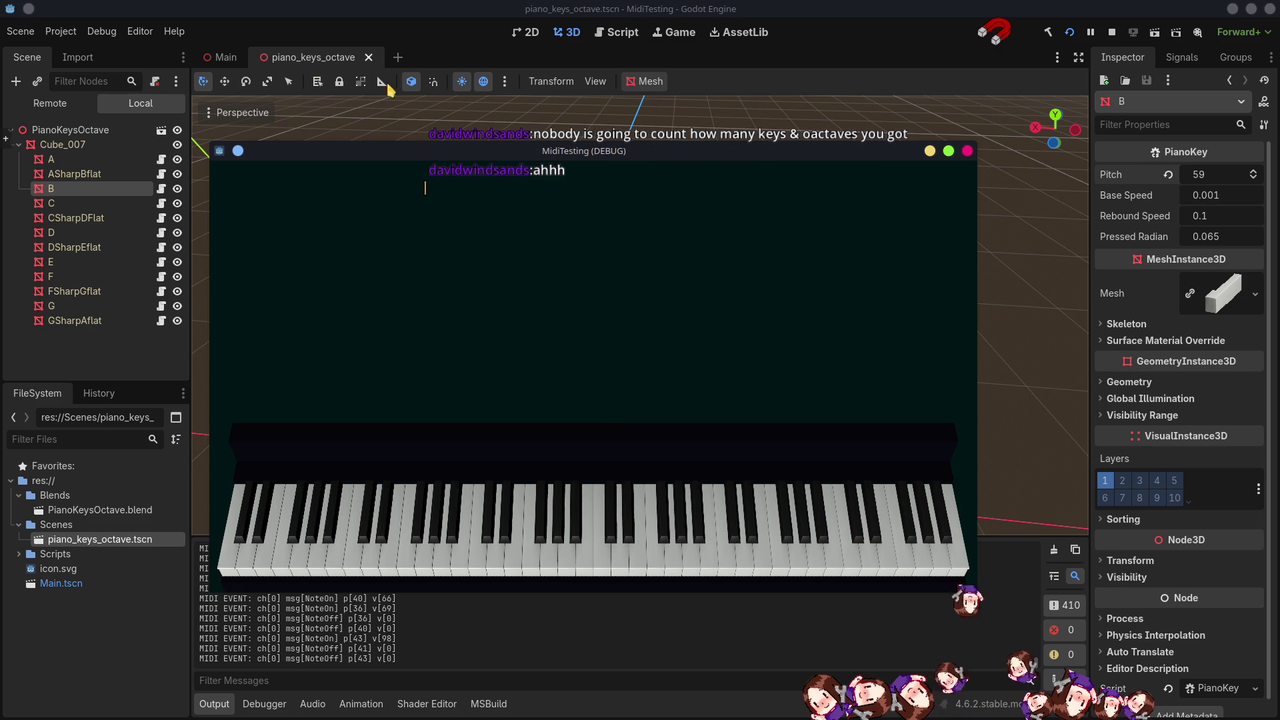
# Close the MidiTesting game window and orbit around the piano in the 3D editor.
pyautogui.click(967, 151)
pyautogui.moveTo(775, 314)
pyautogui.mouseDown()
pyautogui.moveTo(900, 333)
pyautogui.moveTo(611, 350)
pyautogui.mouseUp()
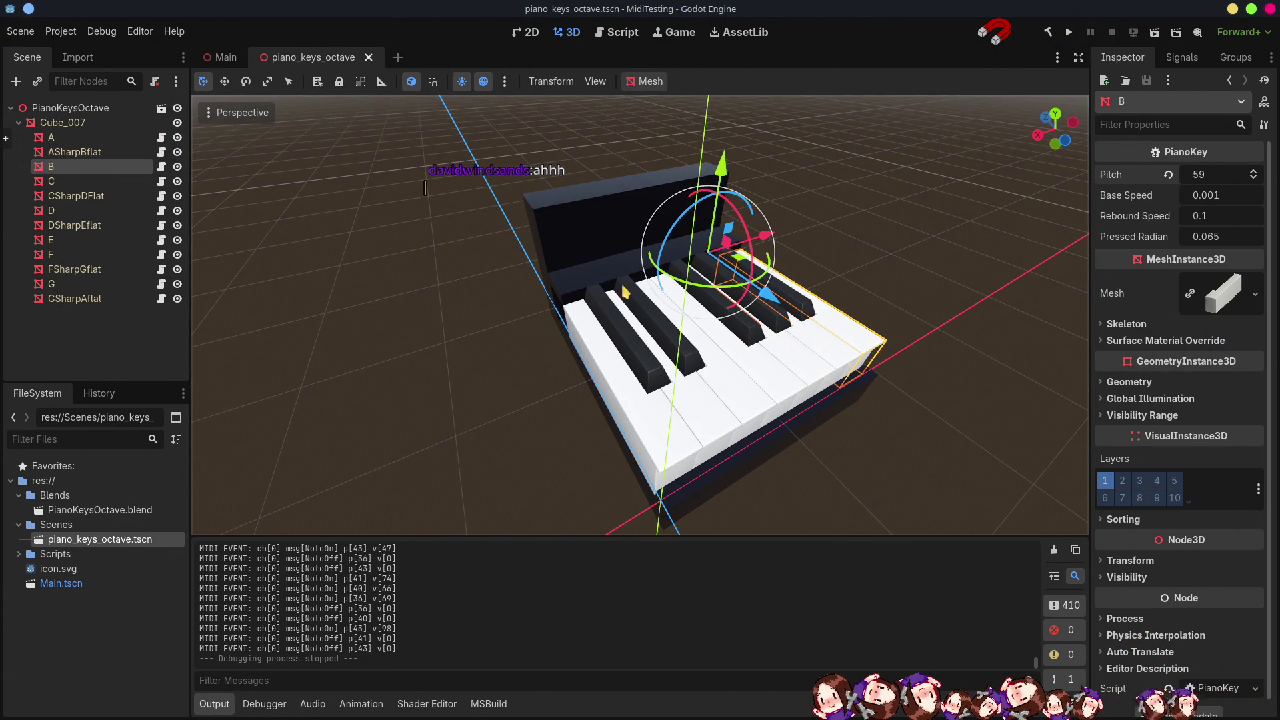
# Select key A, look over the Main scene, then return to piano_keys_octave.
pyautogui.click(64, 140)
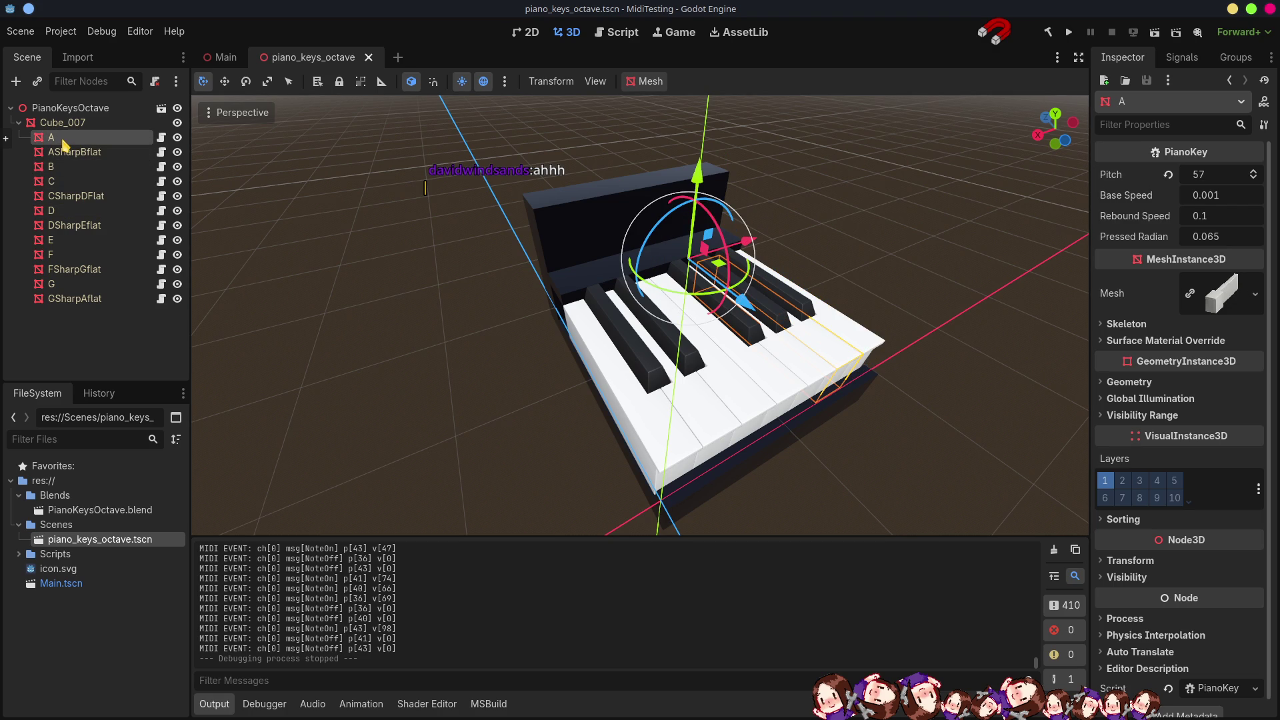
pyautogui.moveTo(700, 346); pyautogui.dragTo(745, 358)
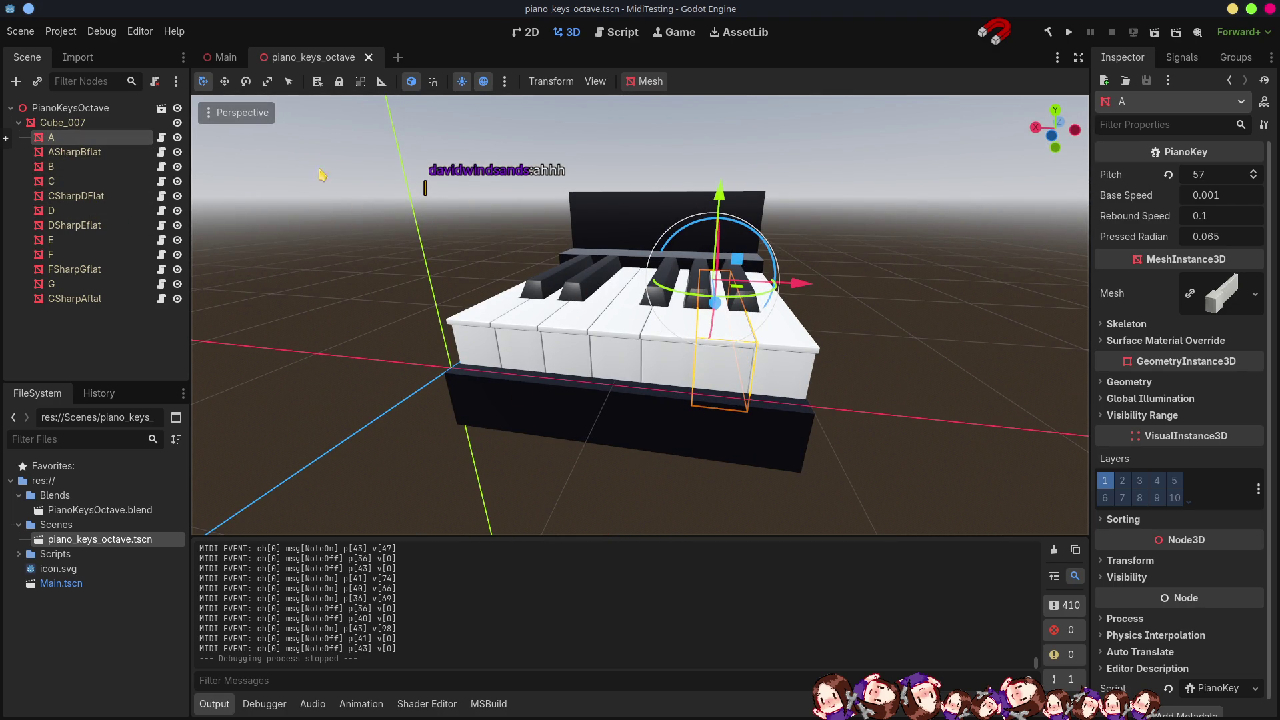
pyautogui.click(226, 59)
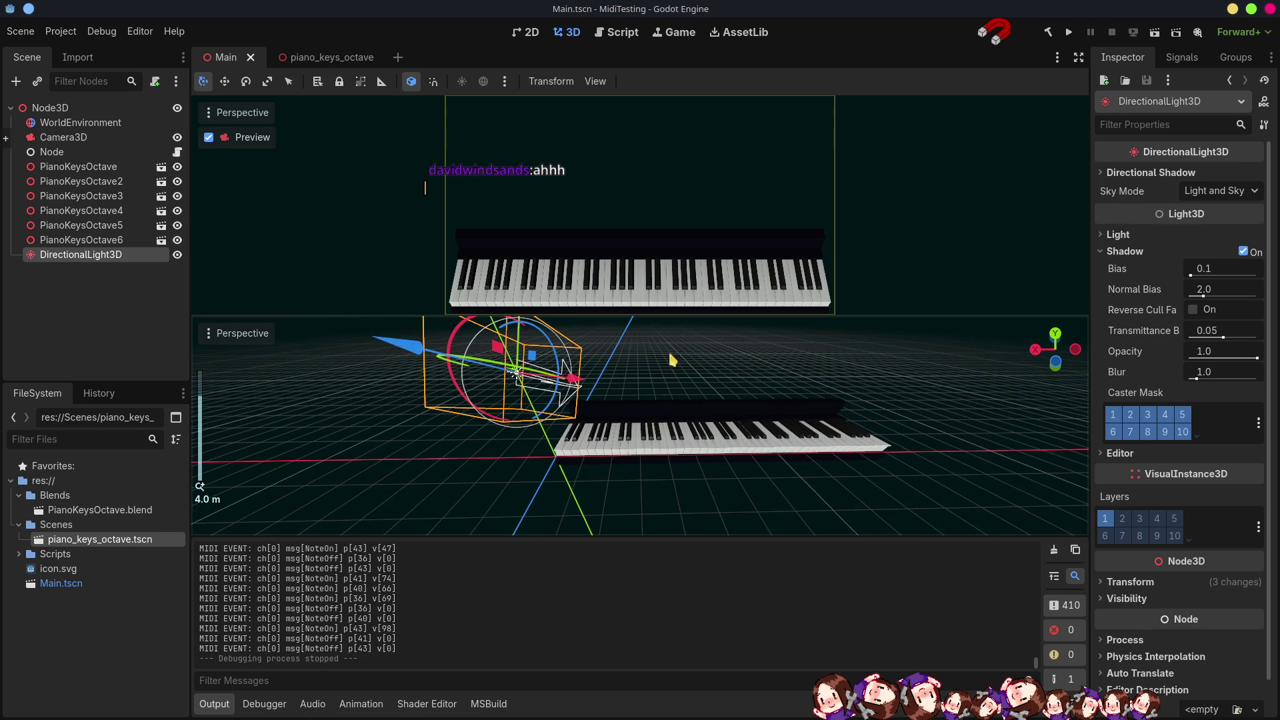
pyautogui.moveTo(721, 482); pyautogui.dragTo(592, 428)
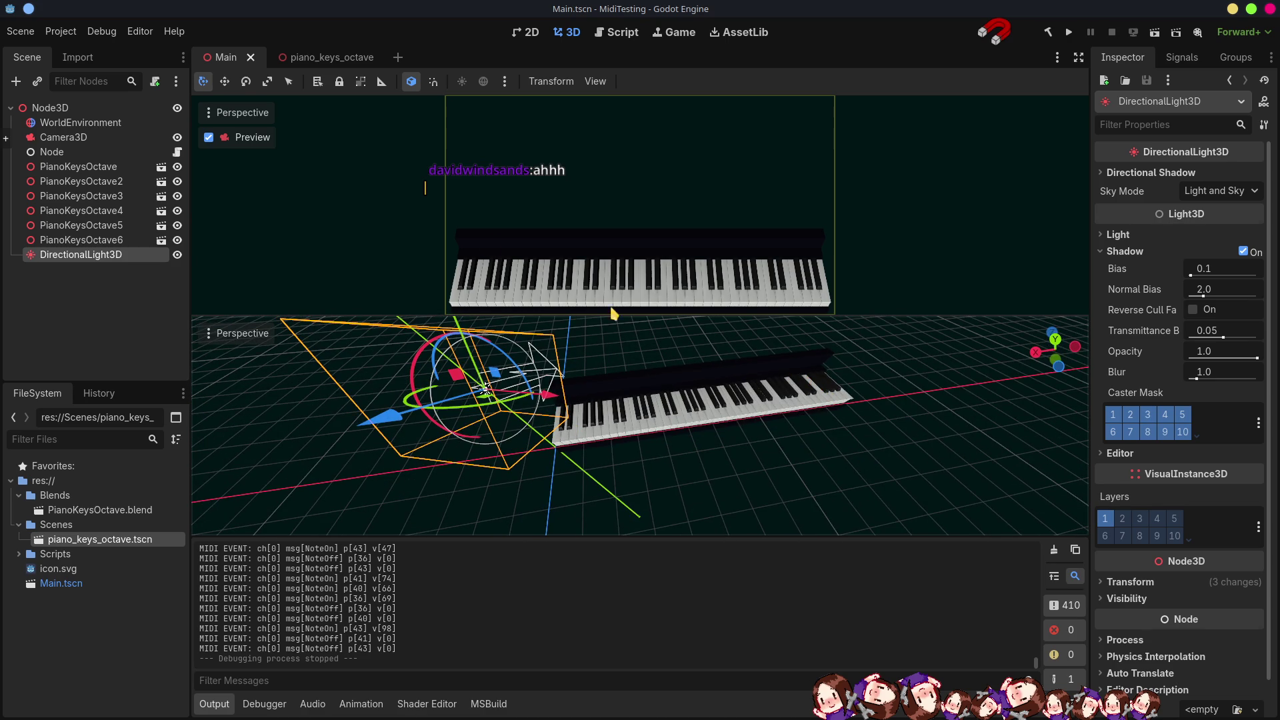
pyautogui.click(314, 62)
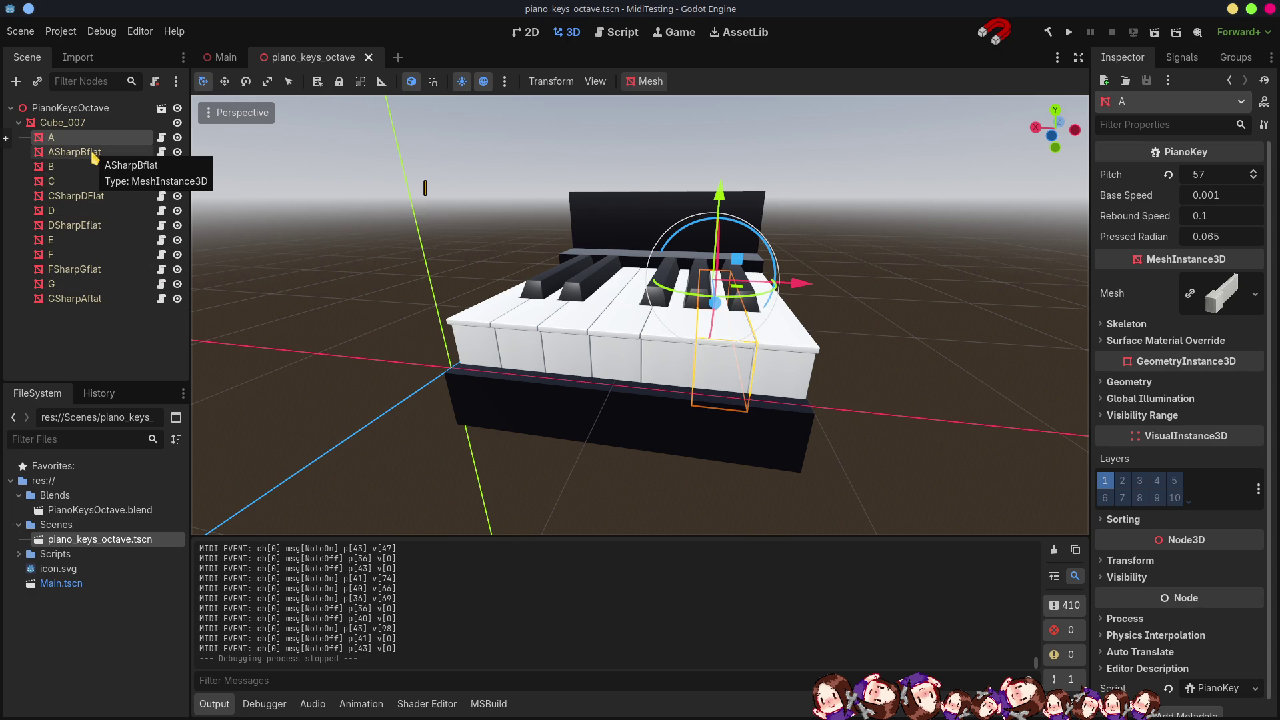
# Select the PianoKeysOctave root, then right-click its instance in the Main scene.
pyautogui.click(79, 109)
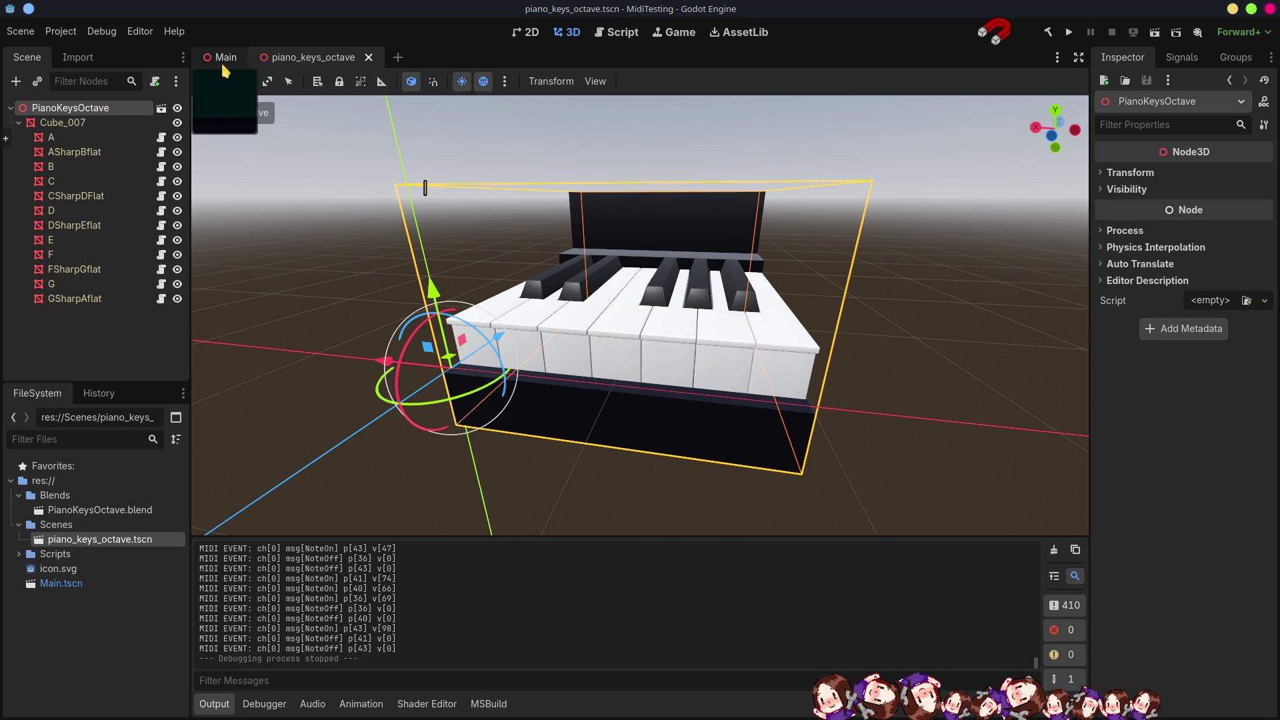
pyautogui.click(220, 57)
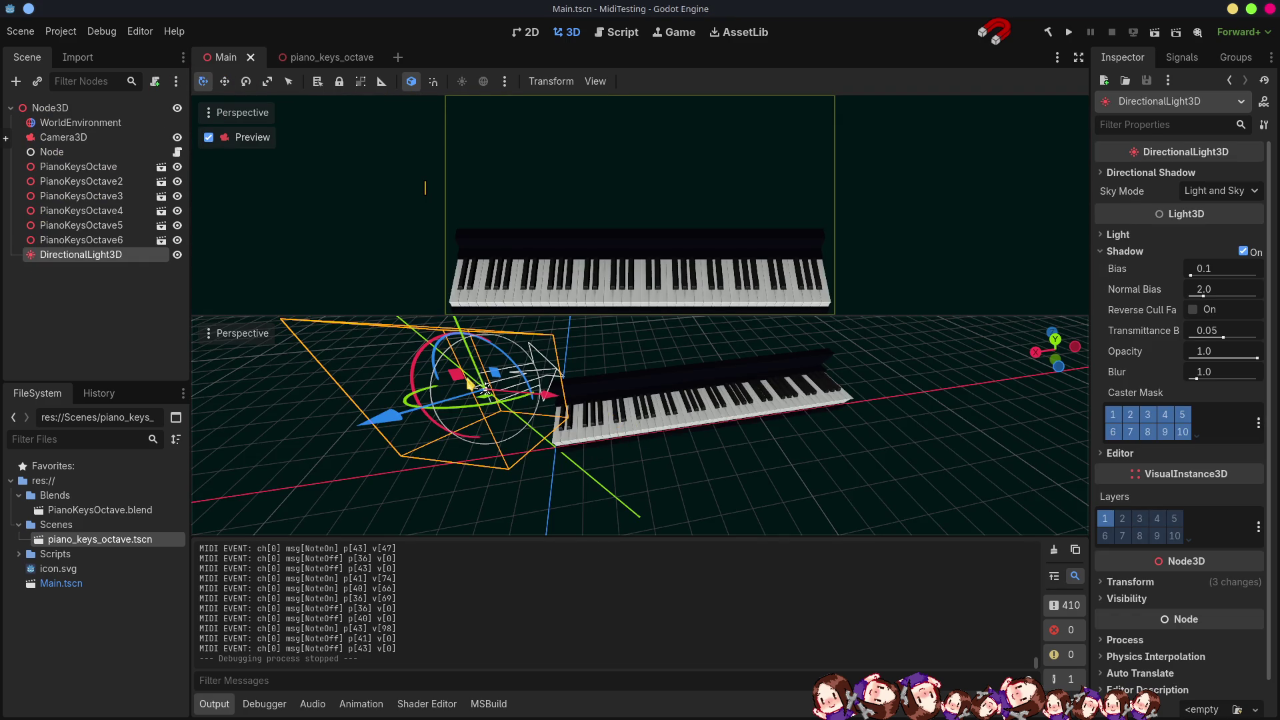
pyautogui.click(91, 166)
pyautogui.rightClick(91, 165)
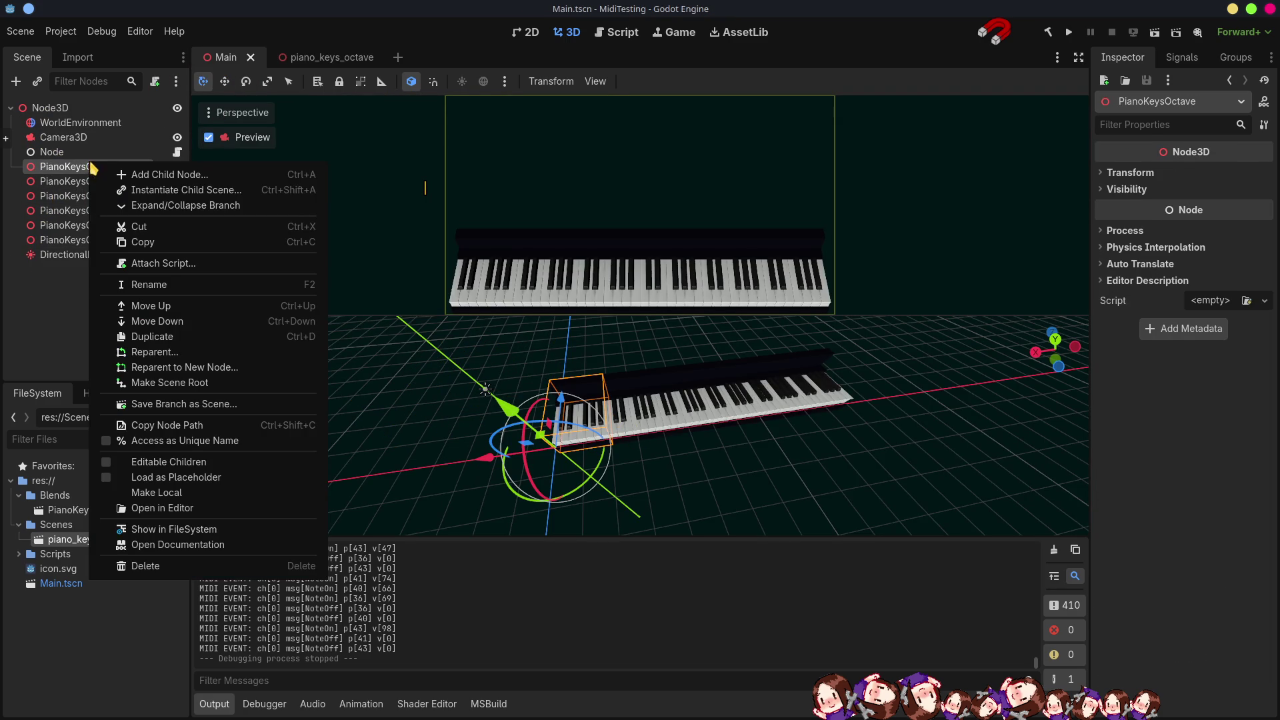
# Enable Editable Children on the PianoKeysOctave instance and switch to PianoKey.cs in VS Code.
pyautogui.click(158, 464)
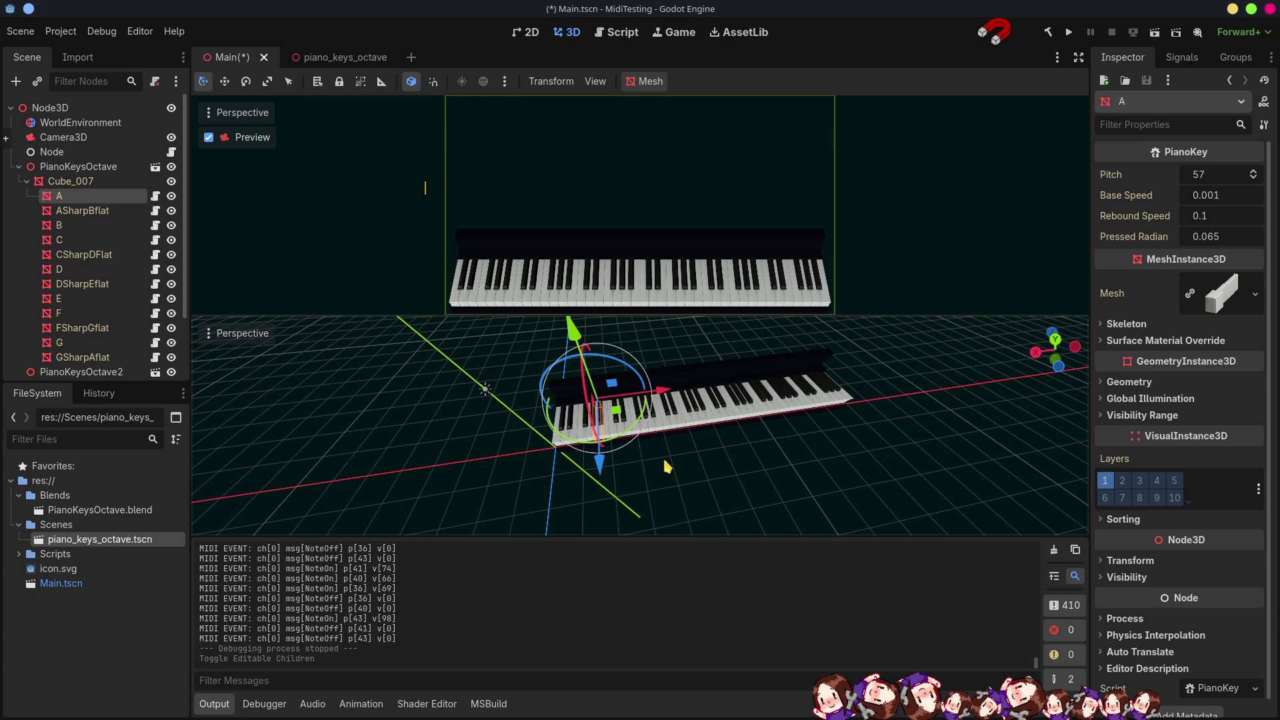
pyautogui.hotkey('alt', 'Tab')
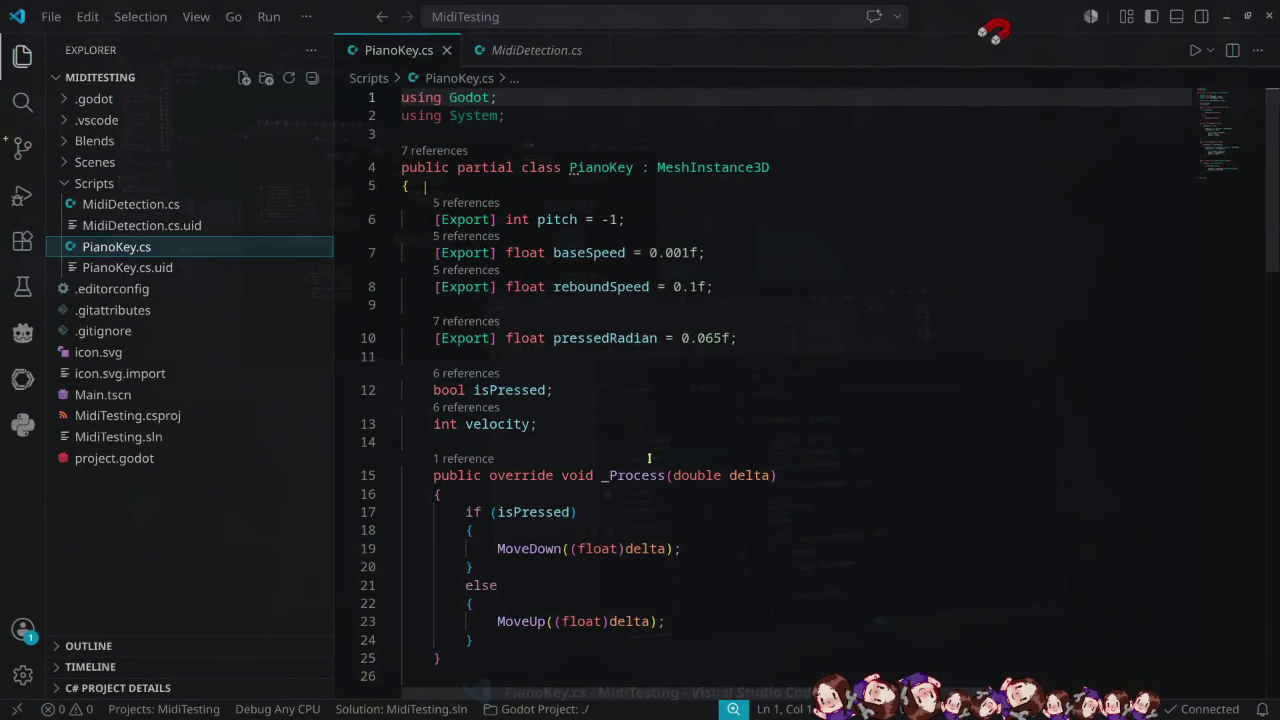
# Duplicate the pitch declaration as an exported int octave defaulting to 0.
pyautogui.click(637, 221)
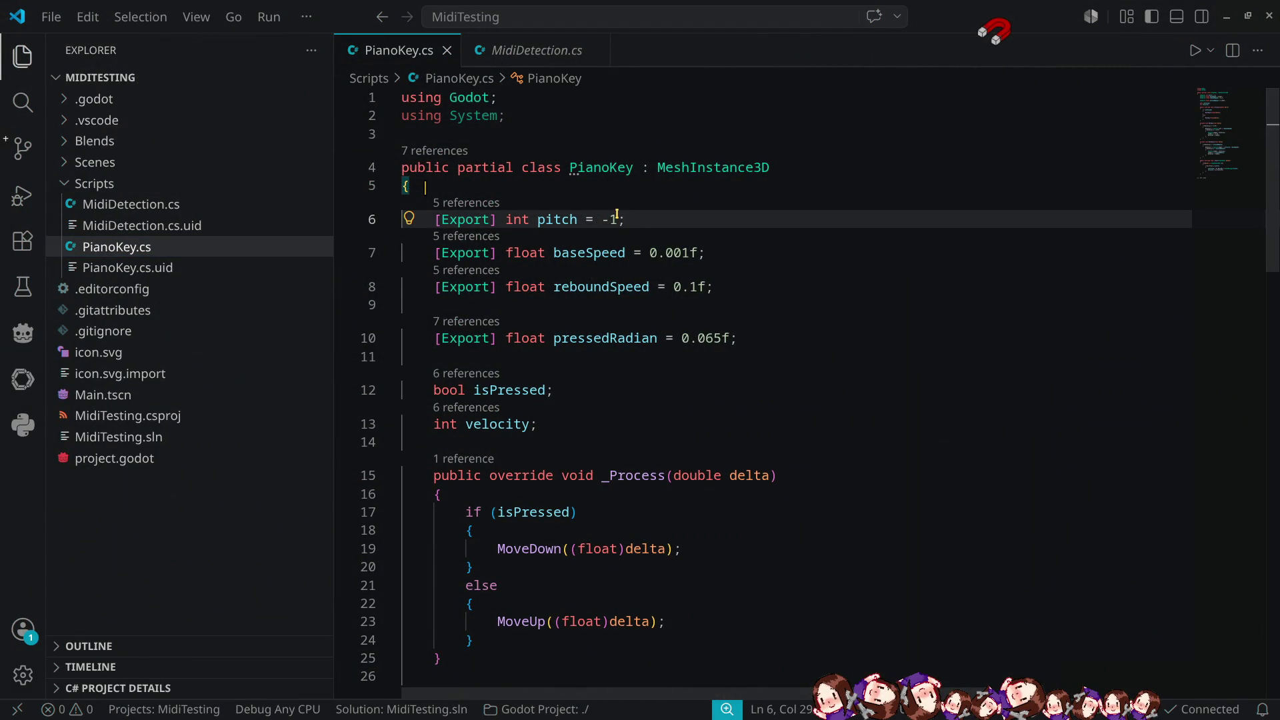
pyautogui.click(596, 193)
pyautogui.click(646, 220)
pyautogui.hotkey('shift', 'alt', 'Down')
pyautogui.doubleClick(561, 221)
pyautogui.write('octave')
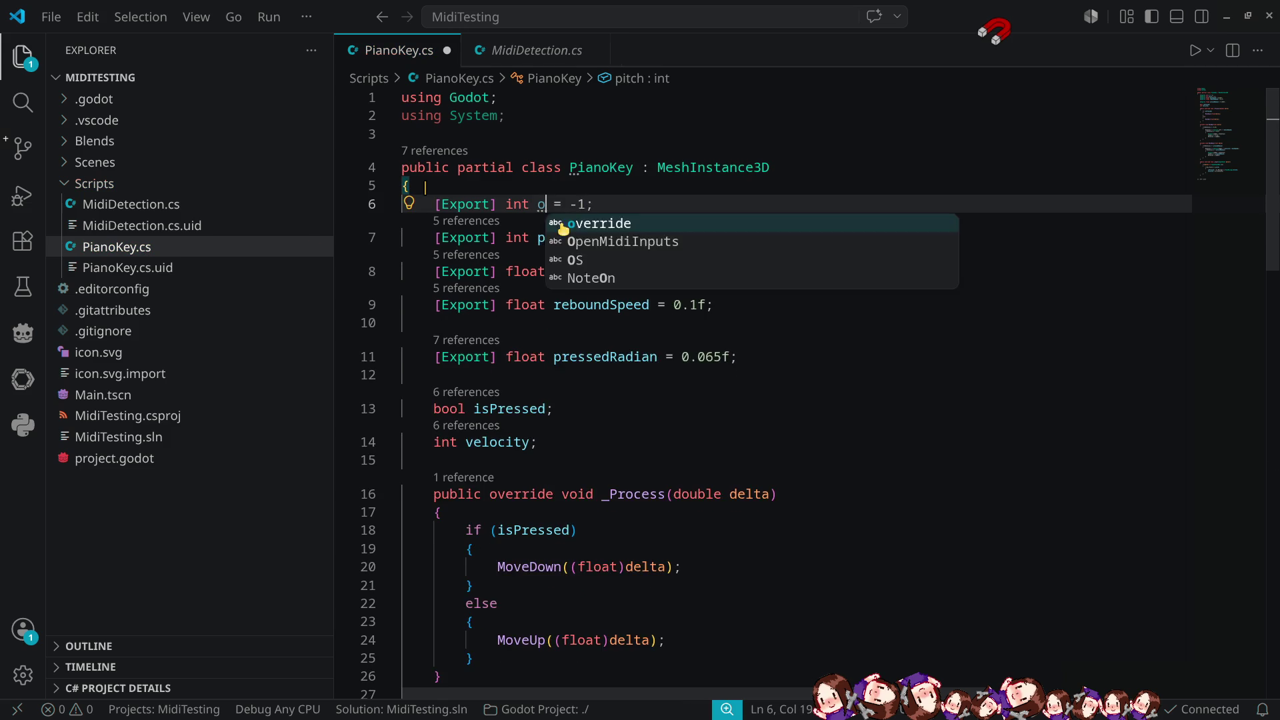
pyautogui.press('Right')
pyautogui.press('Right')
pyautogui.press('Right')
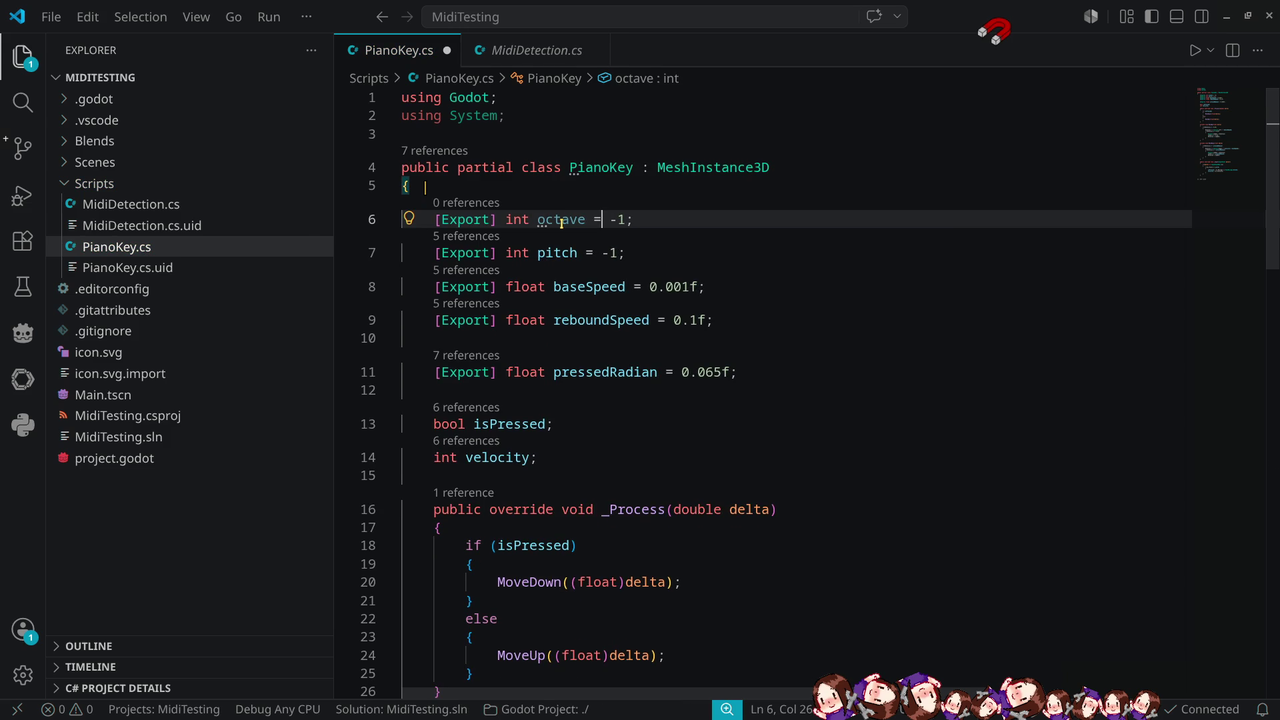
pyautogui.press('Delete')
pyautogui.press('Delete')
pyautogui.write('0')
# Add PropertyHint.Range "-3,4" to octave's Export attribute and save PianoKey.cs.
pyautogui.hotkey('ctrl', 'Left')
pyautogui.hotkey('ctrl', 'Left')
pyautogui.hotkey('ctrl', 'Left')
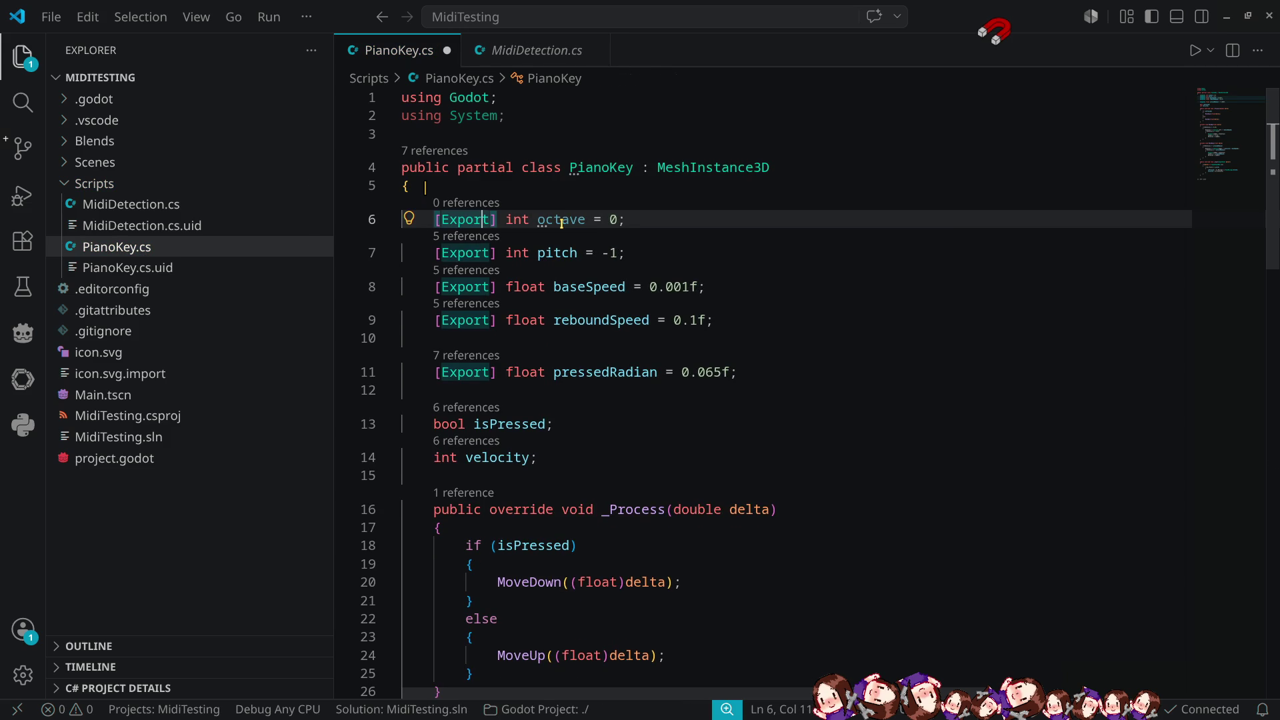
pyautogui.write('(')
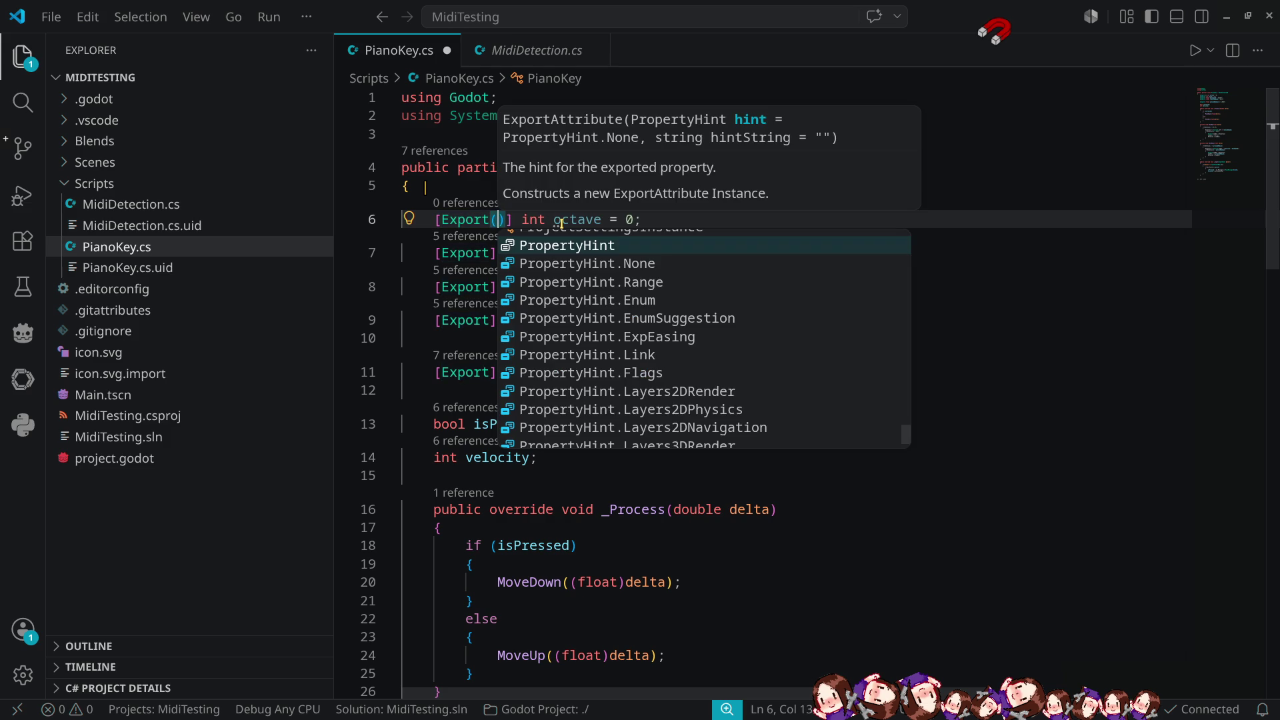
pyautogui.write('hintr')
pyautogui.press('Down')
pyautogui.press('Return')
pyautogui.write(', ')
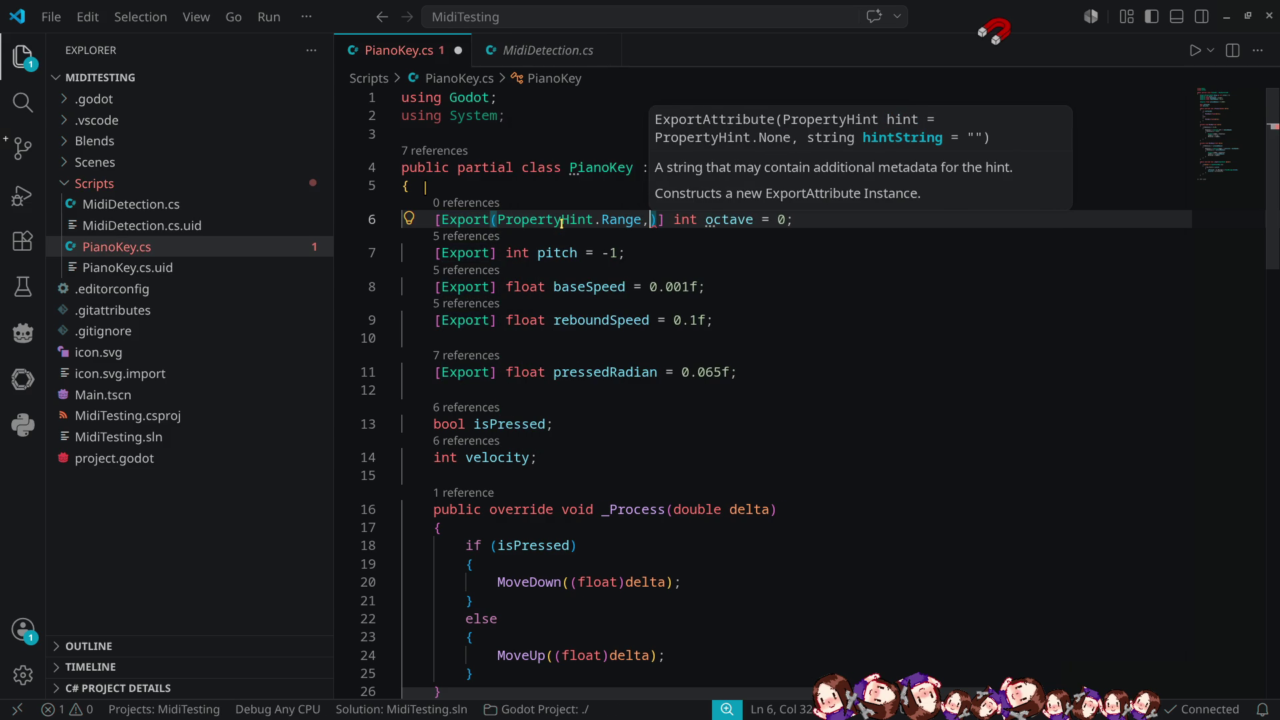
pyautogui.write('"')
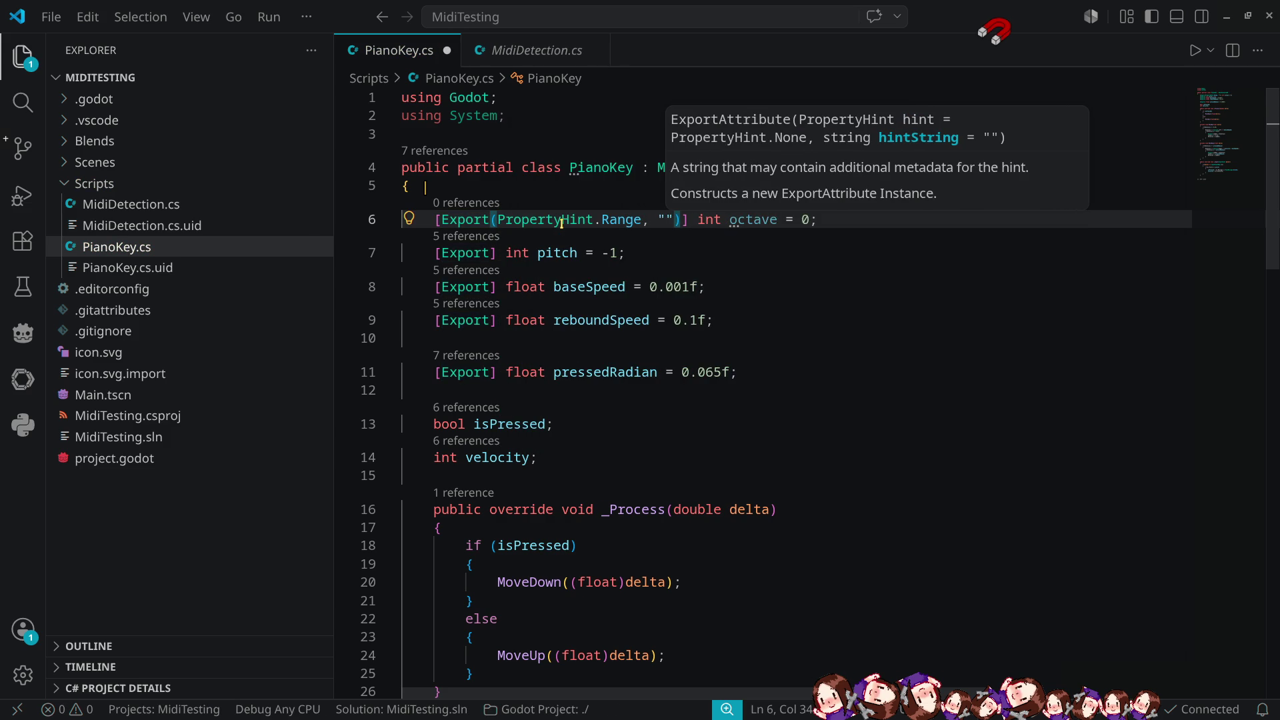
pyautogui.write('-')
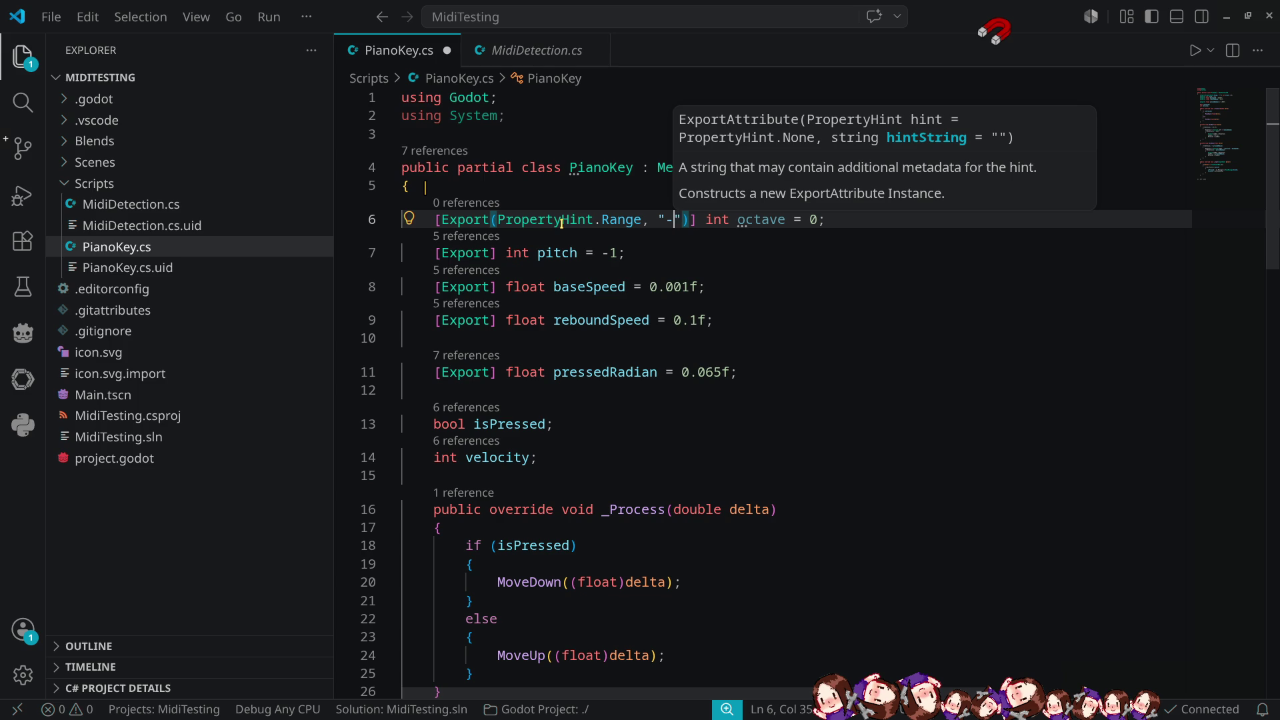
pyautogui.write('3')
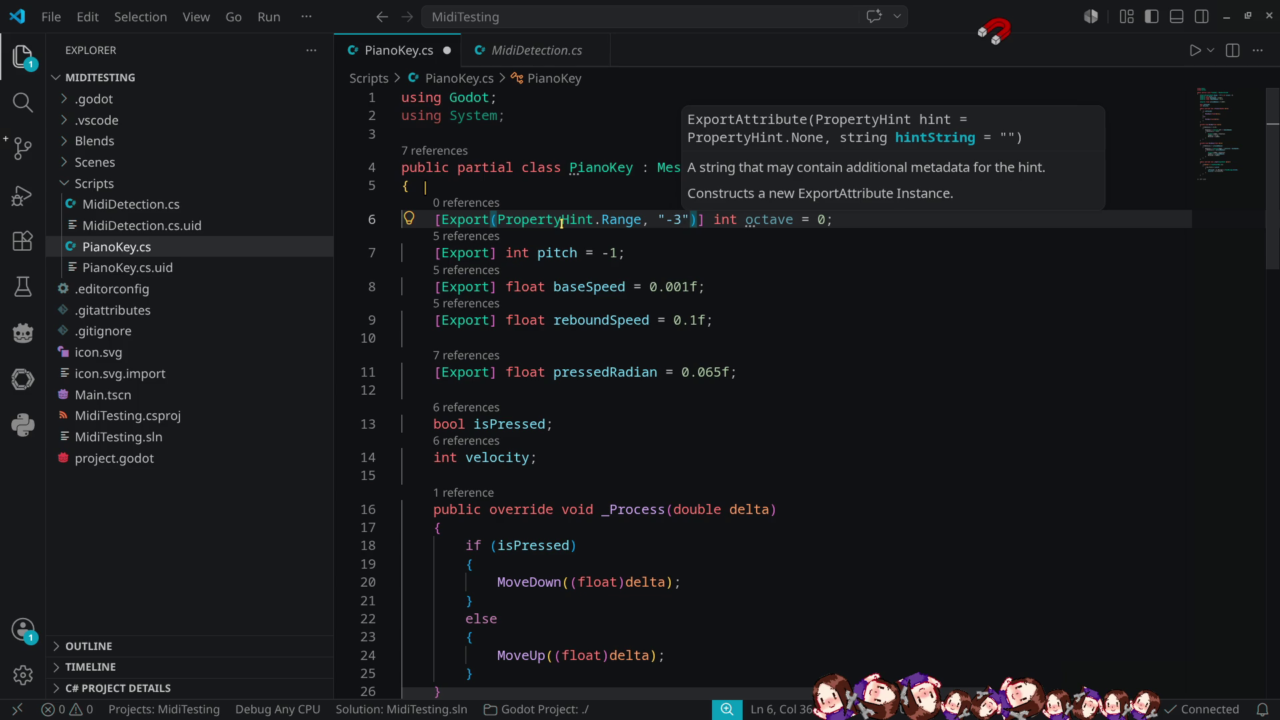
pyautogui.write(',')
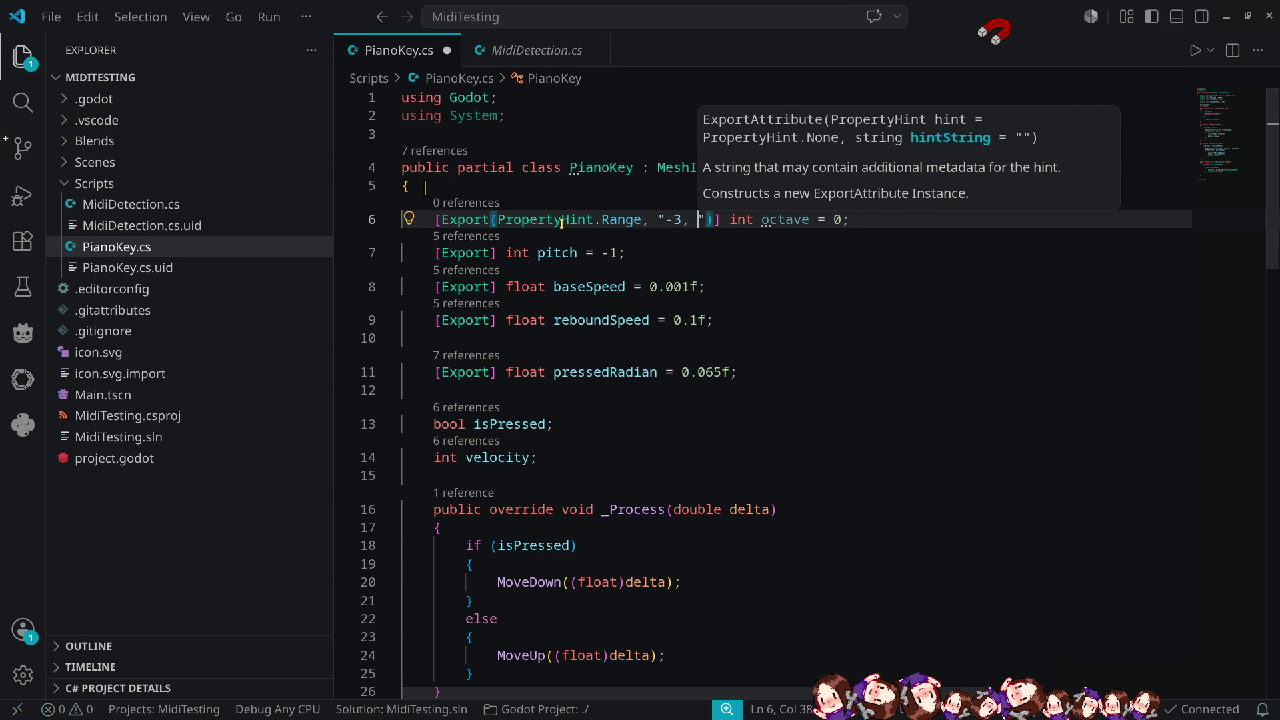
pyautogui.write(' 4')
pyautogui.press('Left')
pyautogui.press('BackSpace')
pyautogui.press('Right')
pyautogui.press('Right')
pyautogui.press('Right')
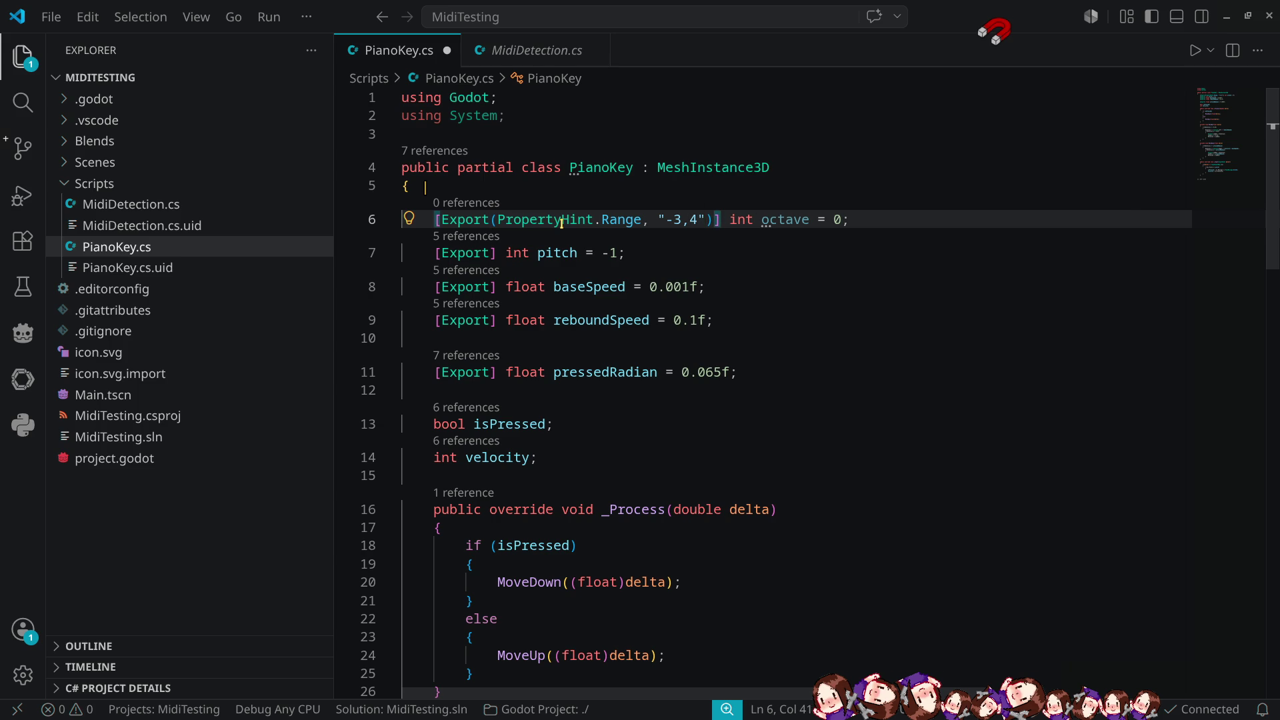
pyautogui.hotkey('ctrl', 's')
pyautogui.doubleClick(791, 221)
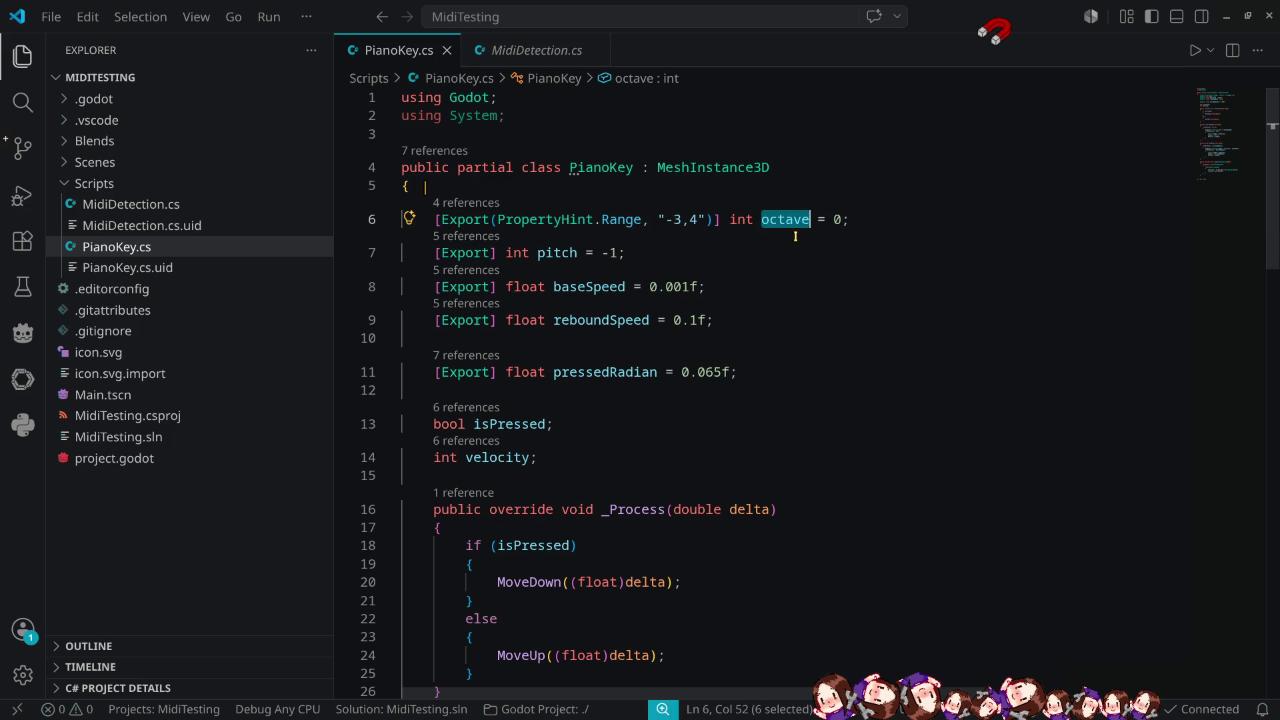
# Change the MIDI pitch comparison in _Input to use Pitch instead of pitch.
pyautogui.scroll(-8, 806, 287)
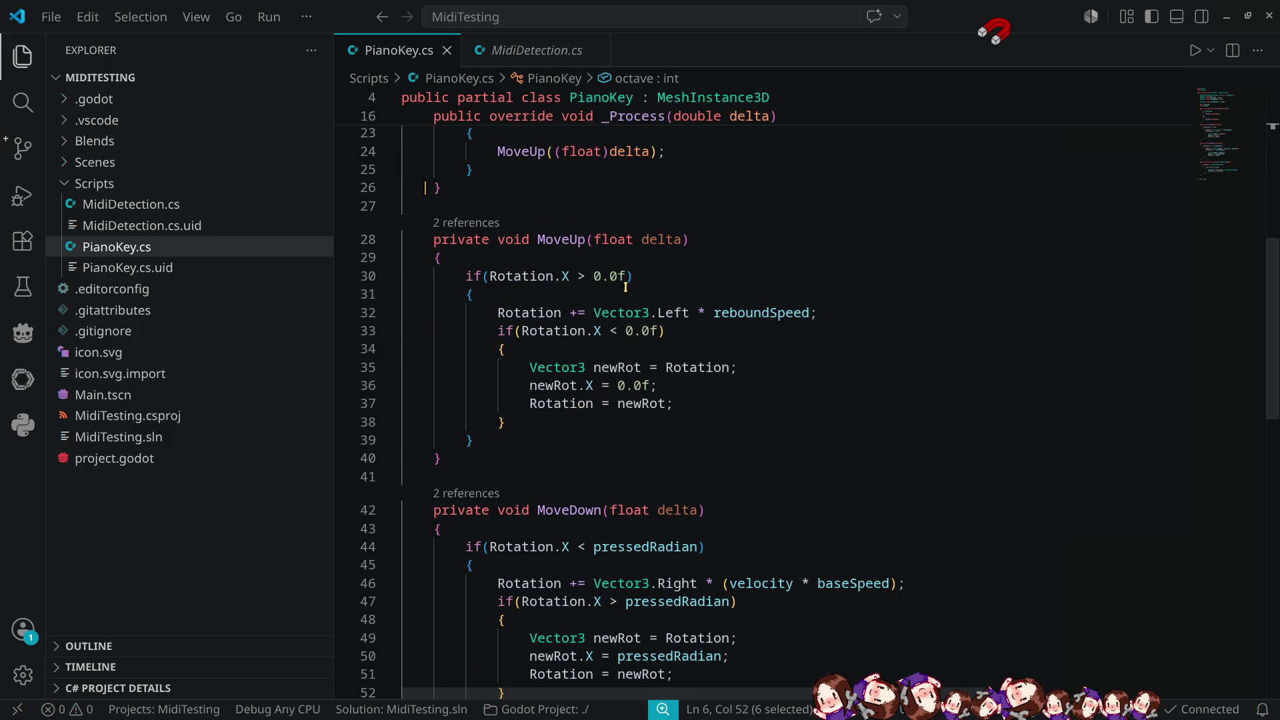
pyautogui.scroll(-8, 725, 451)
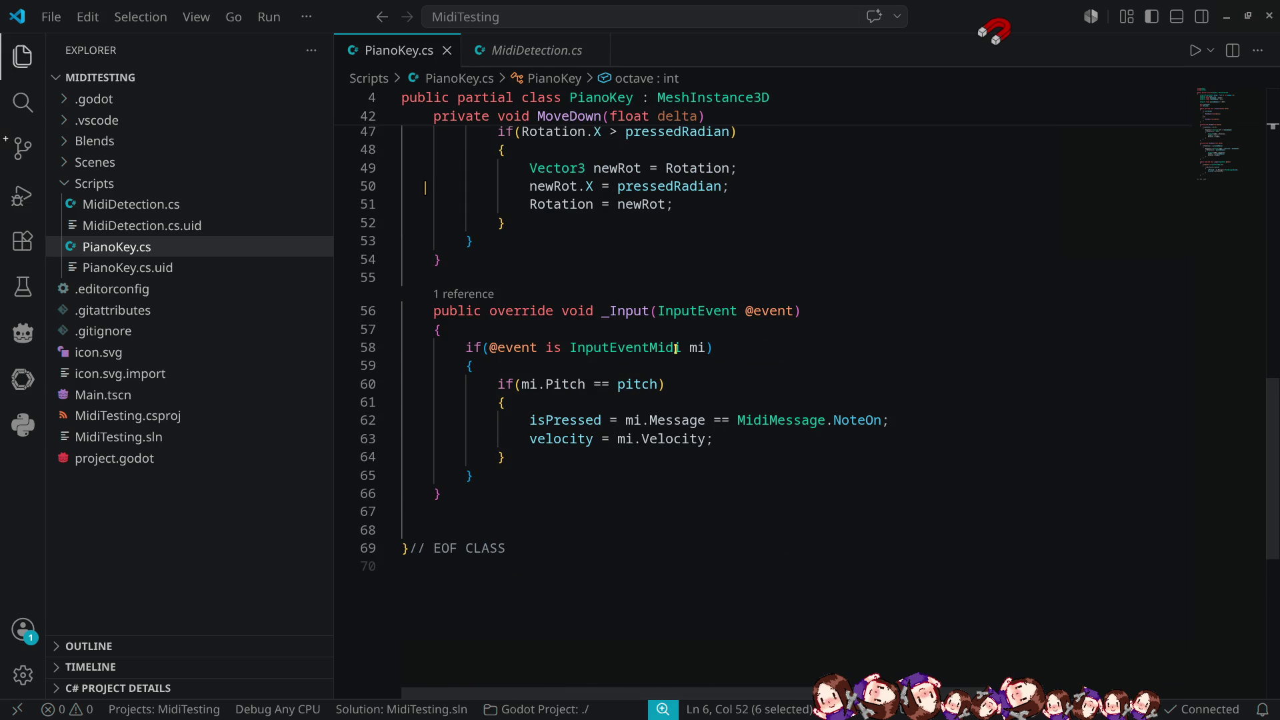
pyautogui.doubleClick(631, 388)
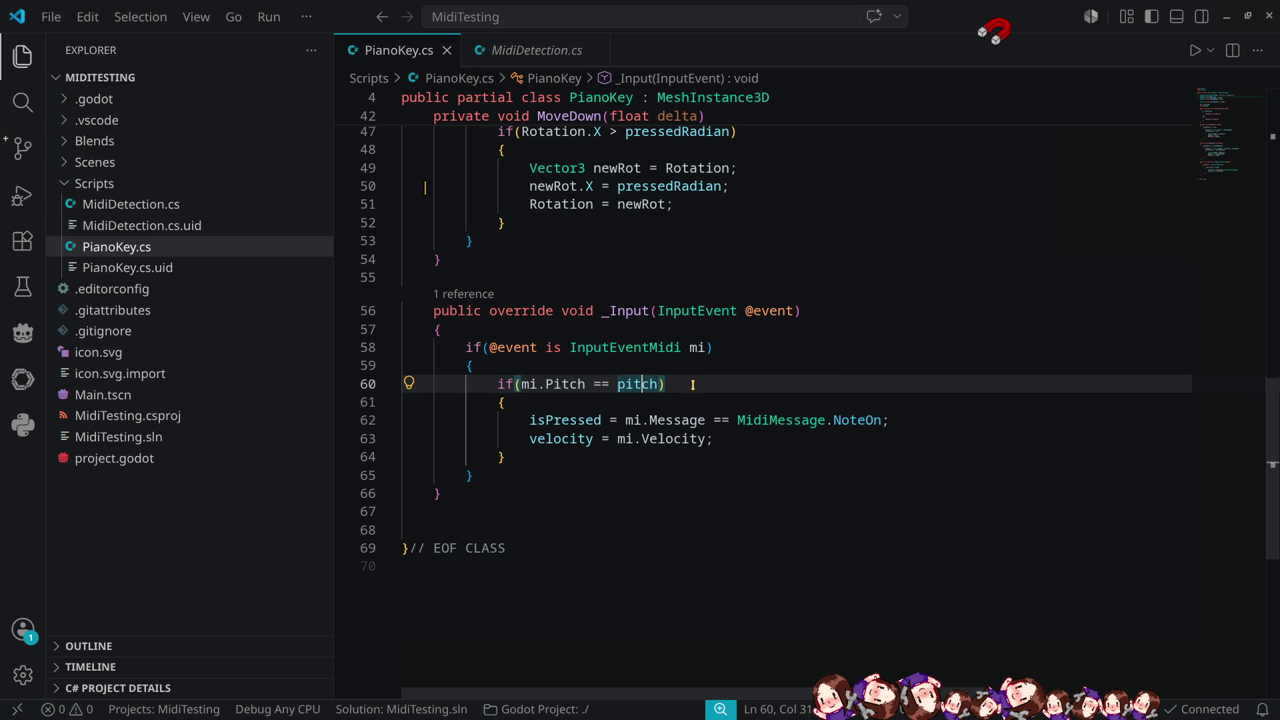
pyautogui.doubleClick(653, 385)
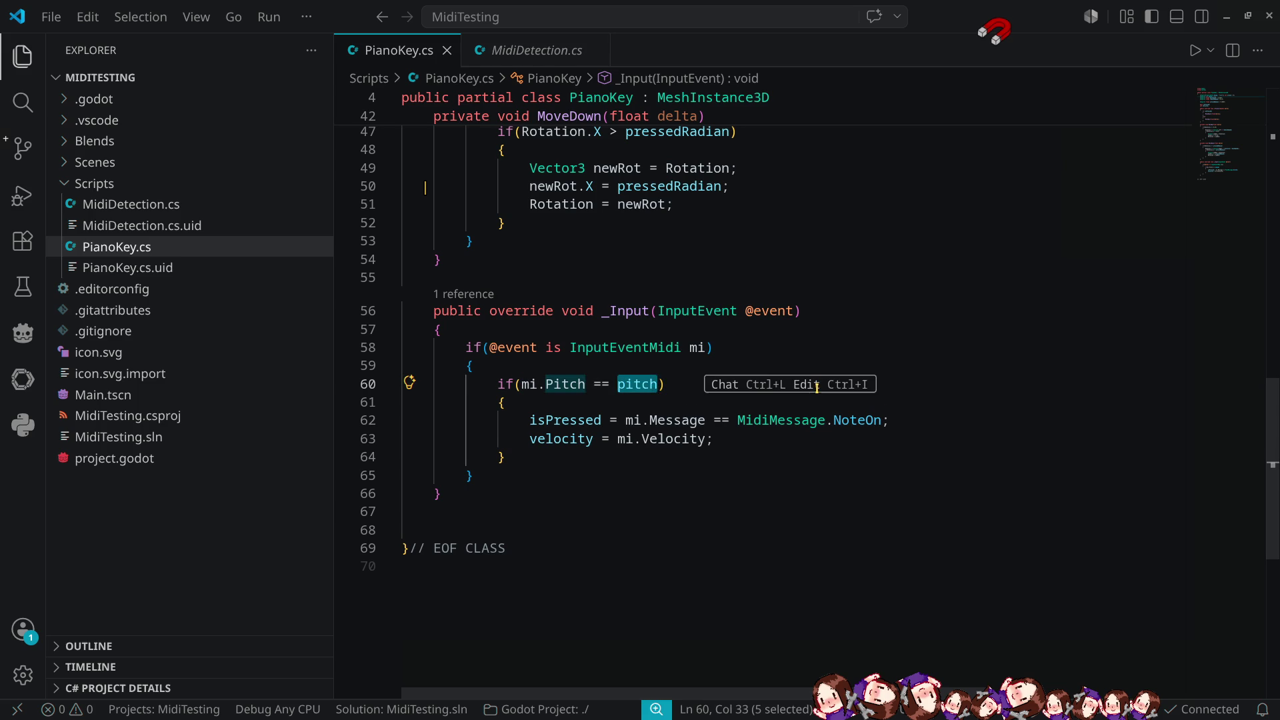
pyautogui.press('Left')
pyautogui.press('Delete')
pyautogui.write('P')
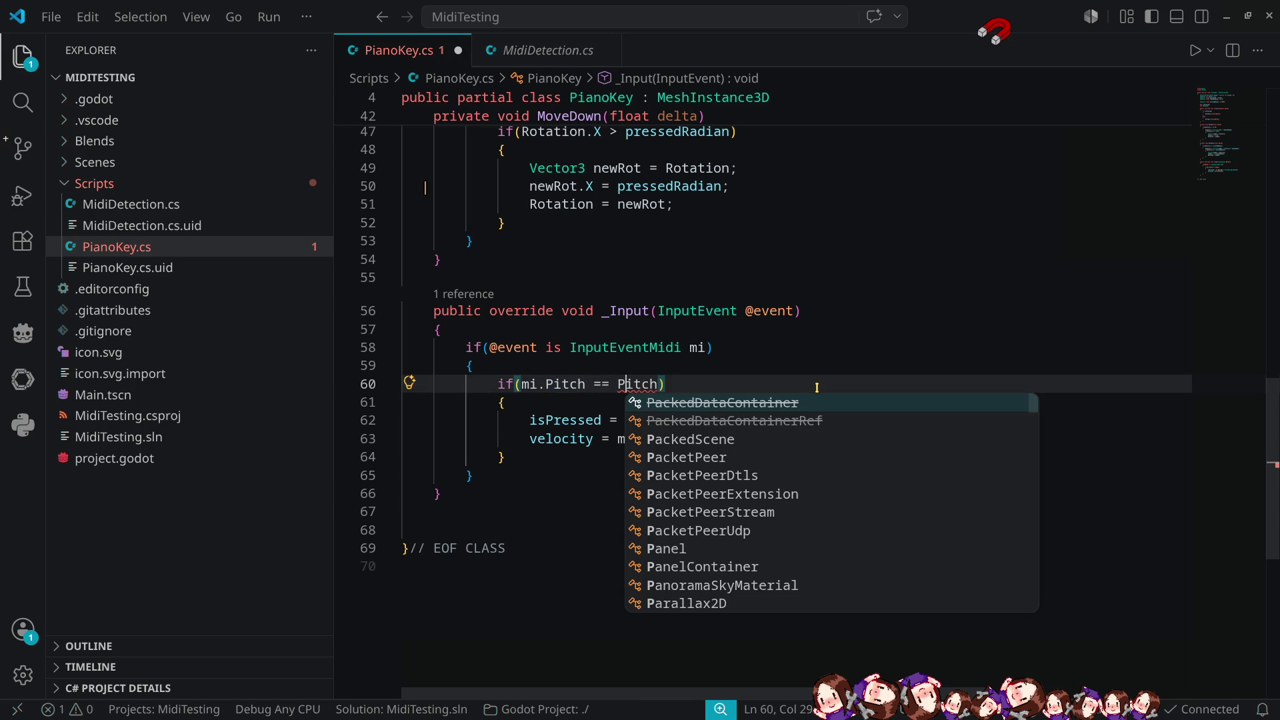
pyautogui.press('End')
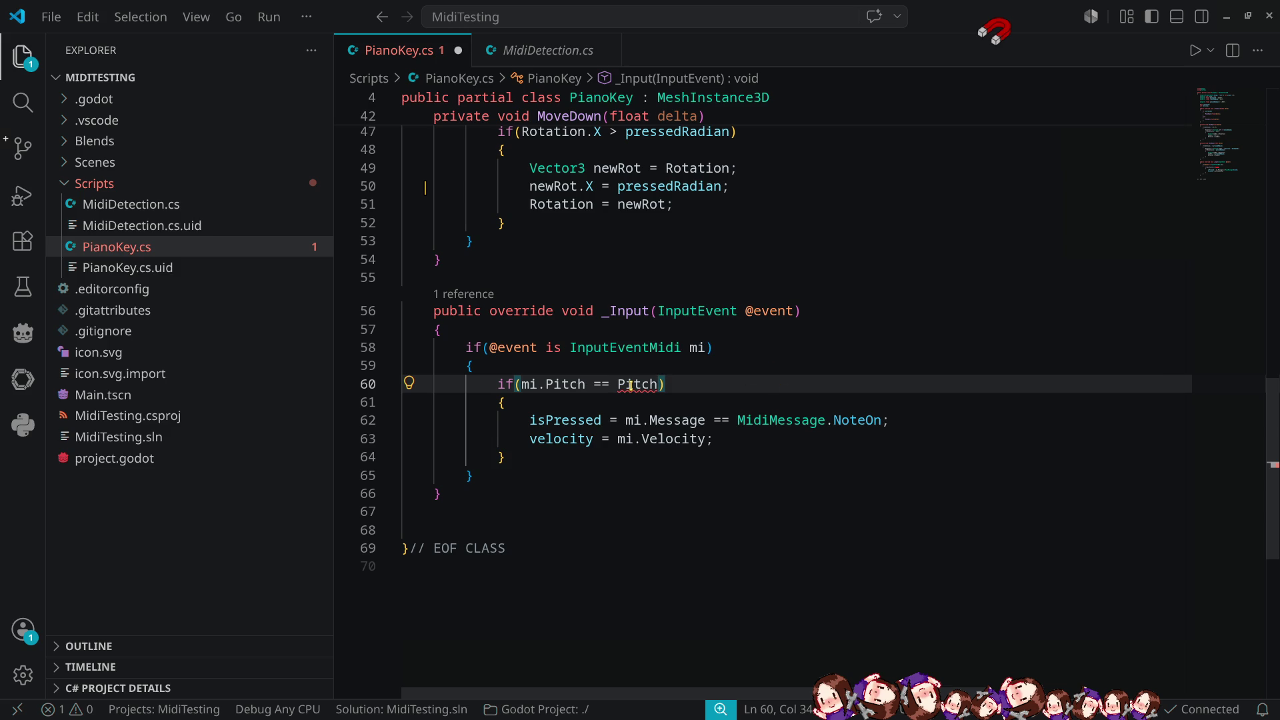
pyautogui.click(797, 372)
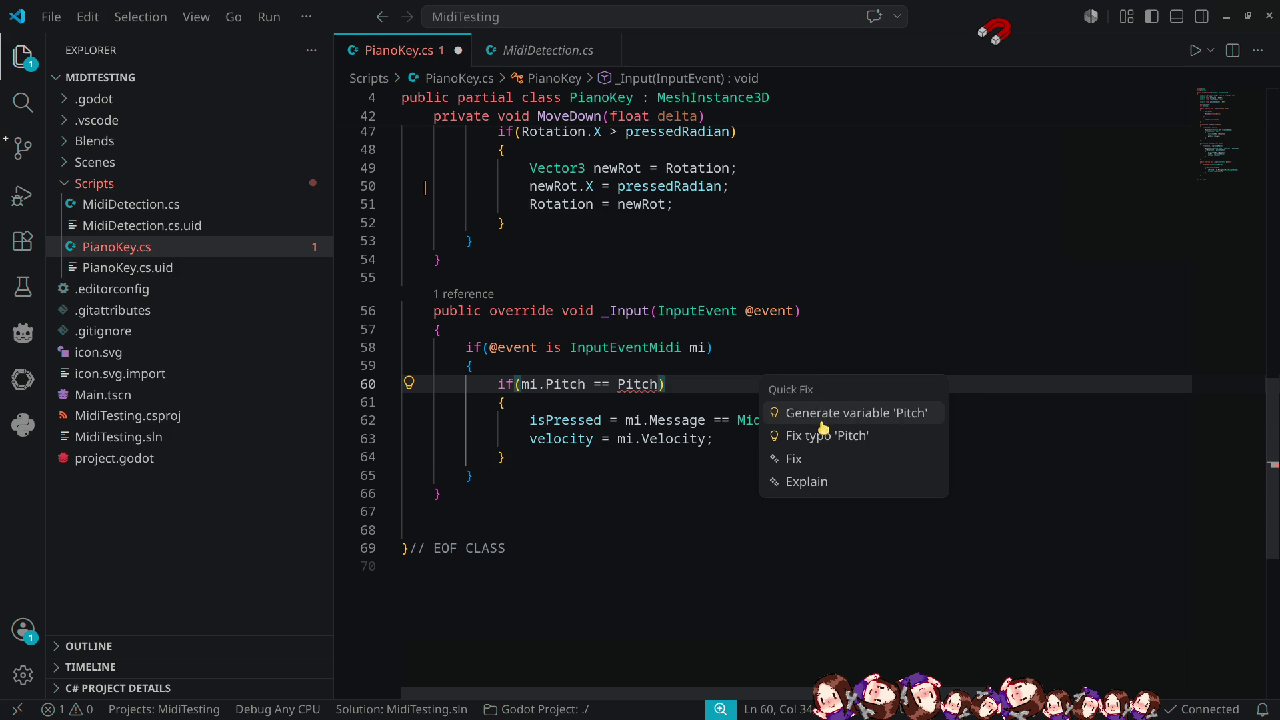
pyautogui.press('Escape')
# Add 'int Pitch => pitch - octave * 12;' below velocity and save the script.
pyautogui.scroll(15, 844, 312)
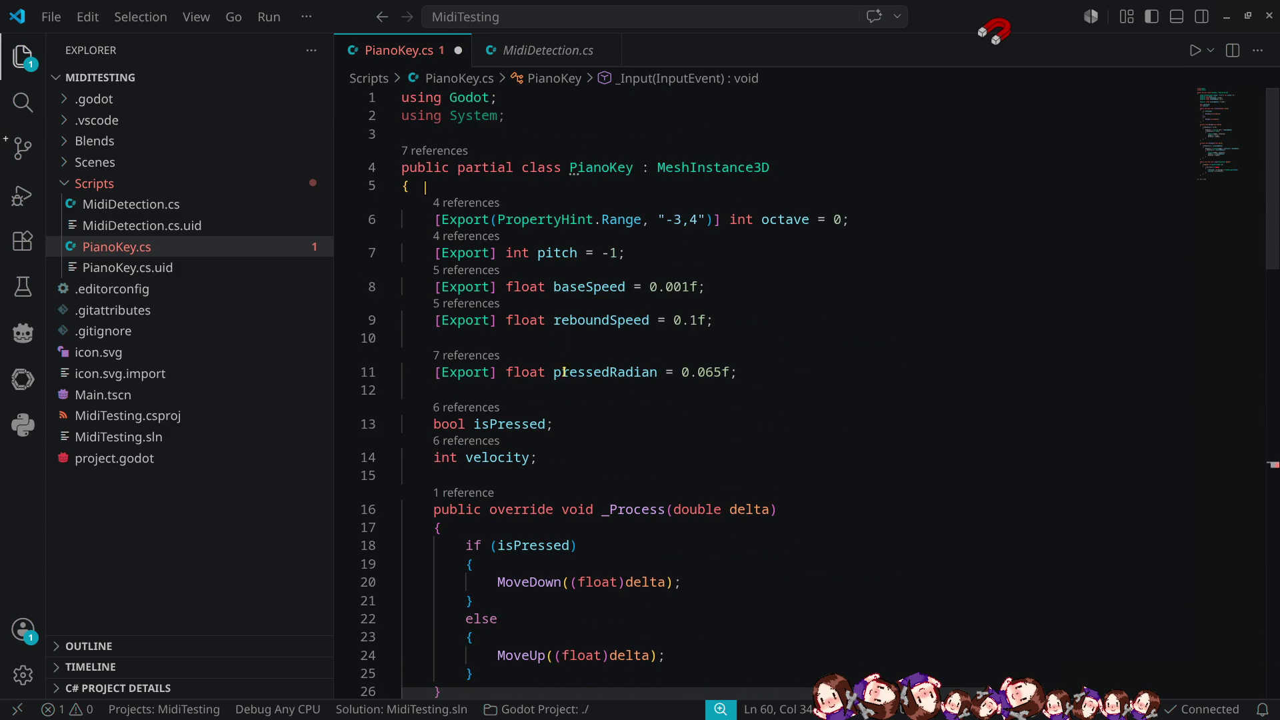
pyautogui.click(572, 456)
pyautogui.press('Return')
pyautogui.press('Return')
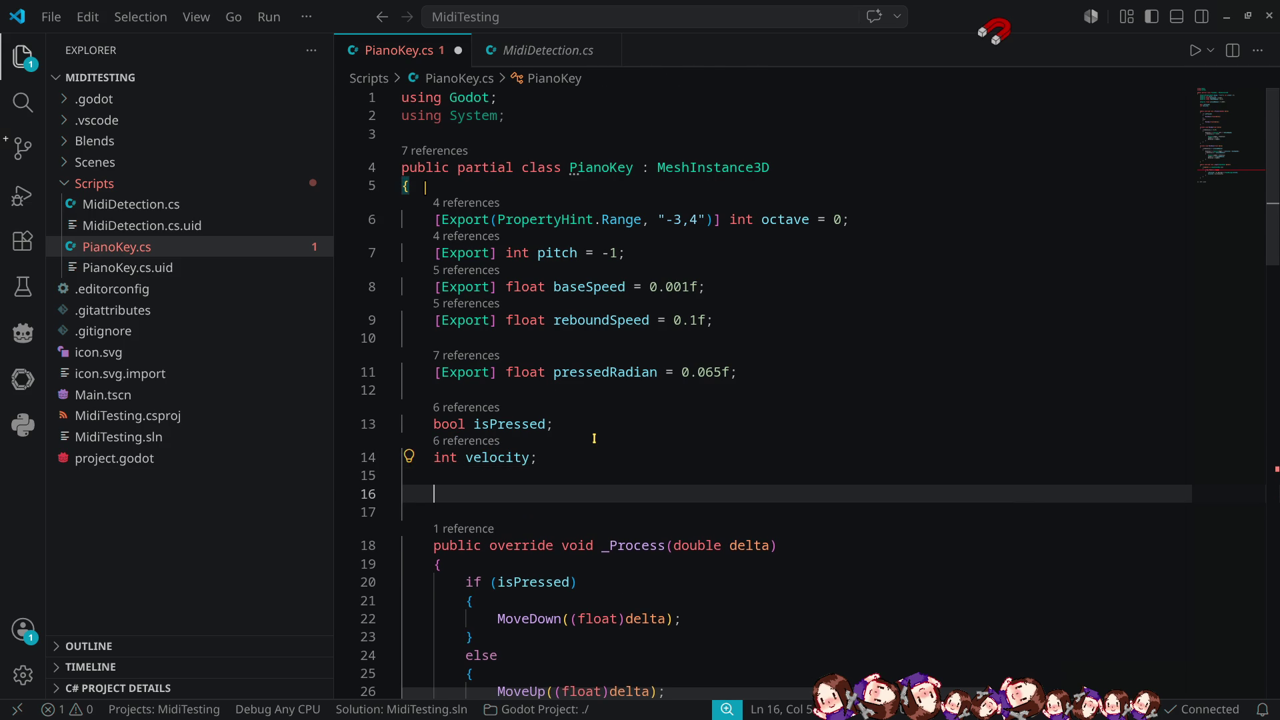
pyautogui.write('int Pitch ')
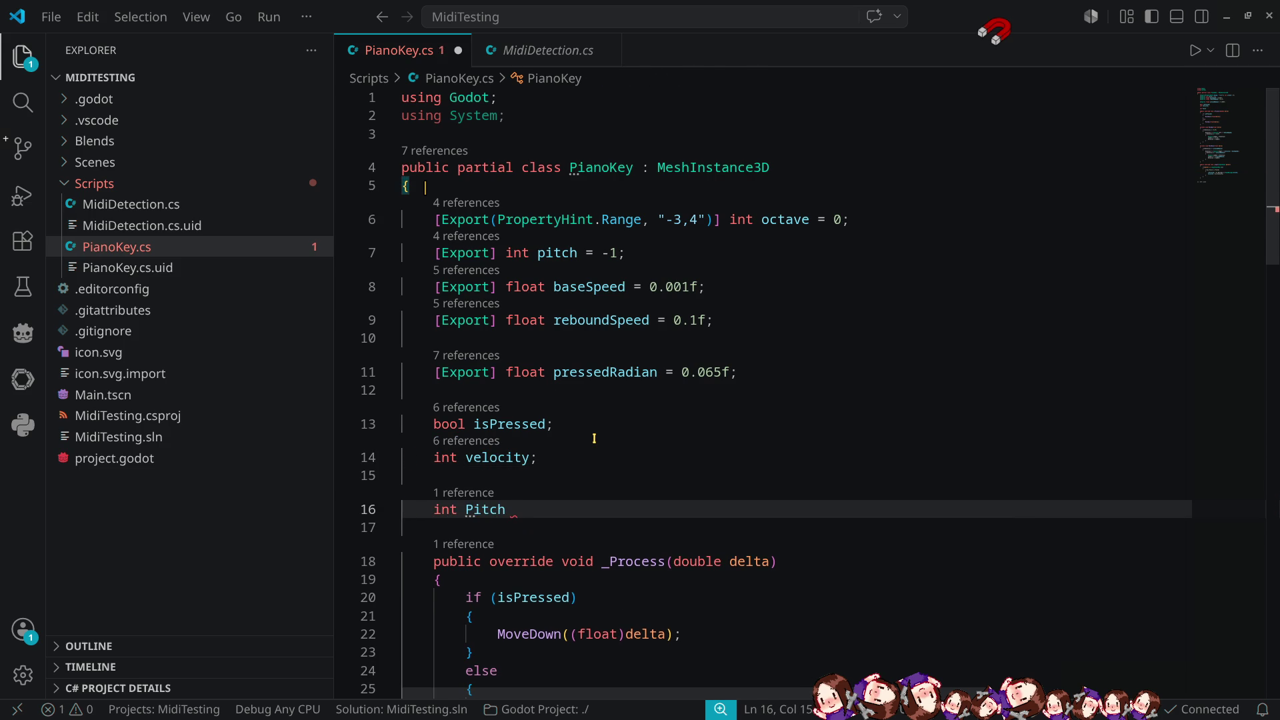
pyautogui.write('=> ')
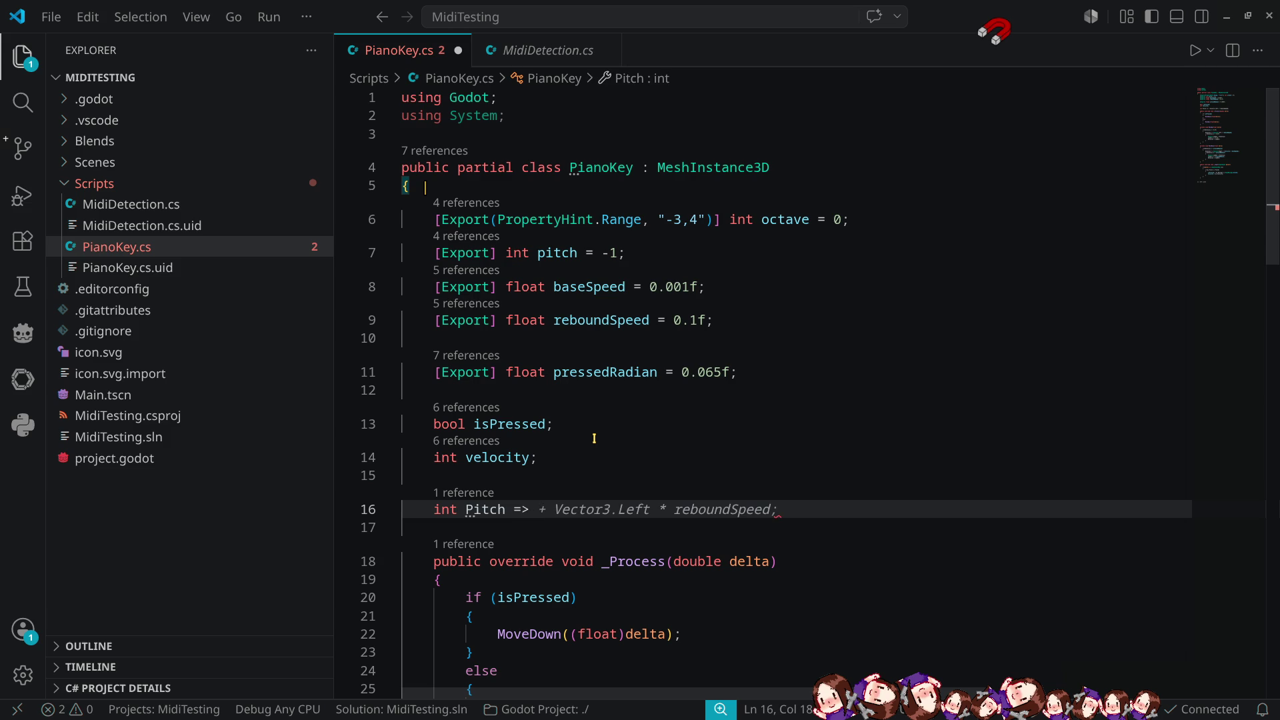
pyautogui.write('pit')
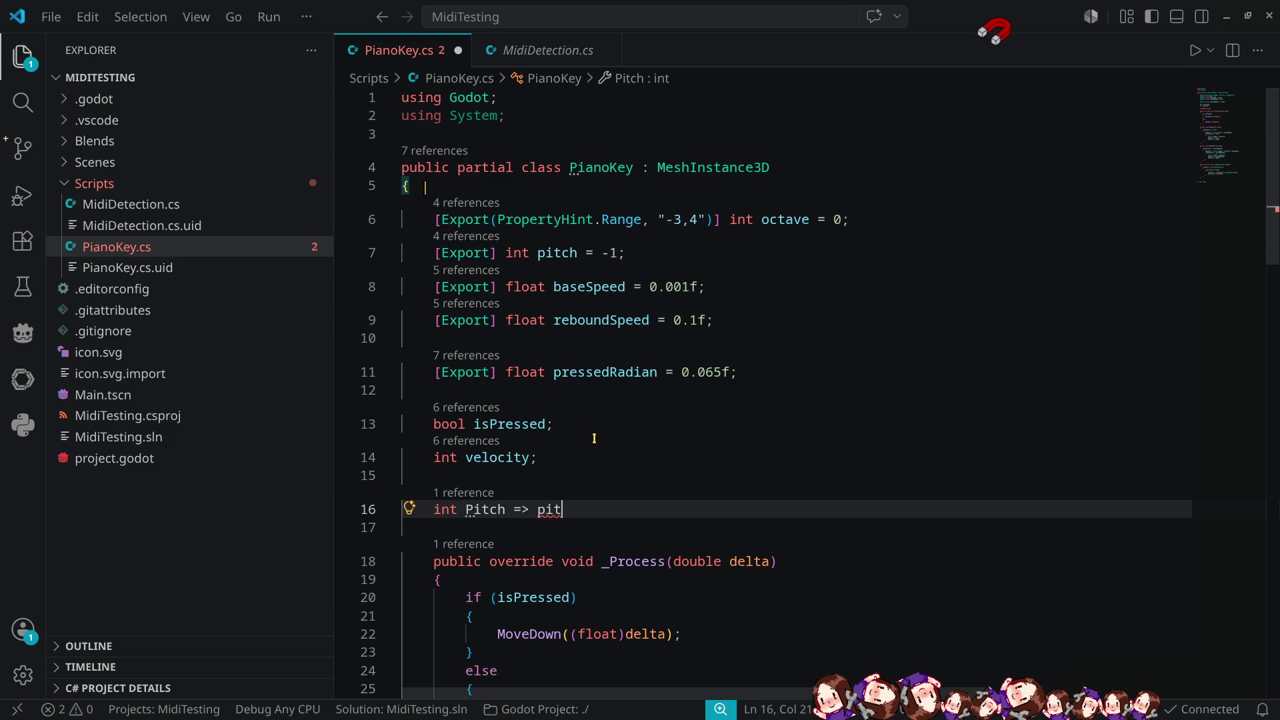
pyautogui.press('Tab')
pyautogui.write('-')
pyautogui.write(' octa')
pyautogui.press('Tab')
pyautogui.write('*')
pyautogui.write(' 12')
pyautogui.write(';')
pyautogui.hotkey('ctrl', 's')
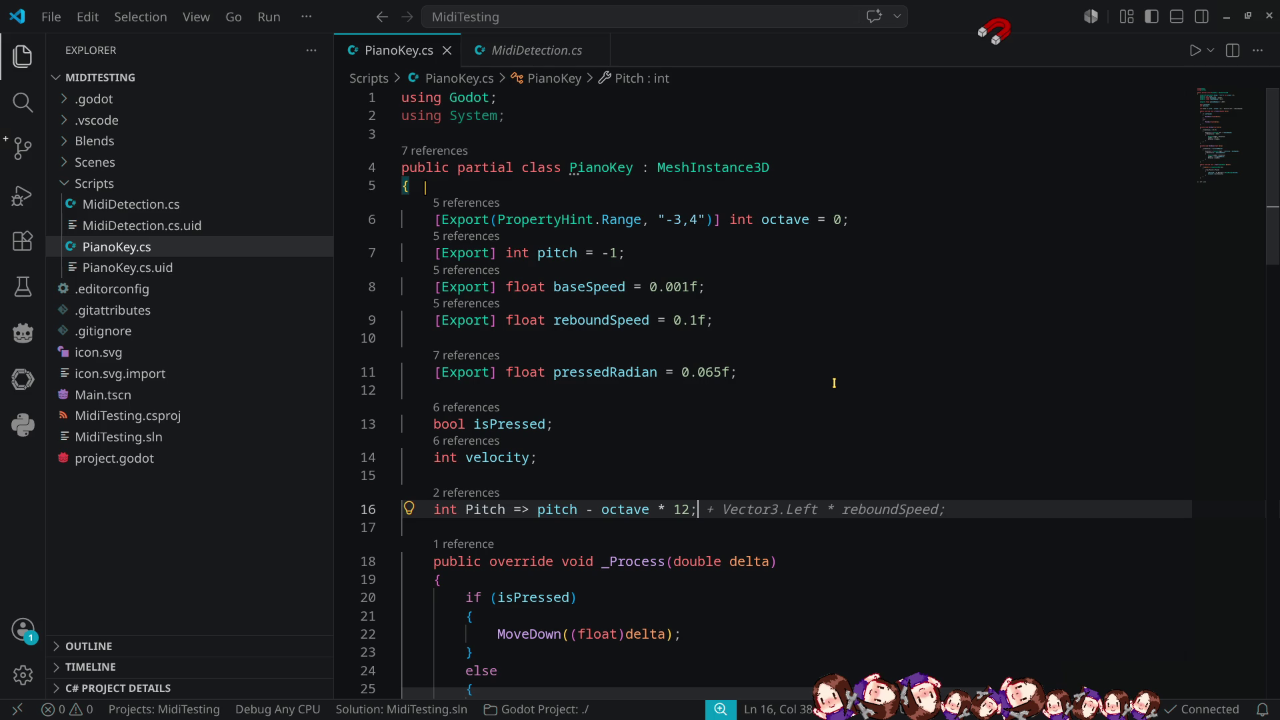
pyautogui.click(1226, 17)
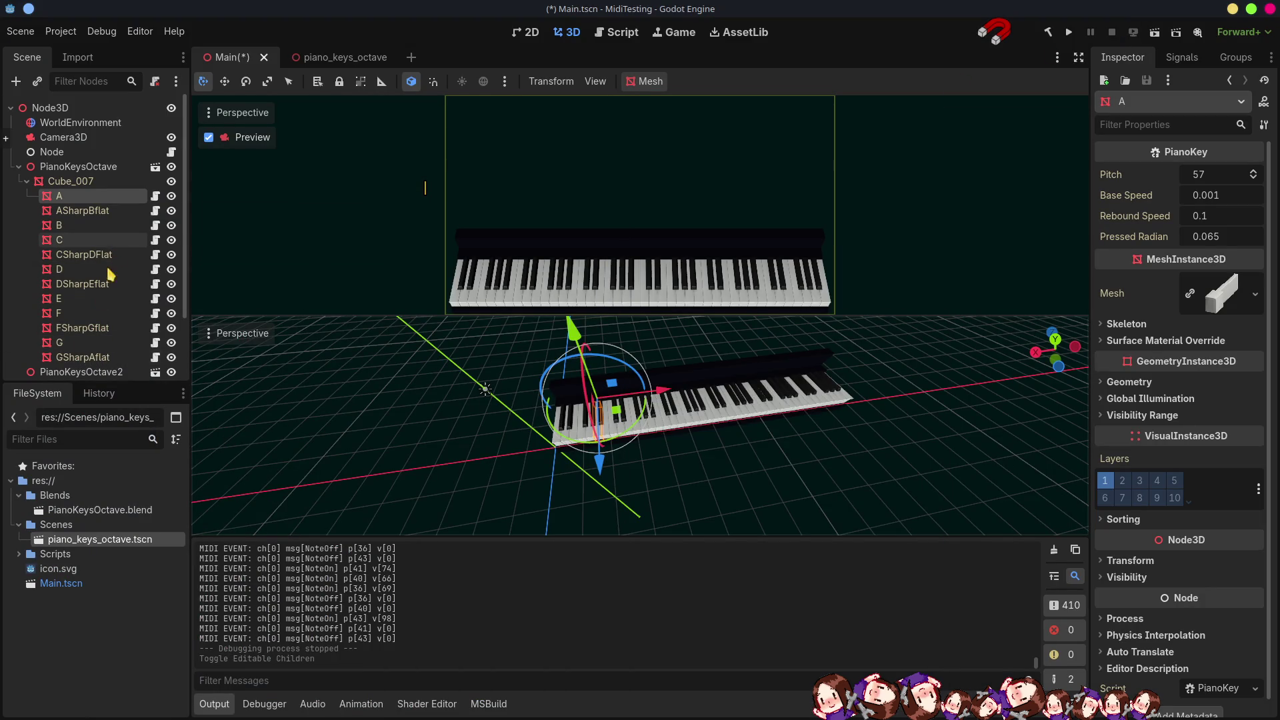
# Select the first group's twelve keys, rebuild, and set their Octave to -2.
pyautogui.scroll(-1, 93, 340)
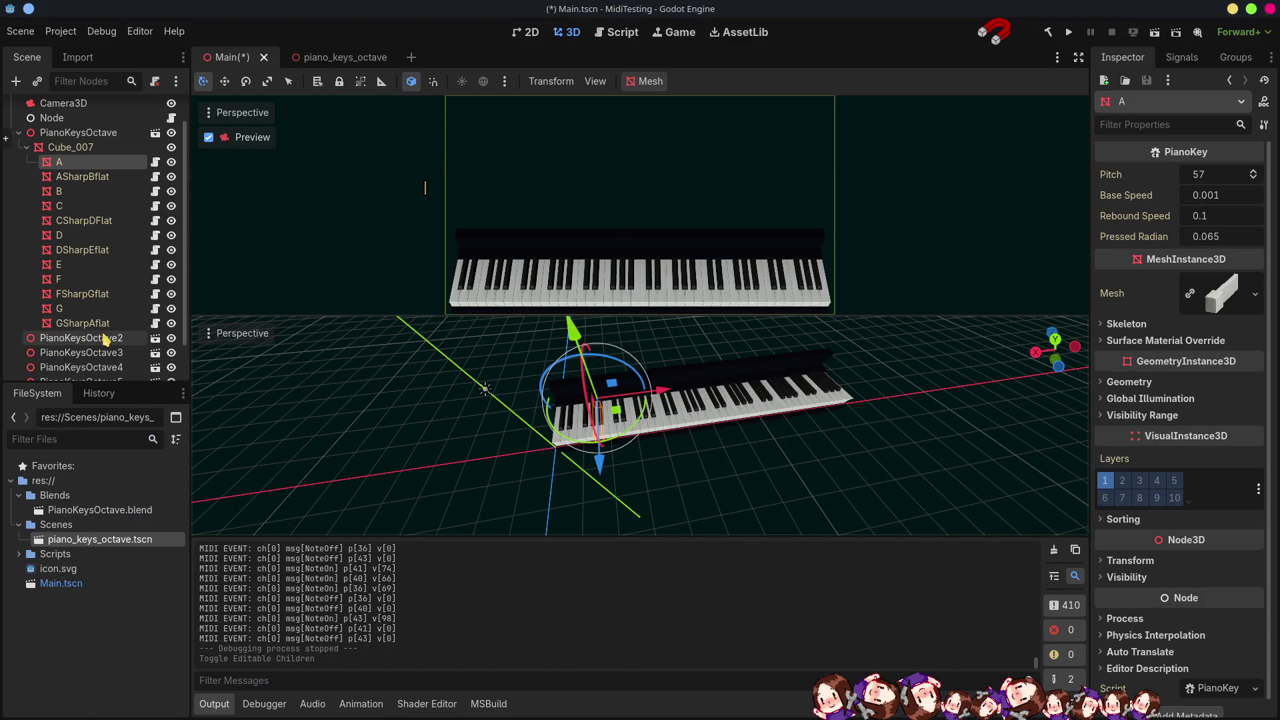
pyautogui.keyDown('shift'); pyautogui.click(92, 324); pyautogui.keyUp('shift')
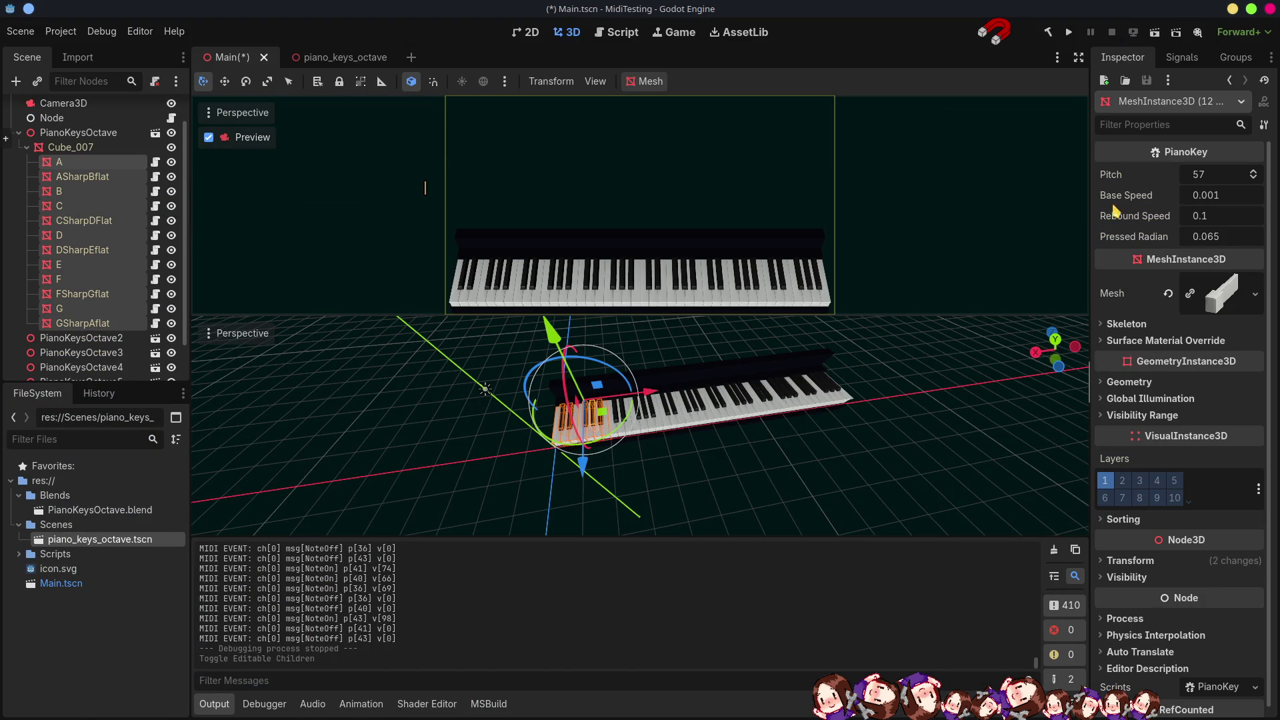
pyautogui.click(1048, 32)
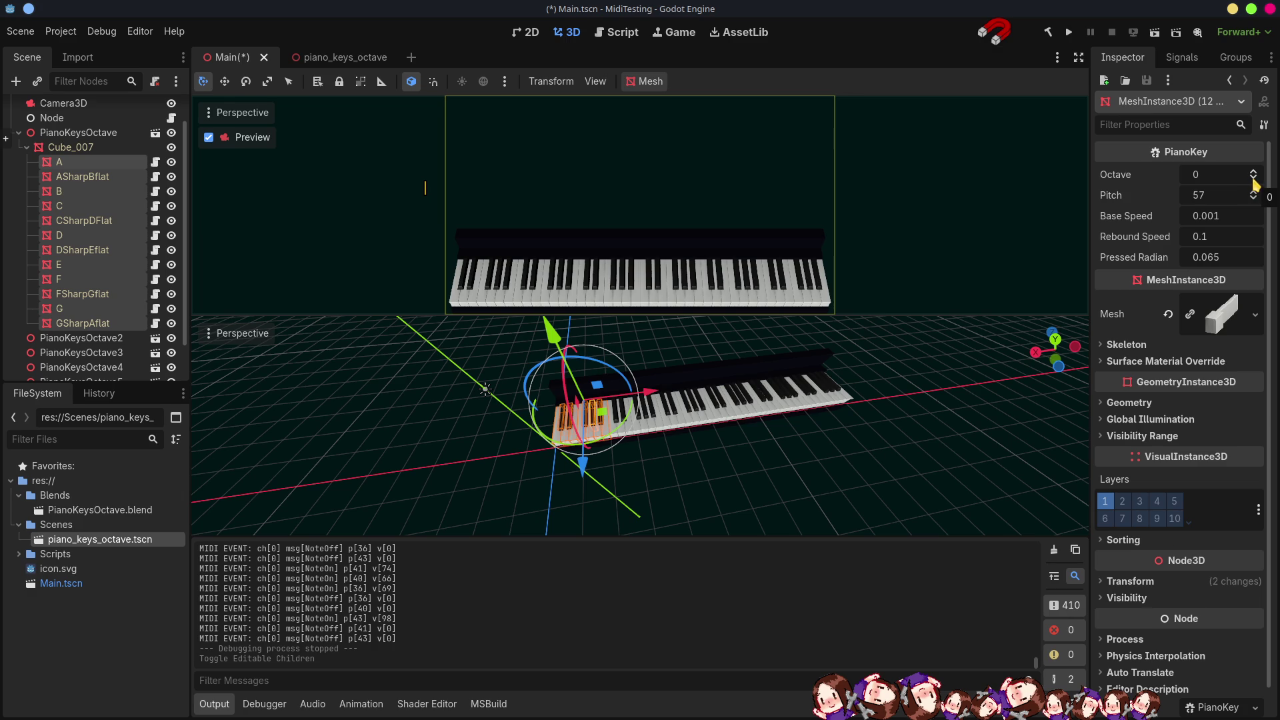
pyautogui.click(1253, 178)
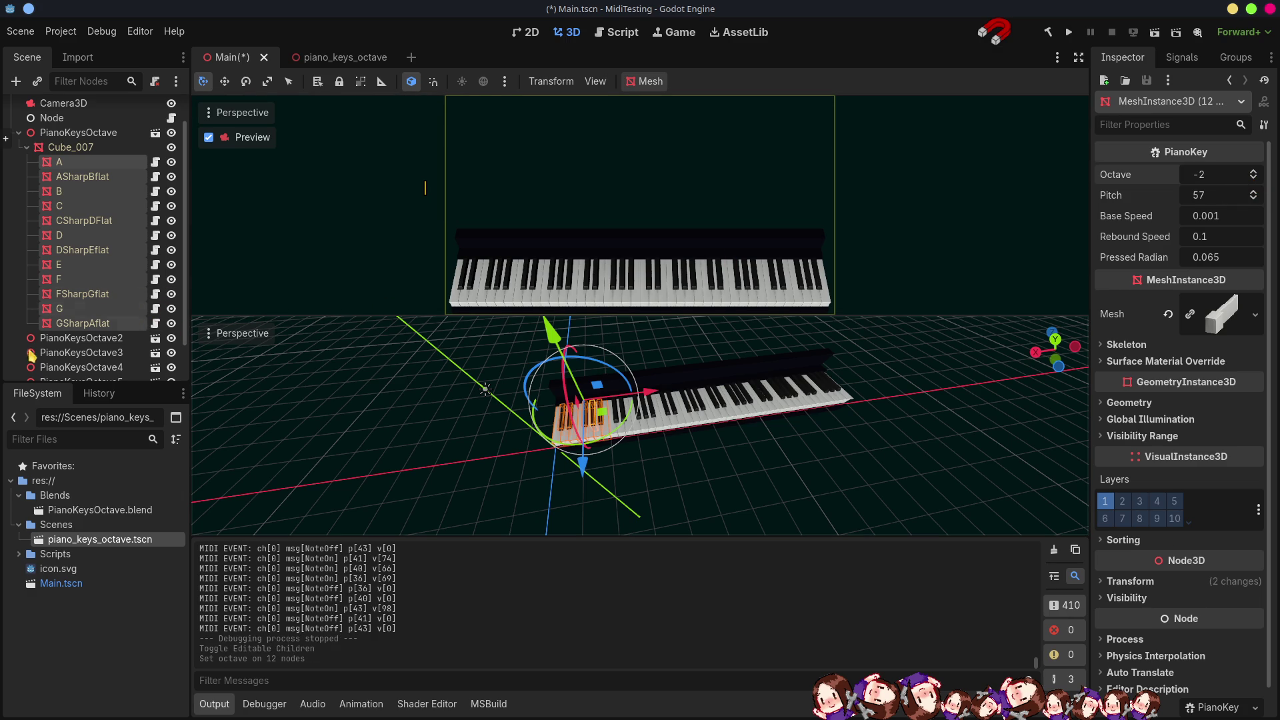
pyautogui.click(90, 338)
pyautogui.rightClick(85, 340)
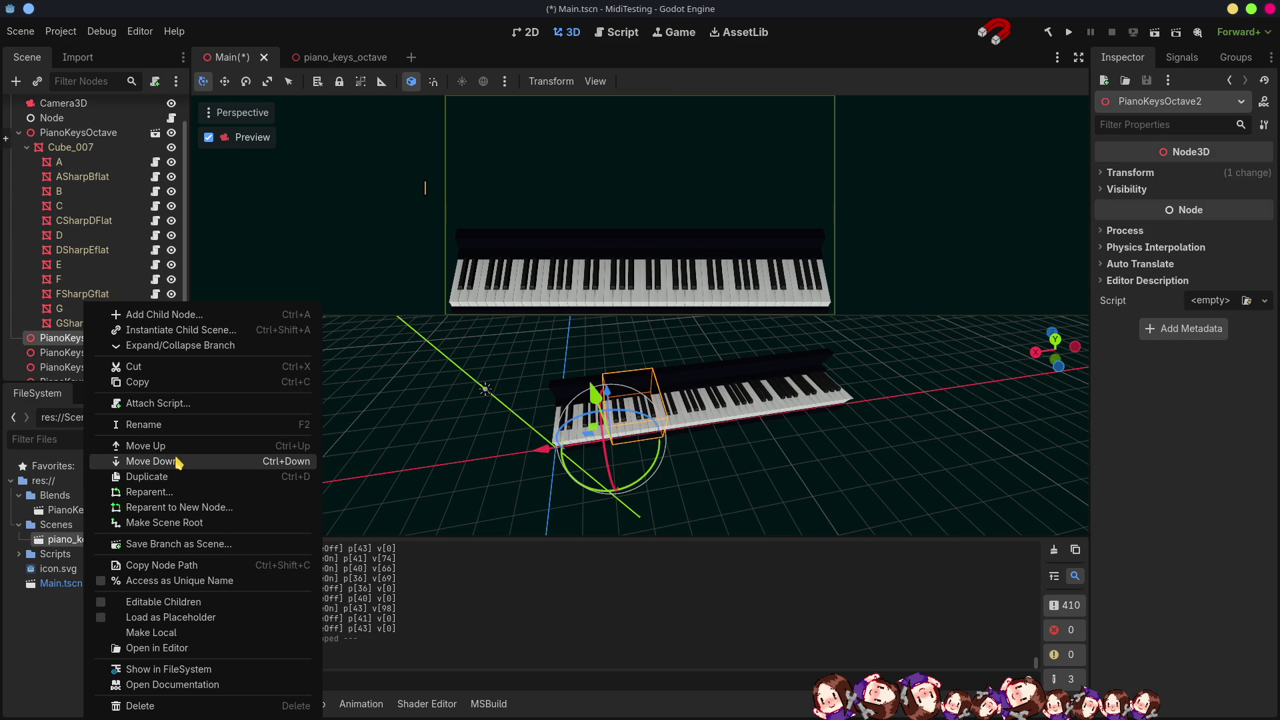
# Enable Editable Children on PianoKeysOctave2 to expose its key nodes.
pyautogui.click(177, 602)
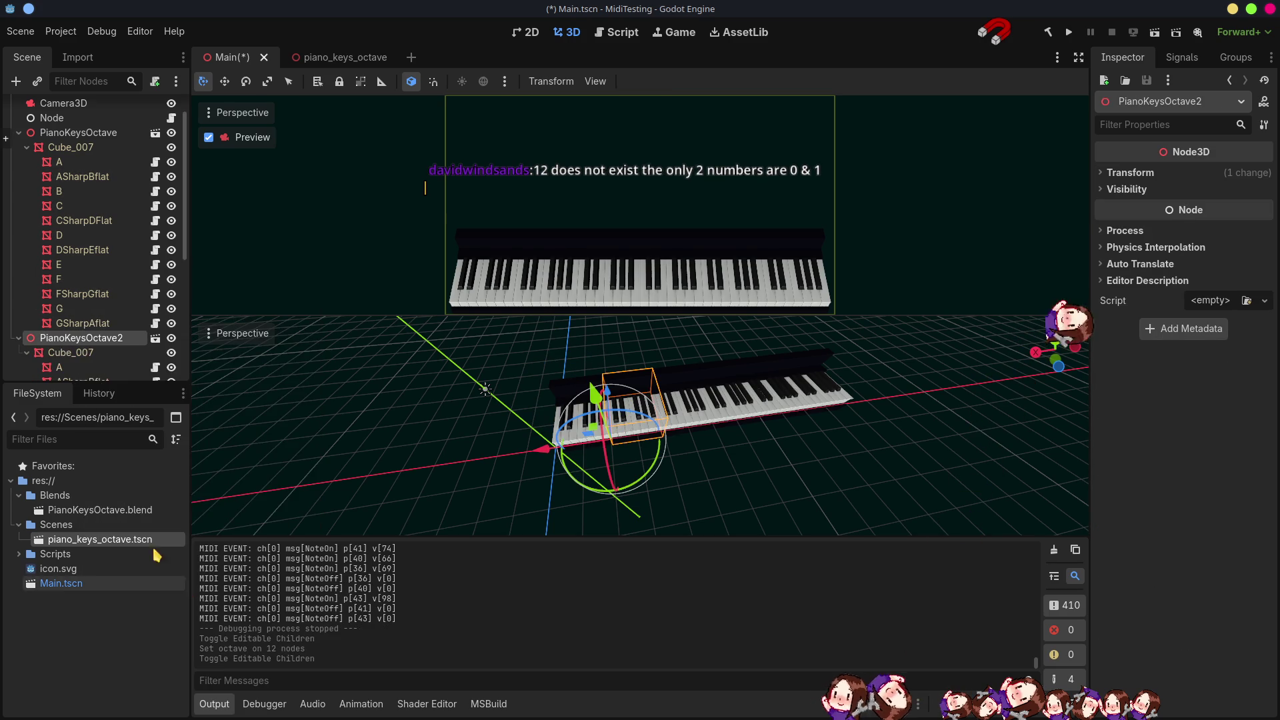
pyautogui.scroll(-3, 94, 298)
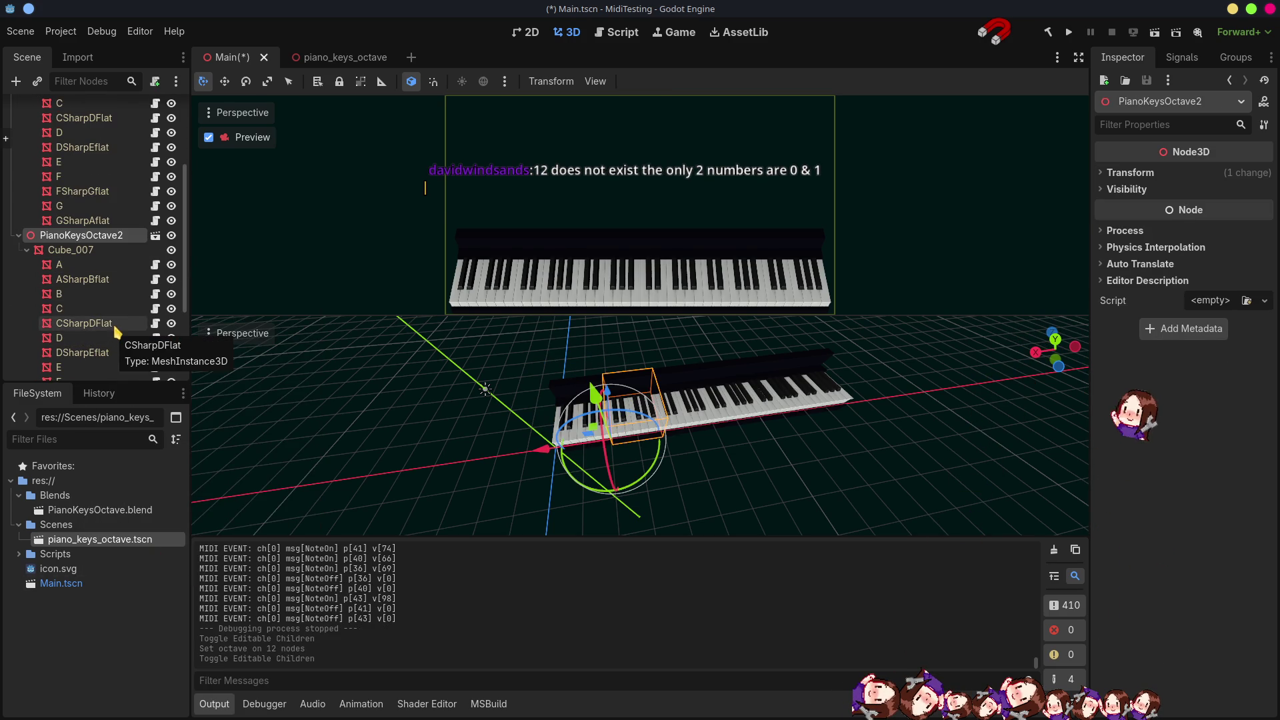
pyautogui.scroll(-2, 110, 307)
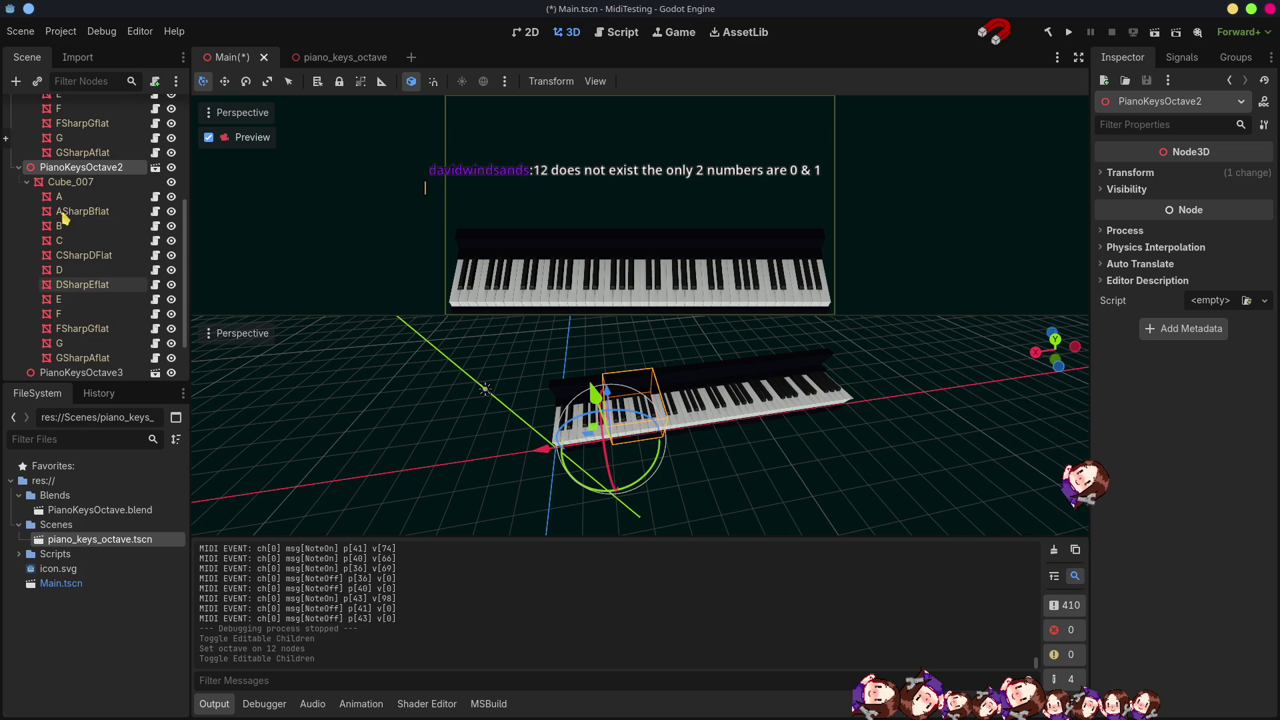
# Set Octave to -1 on all twelve PianoKeysOctave2 keys, then check key C's values.
pyautogui.click(65, 198)
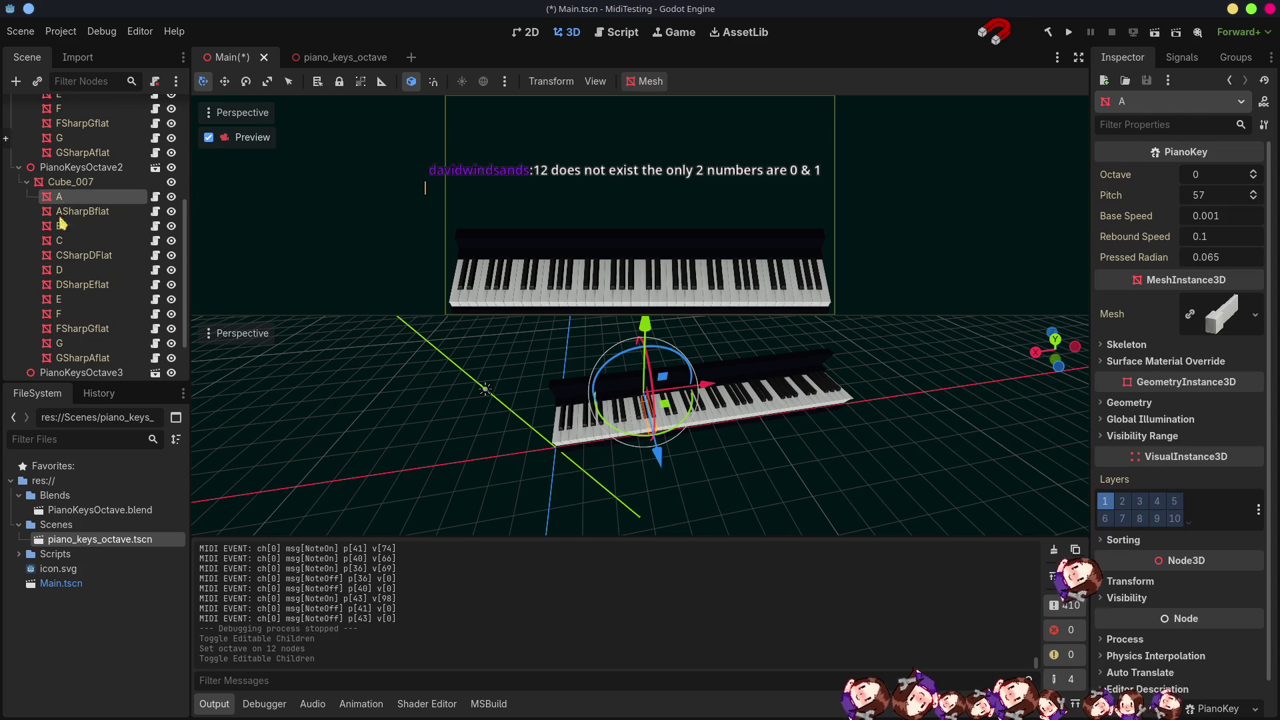
pyautogui.keyDown('shift'); pyautogui.click(78, 360); pyautogui.keyUp('shift')
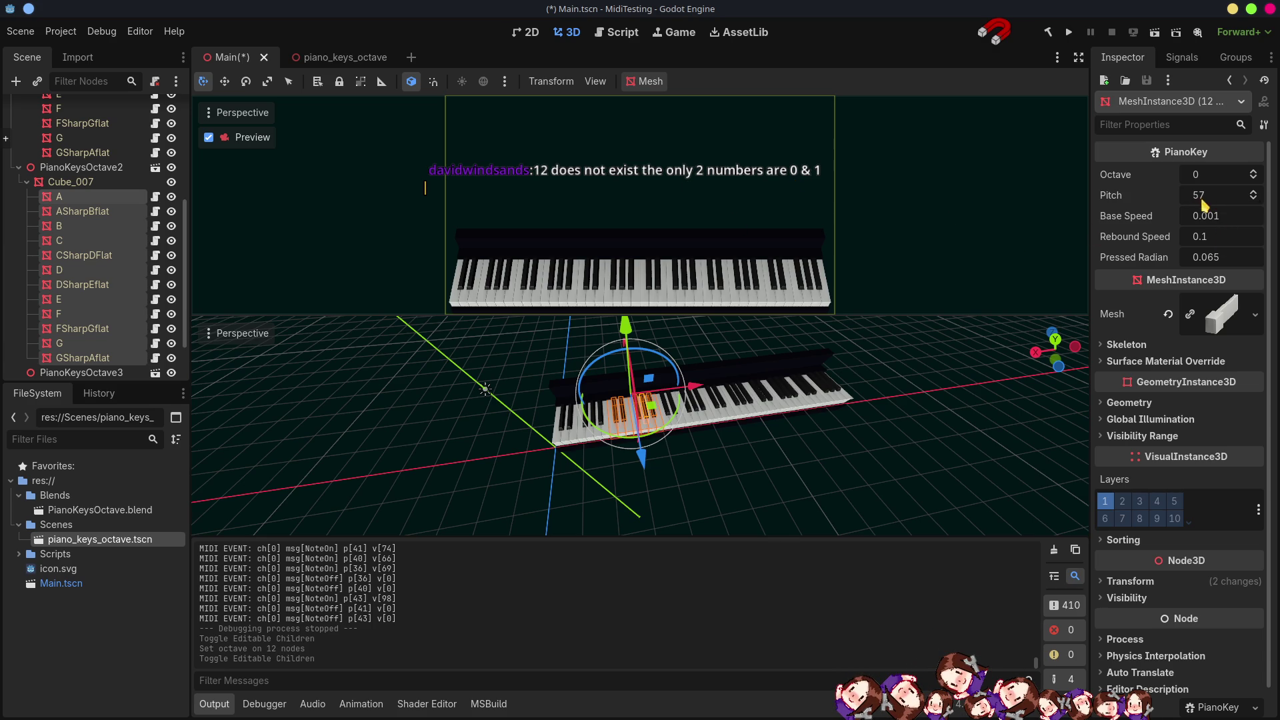
pyautogui.click(1254, 178)
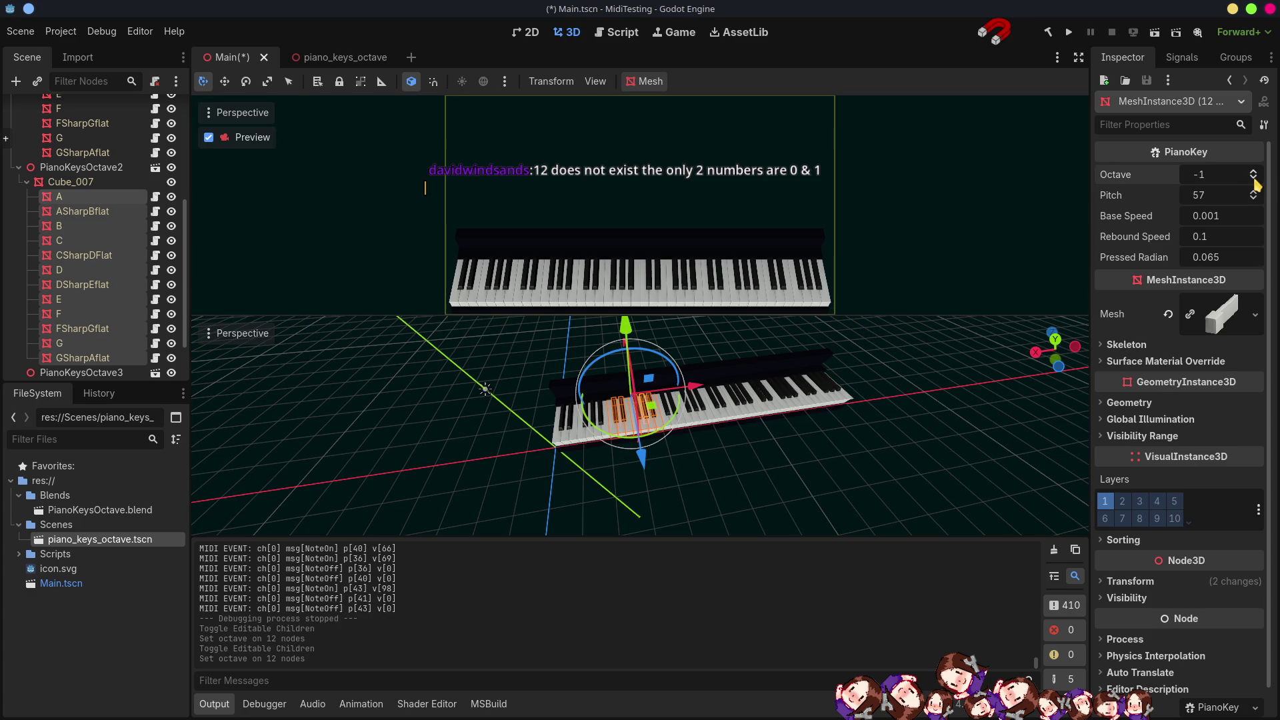
pyautogui.click(78, 154)
pyautogui.click(76, 242)
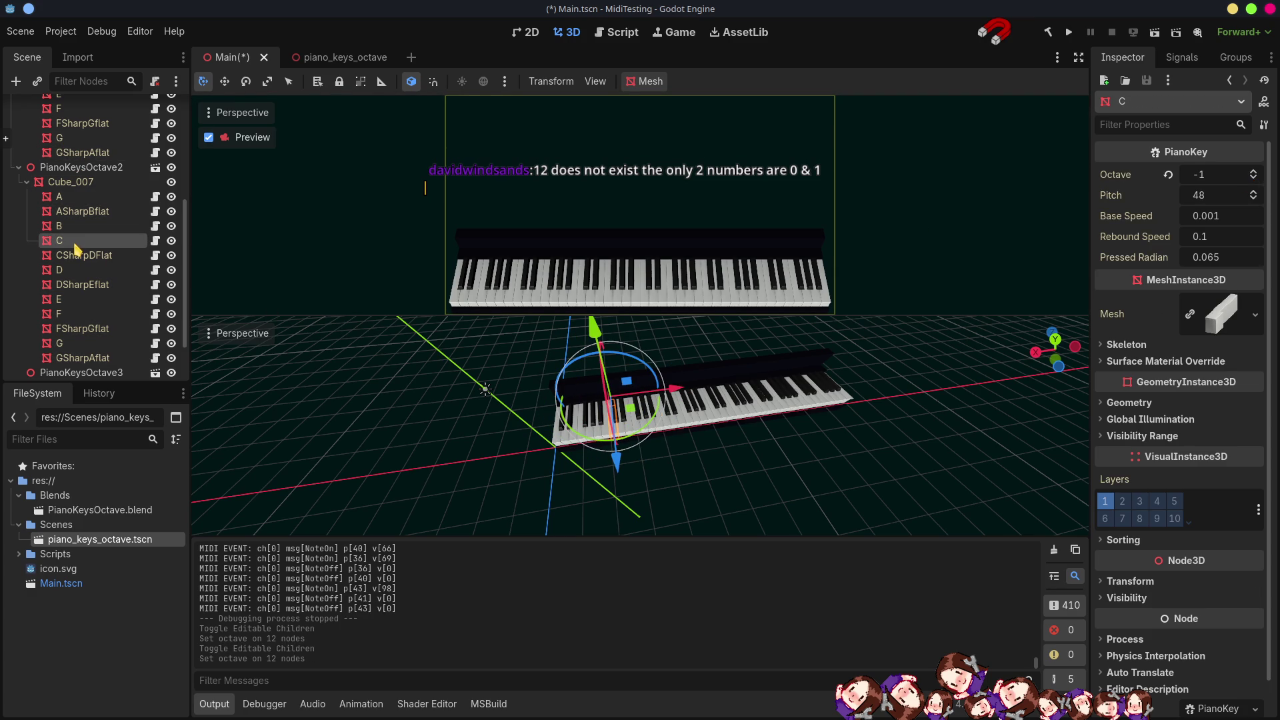
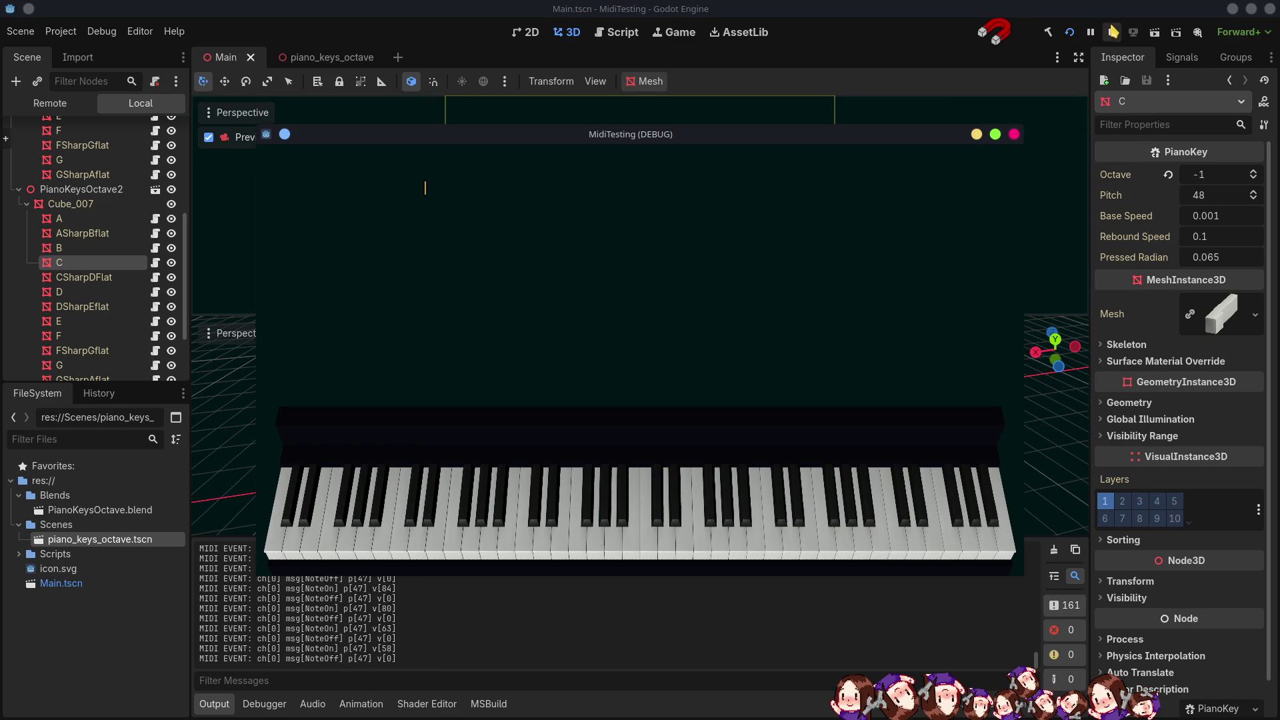
# Stop the test run and change PianoKey.cs so Pitch is pitch + octave * 12, then save.
pyautogui.click(1115, 37)
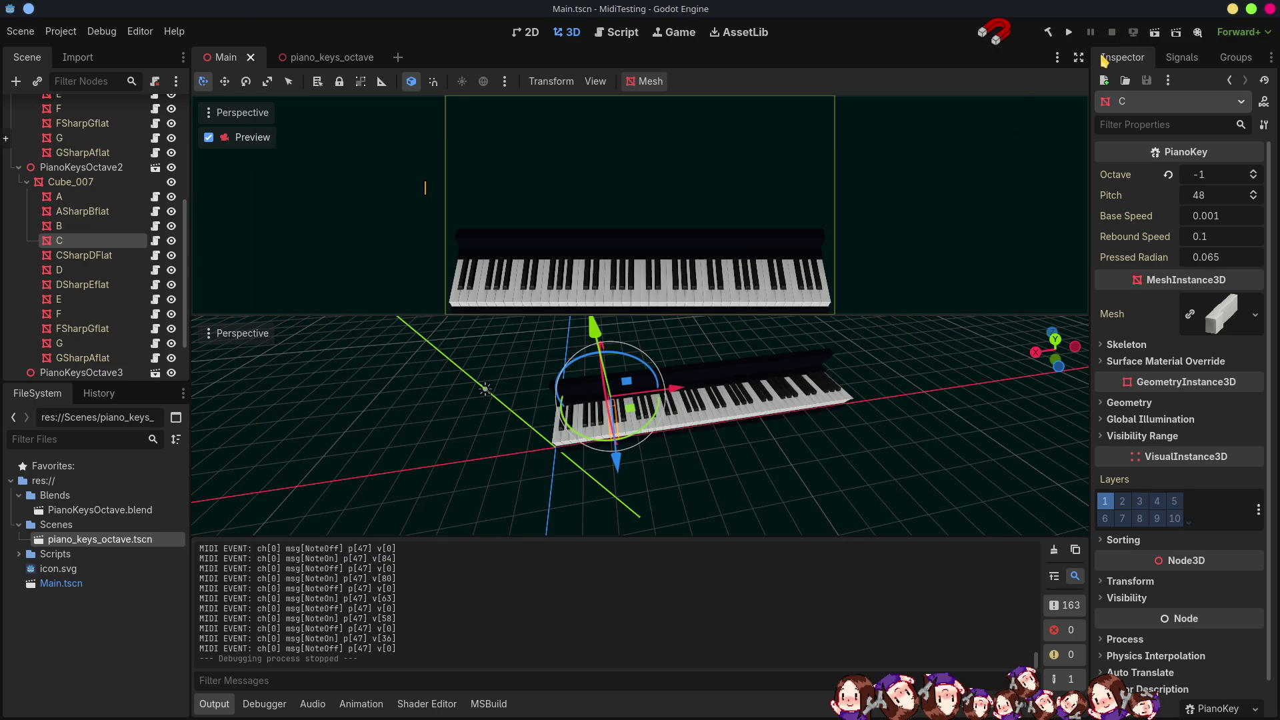
pyautogui.hotkey('alt', 'Tab')
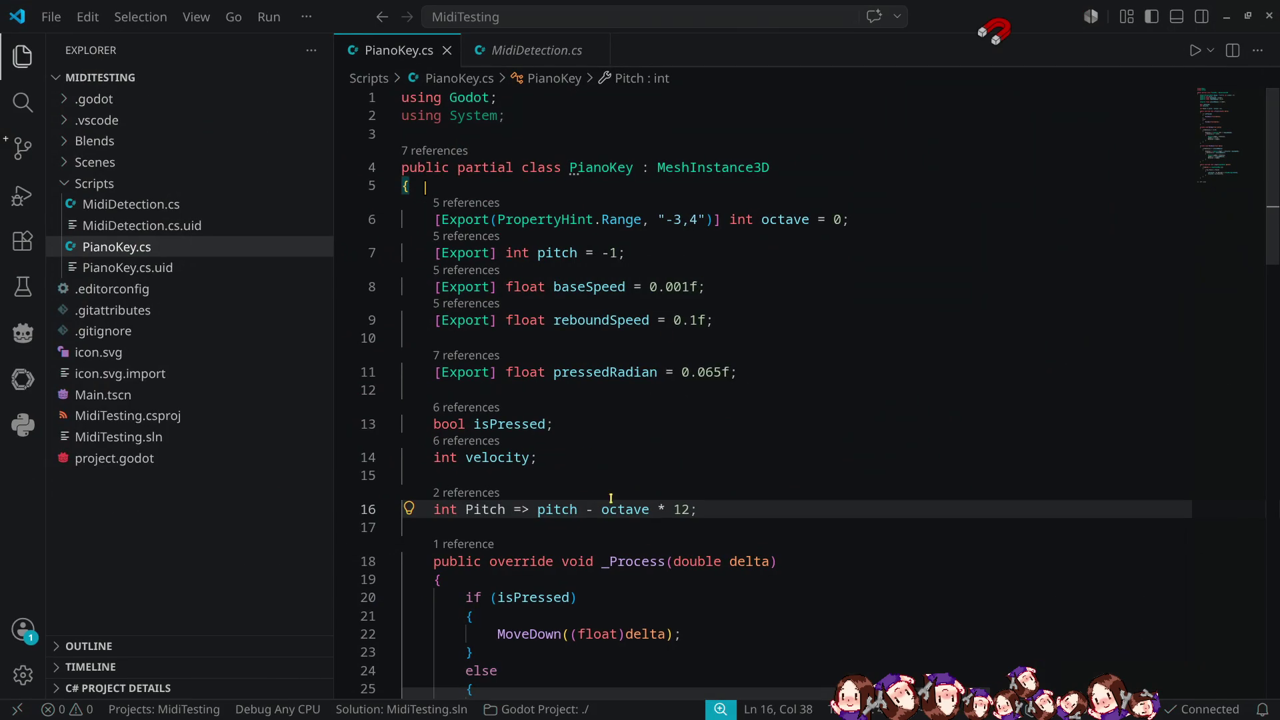
pyautogui.press('BackSpace')
pyautogui.write('+')
pyautogui.hotkey('ctrl', 's')
# Run the project and play MIDI notes, logging events up to pitch 52, then stop it.
pyautogui.click(1225, 18)
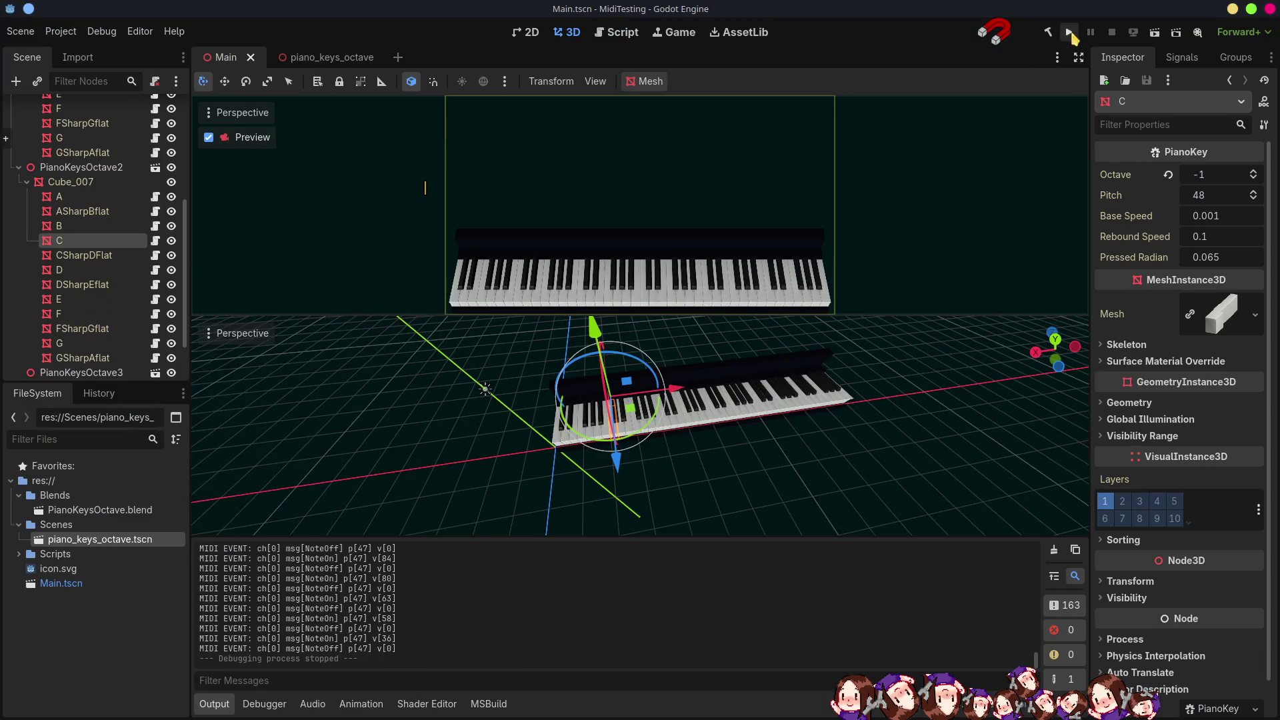
pyautogui.click(1070, 32)
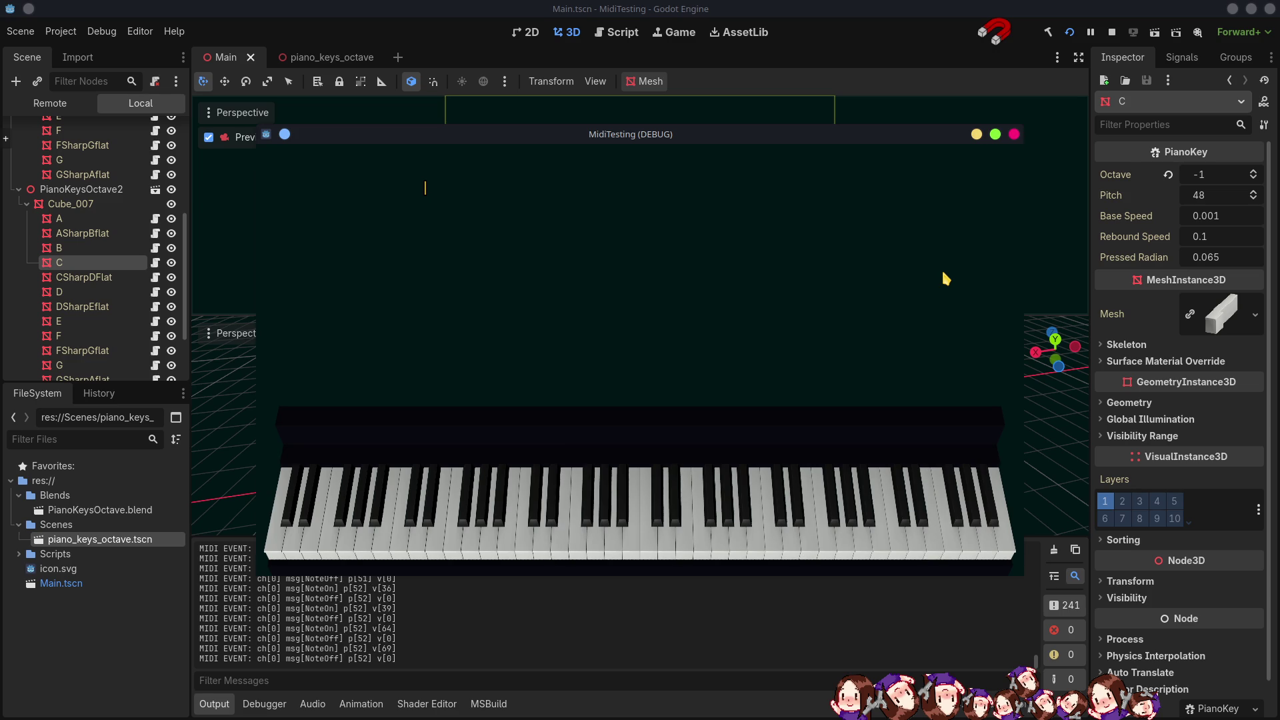
pyautogui.click(1014, 135)
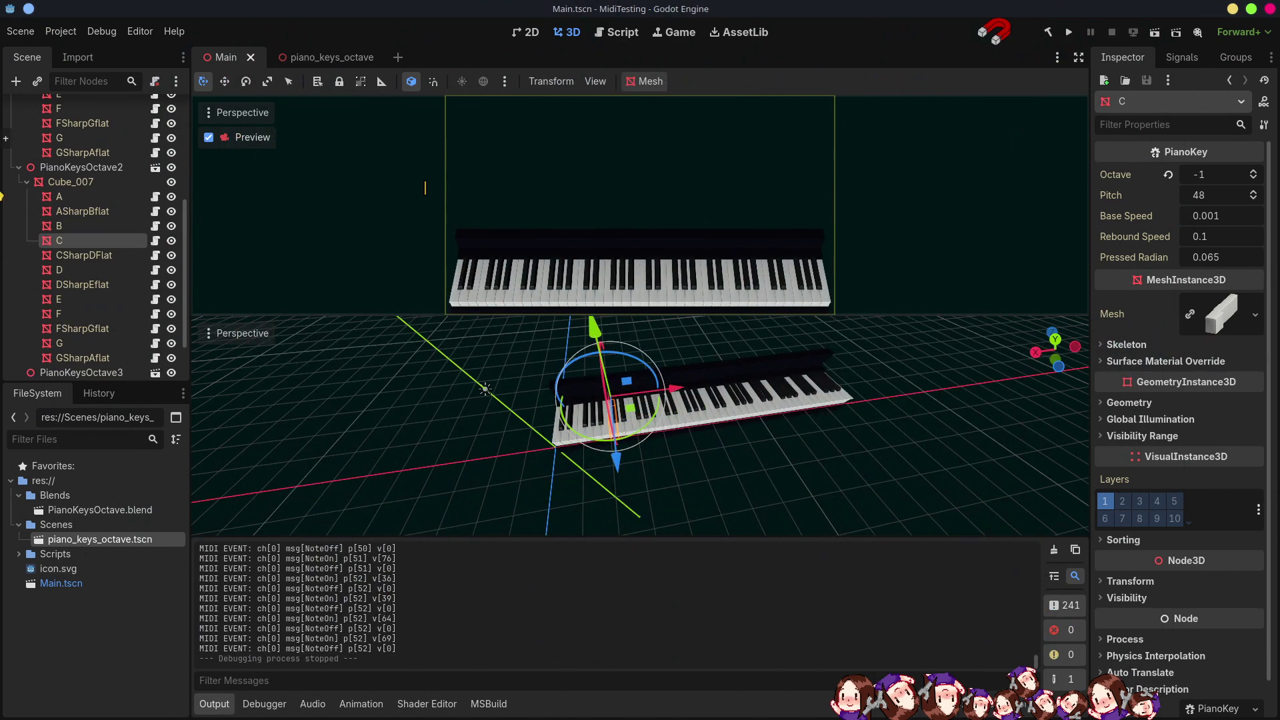
# Collapse the octave branches in the scene tree and inspect key A of PianoKeysOctave2.
pyautogui.click(18, 167)
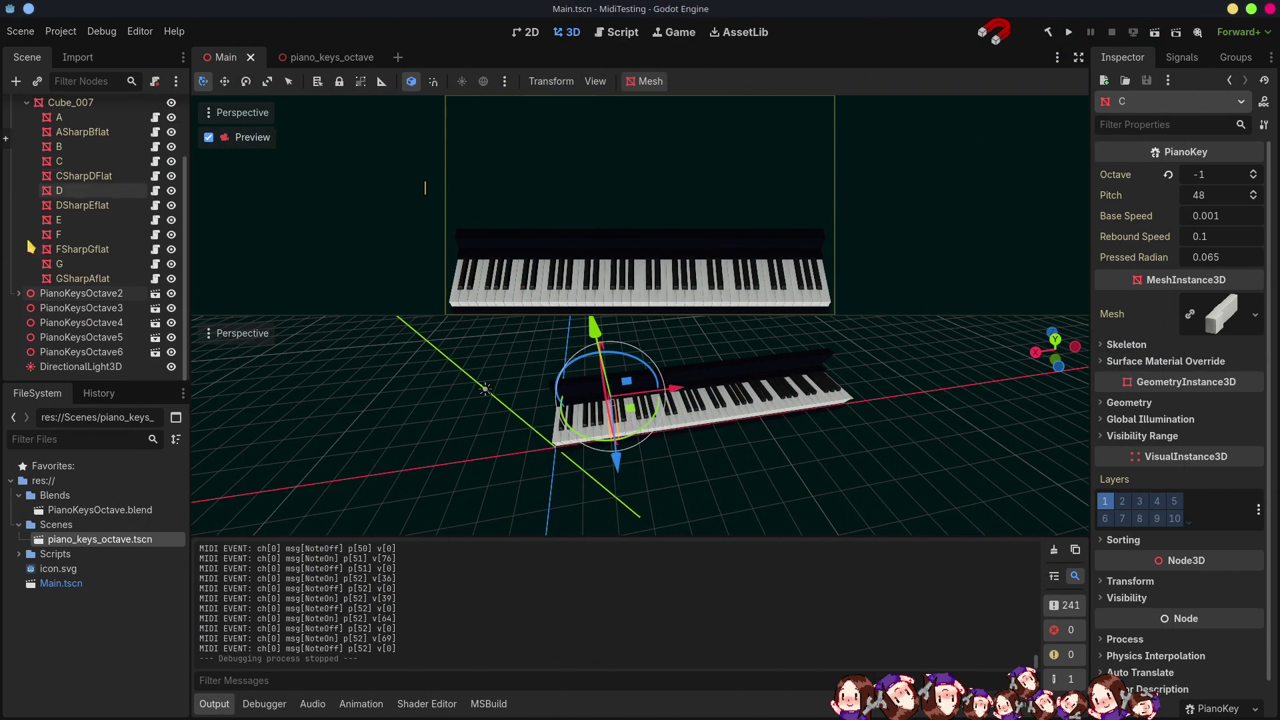
pyautogui.scroll(3, 50, 267)
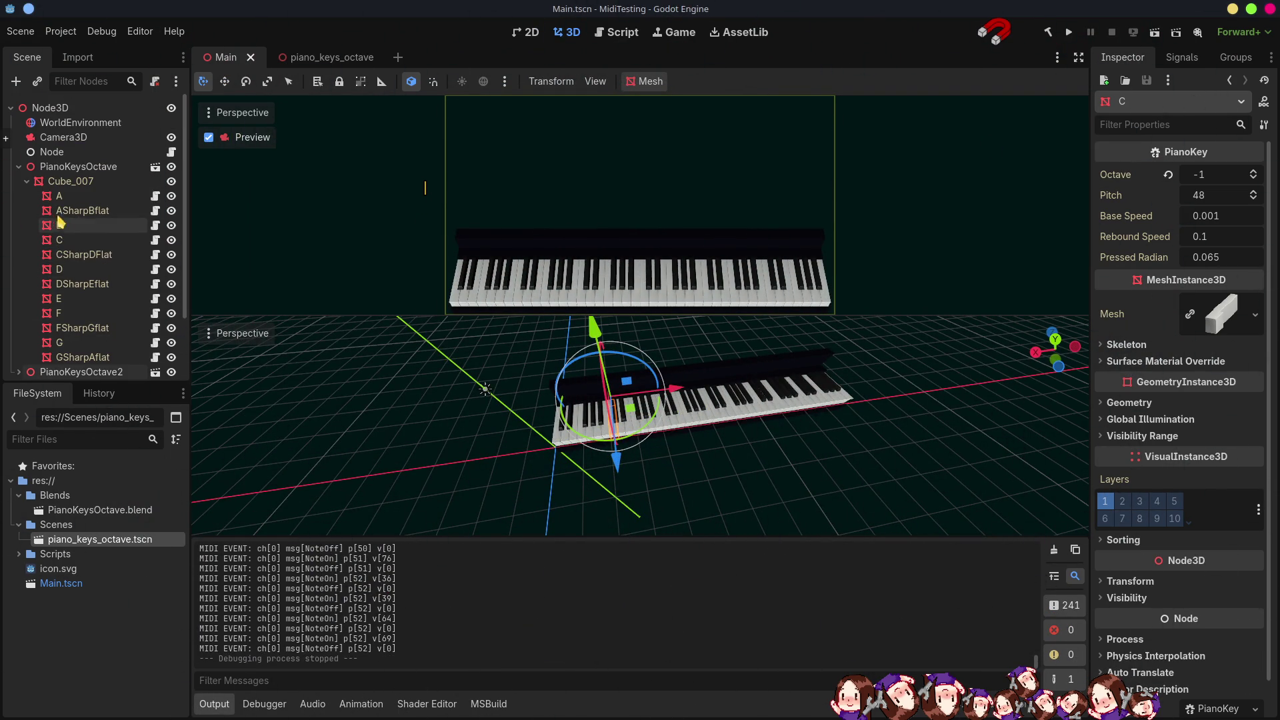
pyautogui.click(26, 182)
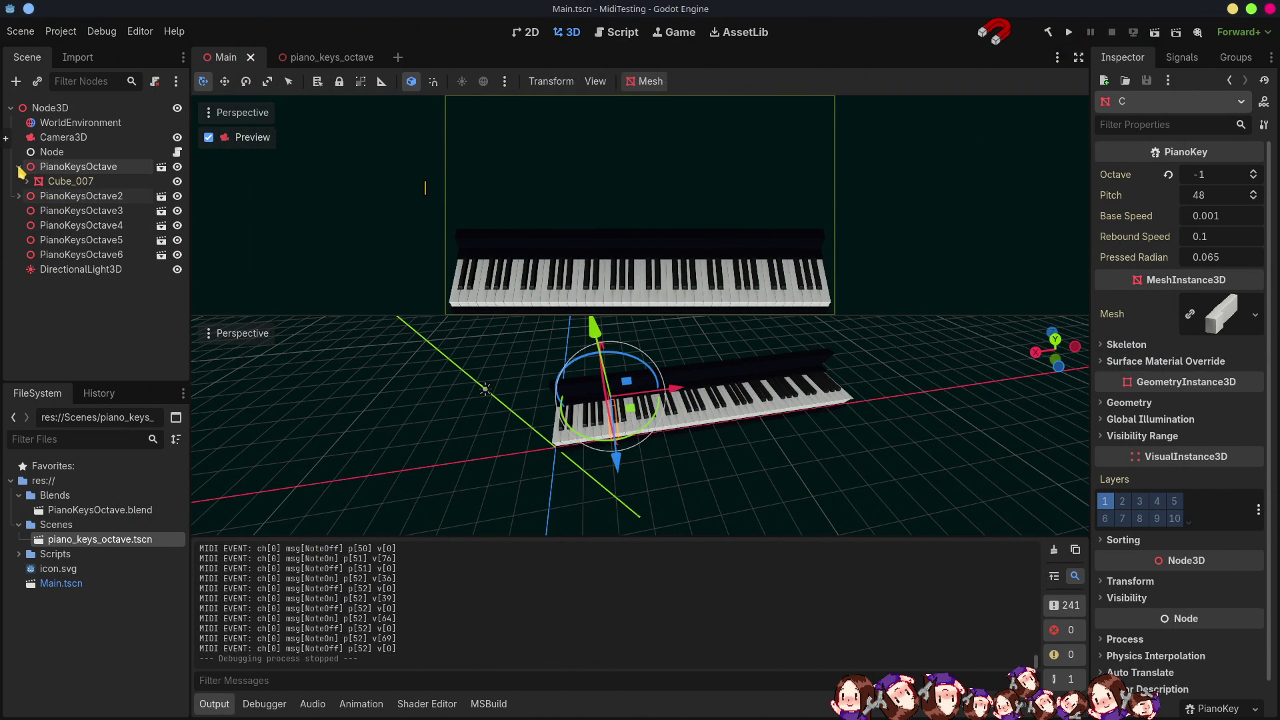
pyautogui.click(19, 167)
pyautogui.click(51, 181)
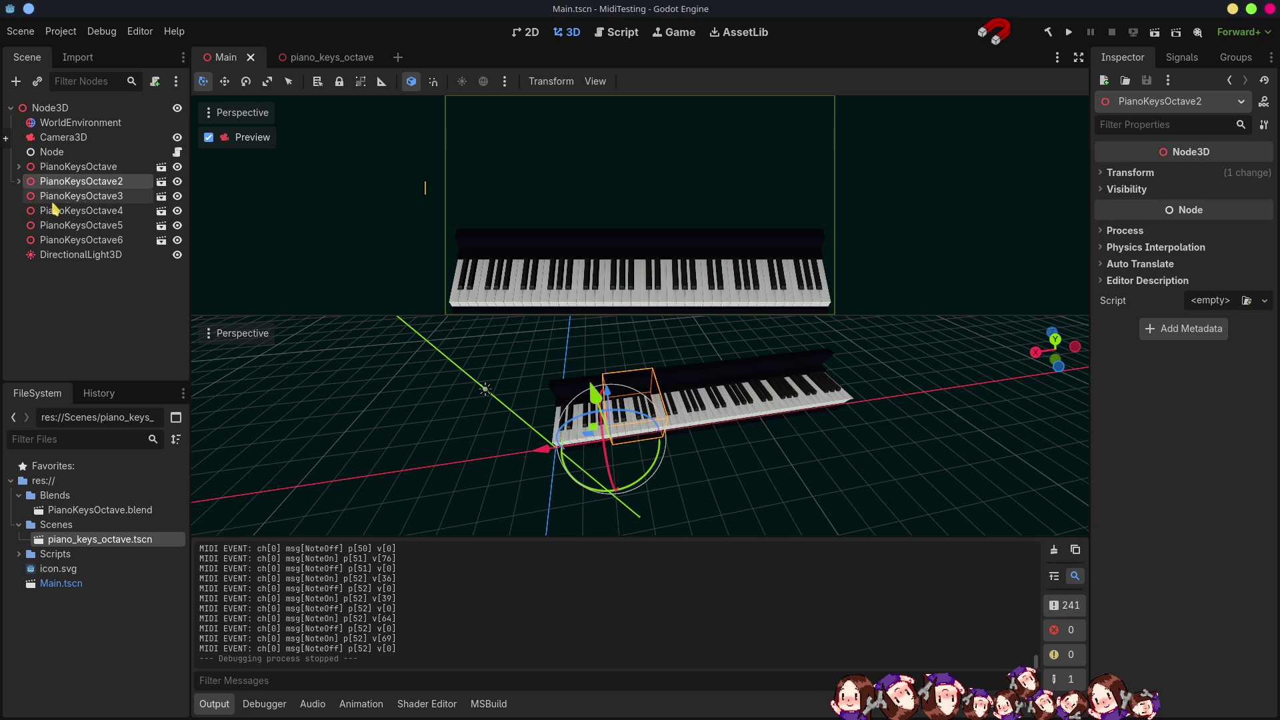
pyautogui.click(19, 182)
pyautogui.click(69, 212)
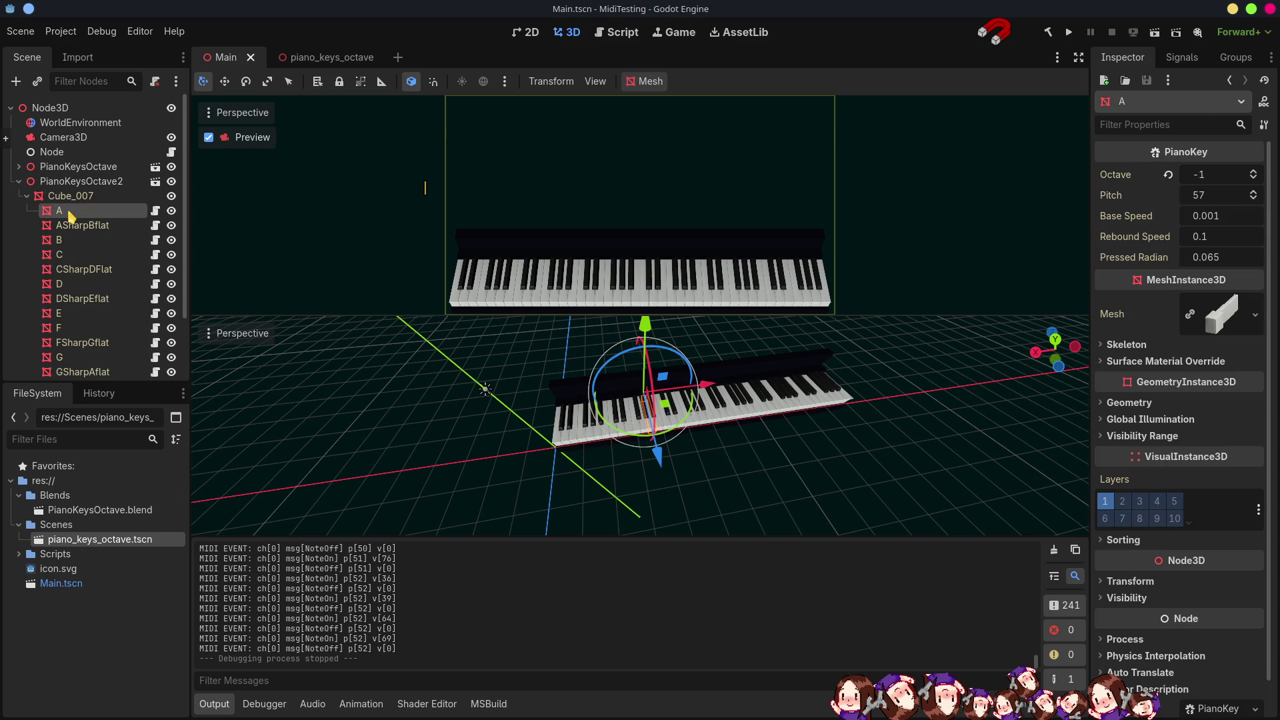
pyautogui.click(19, 182)
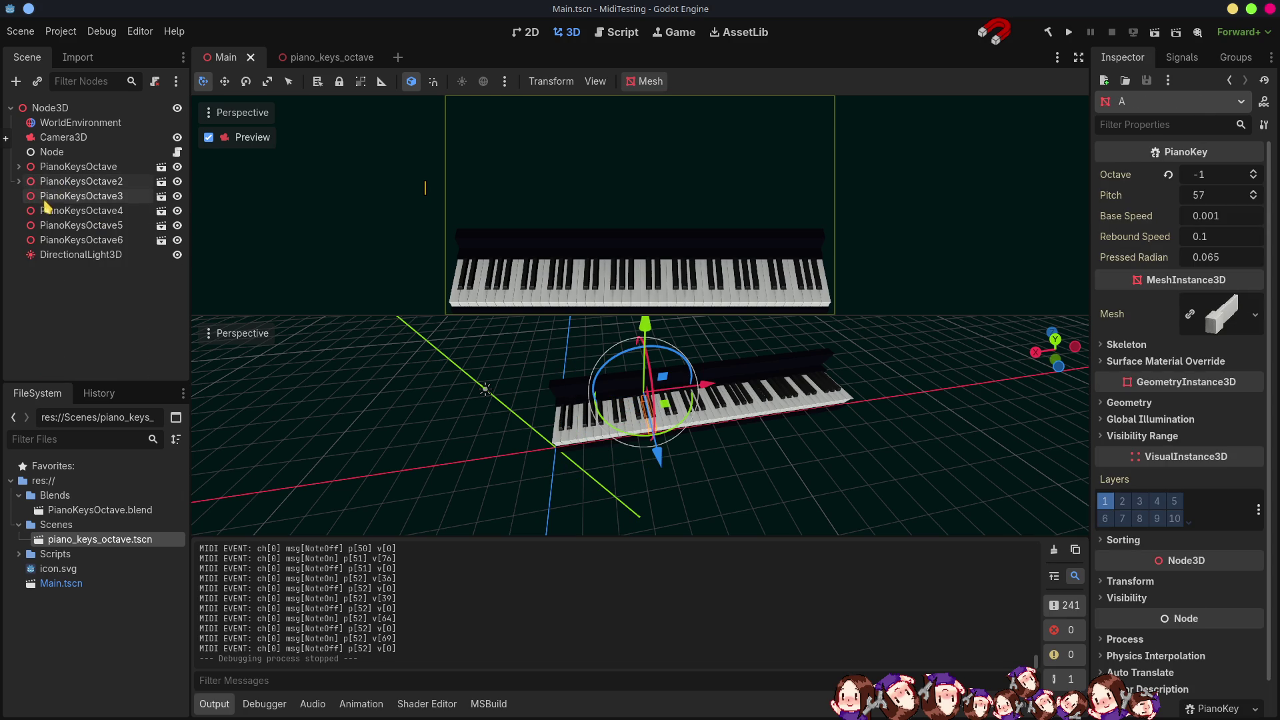
pyautogui.click(61, 202)
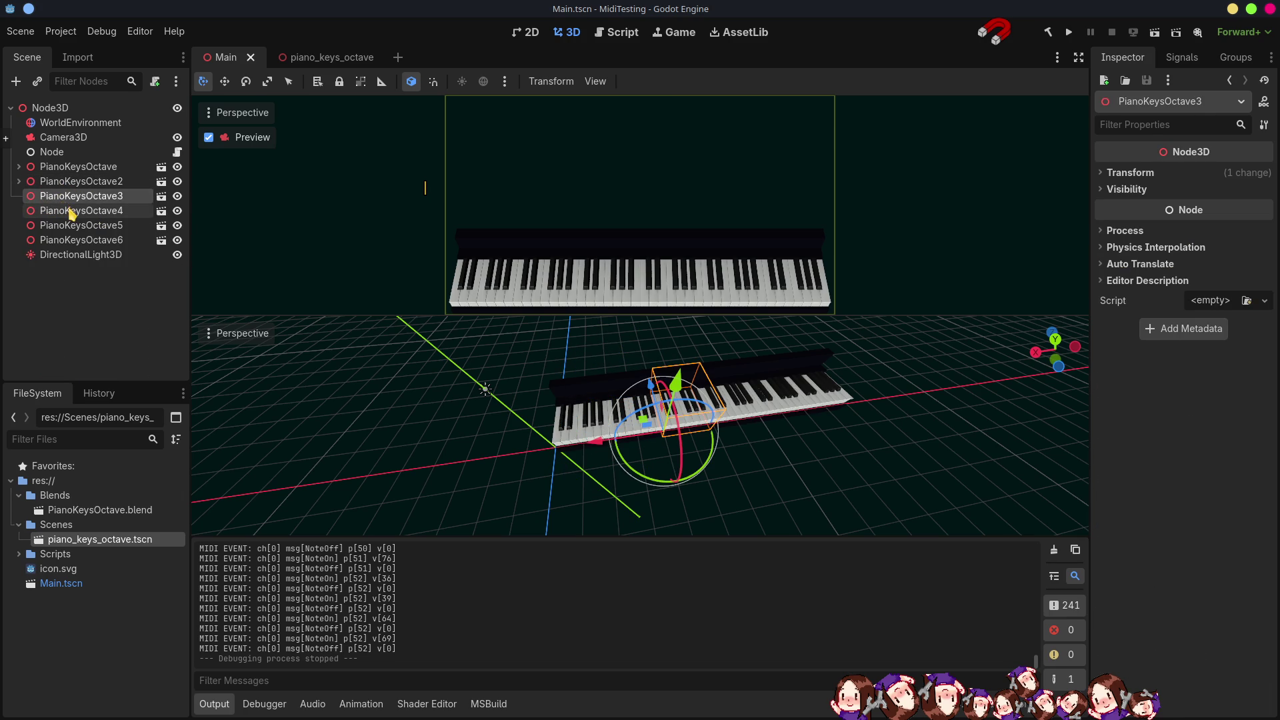
# Make PianoKeysOctave4's children editable and set its twelve keys, A to GSharpAflat, to Octave 1.
pyautogui.click(66, 211)
pyautogui.rightClick(55, 214)
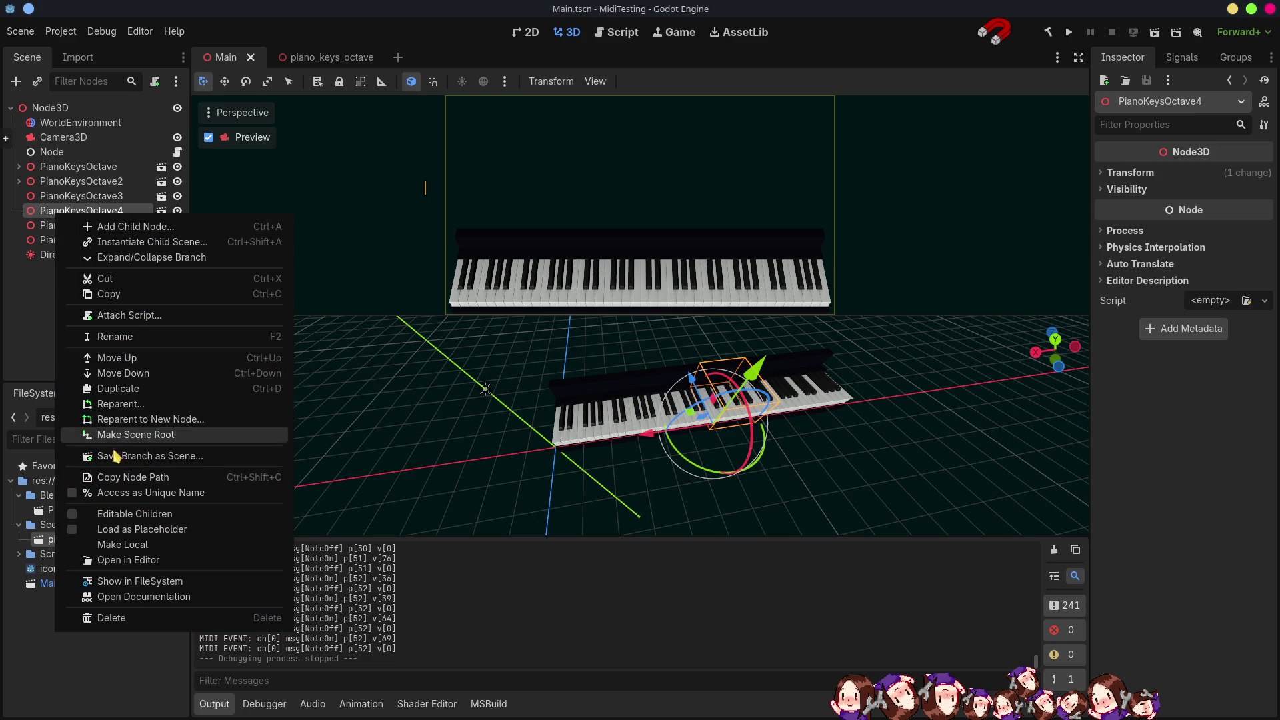
pyautogui.click(133, 516)
pyautogui.click(56, 240)
pyautogui.scroll(-3, 73, 287)
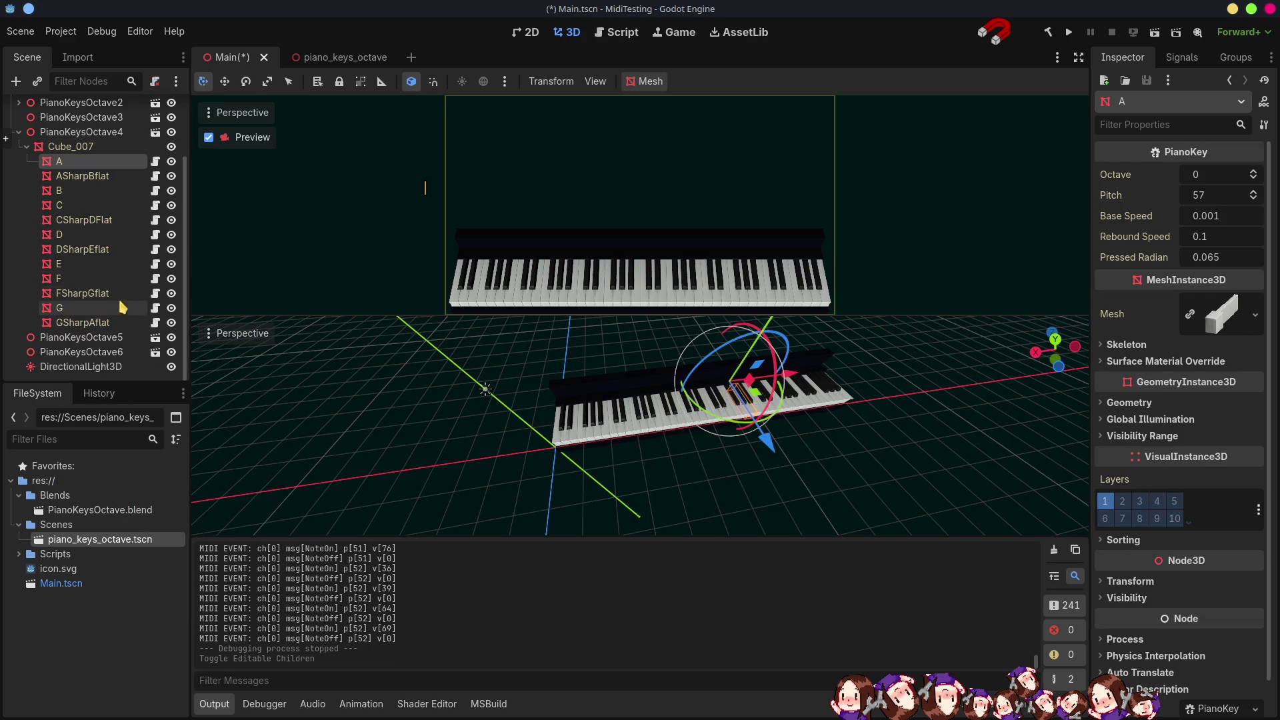
pyautogui.keyDown('shift'); pyautogui.click(83, 322); pyautogui.keyUp('shift')
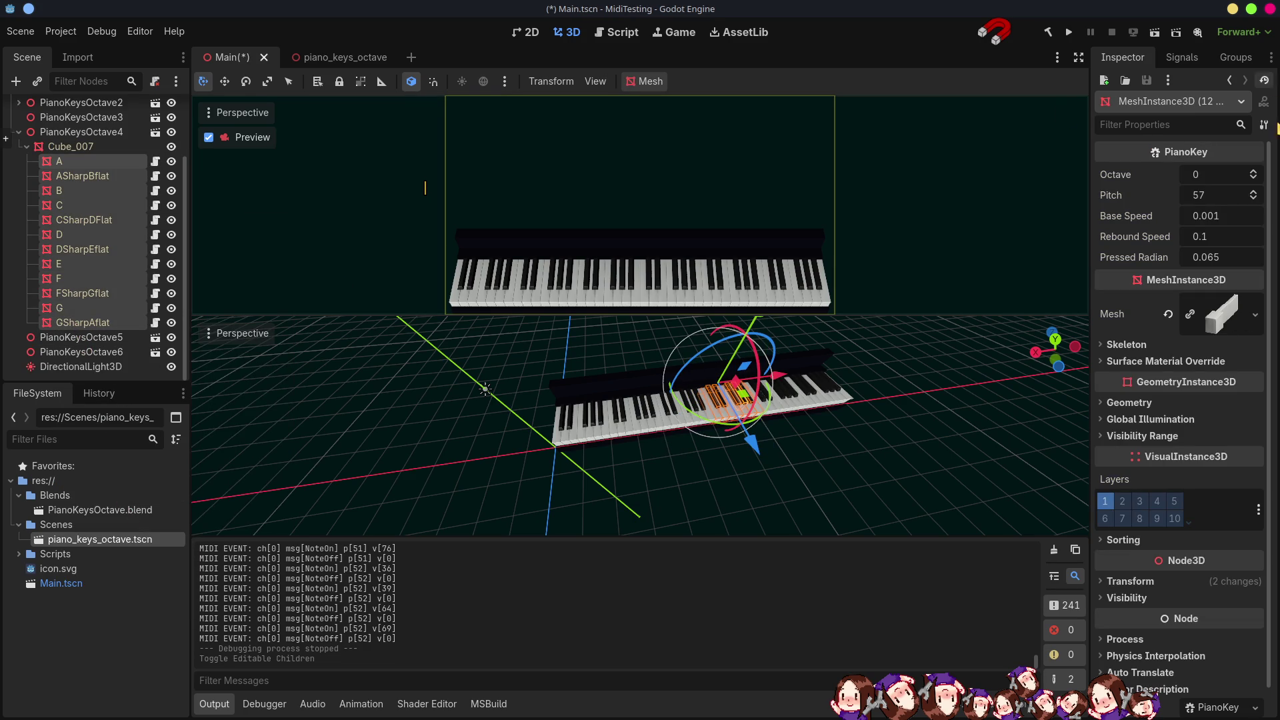
pyautogui.click(1254, 173)
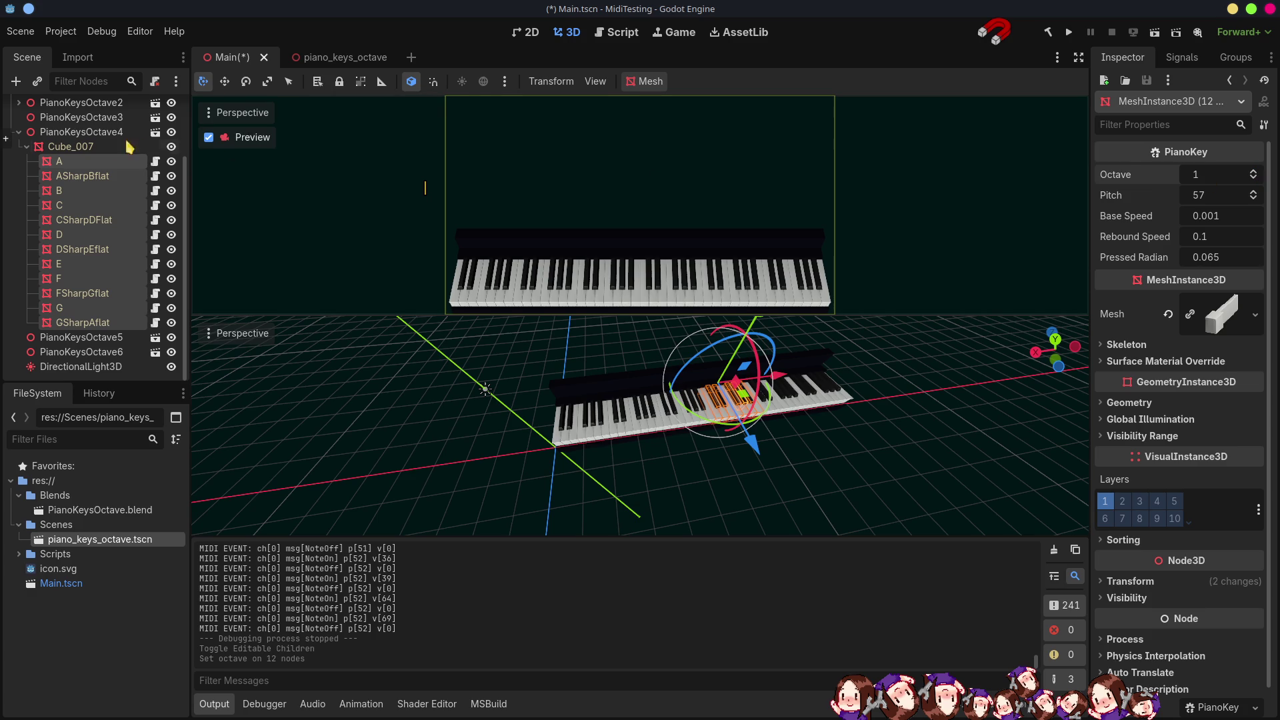
pyautogui.click(72, 344)
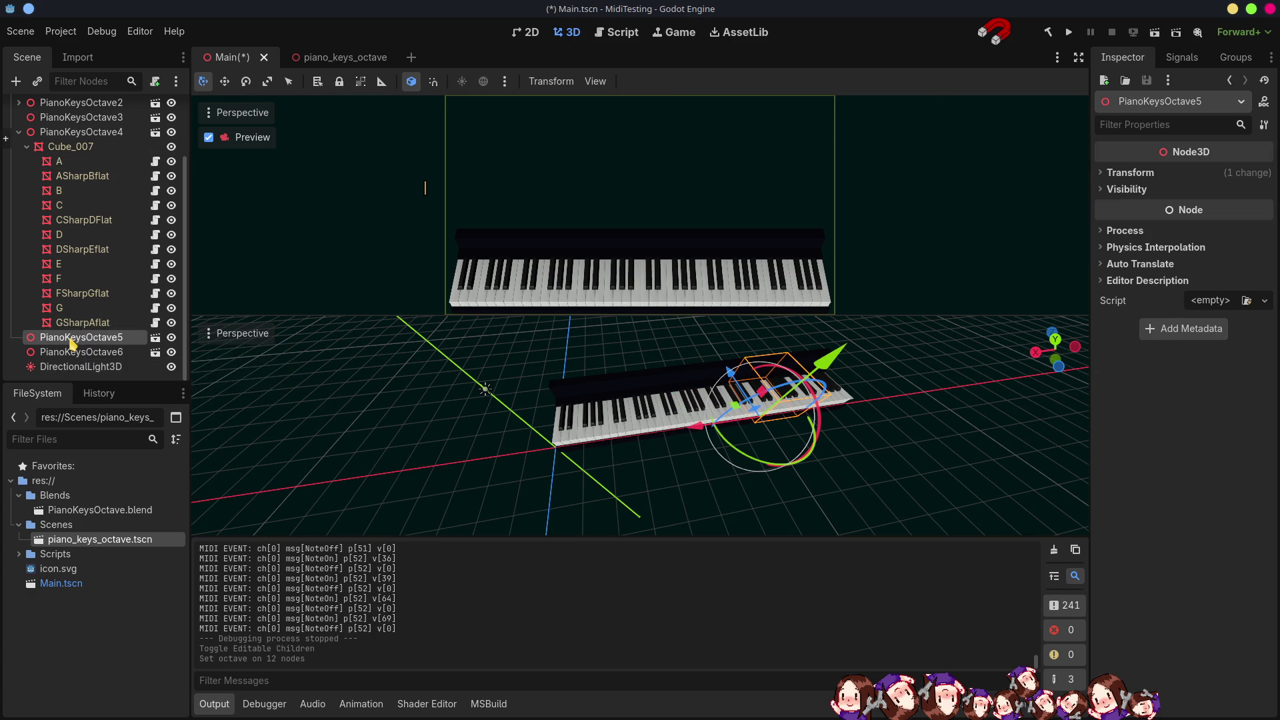
# Make PianoKeysOctave5's children editable and set its twelve keys, A to GSharpAflat, to Octave 2.
pyautogui.rightClick(72, 344)
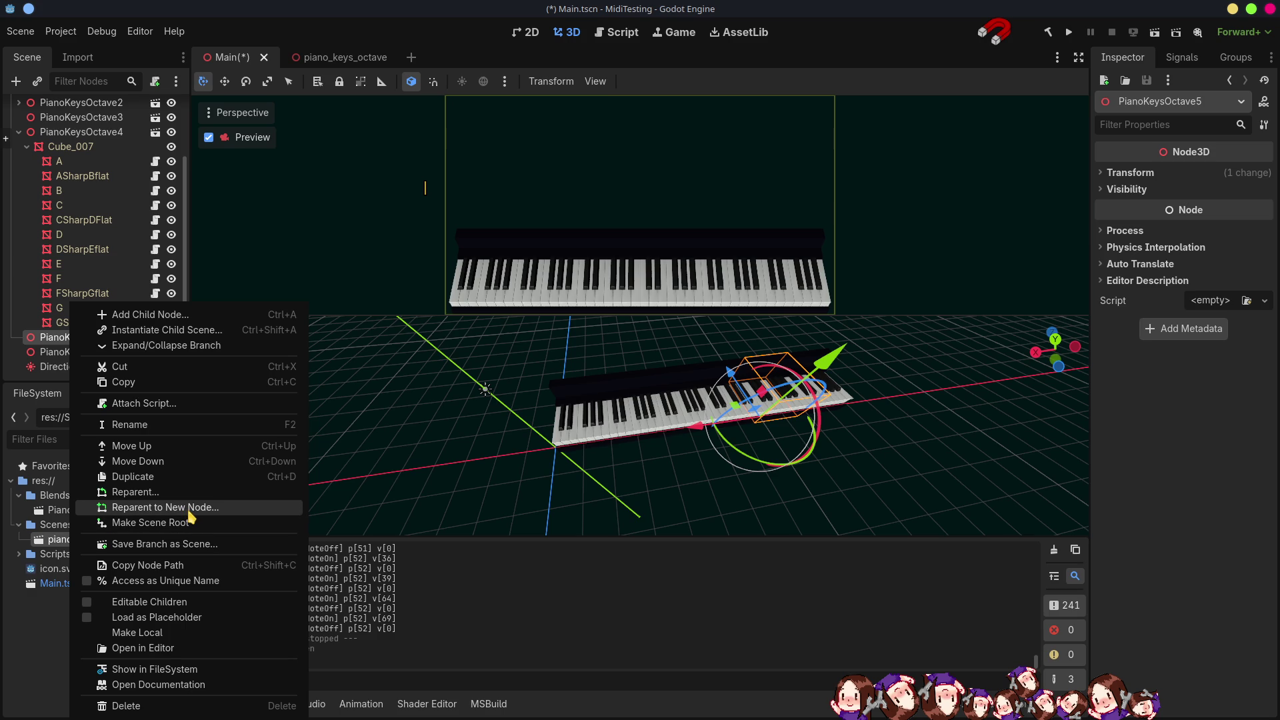
pyautogui.click(153, 602)
pyautogui.scroll(-5, 73, 320)
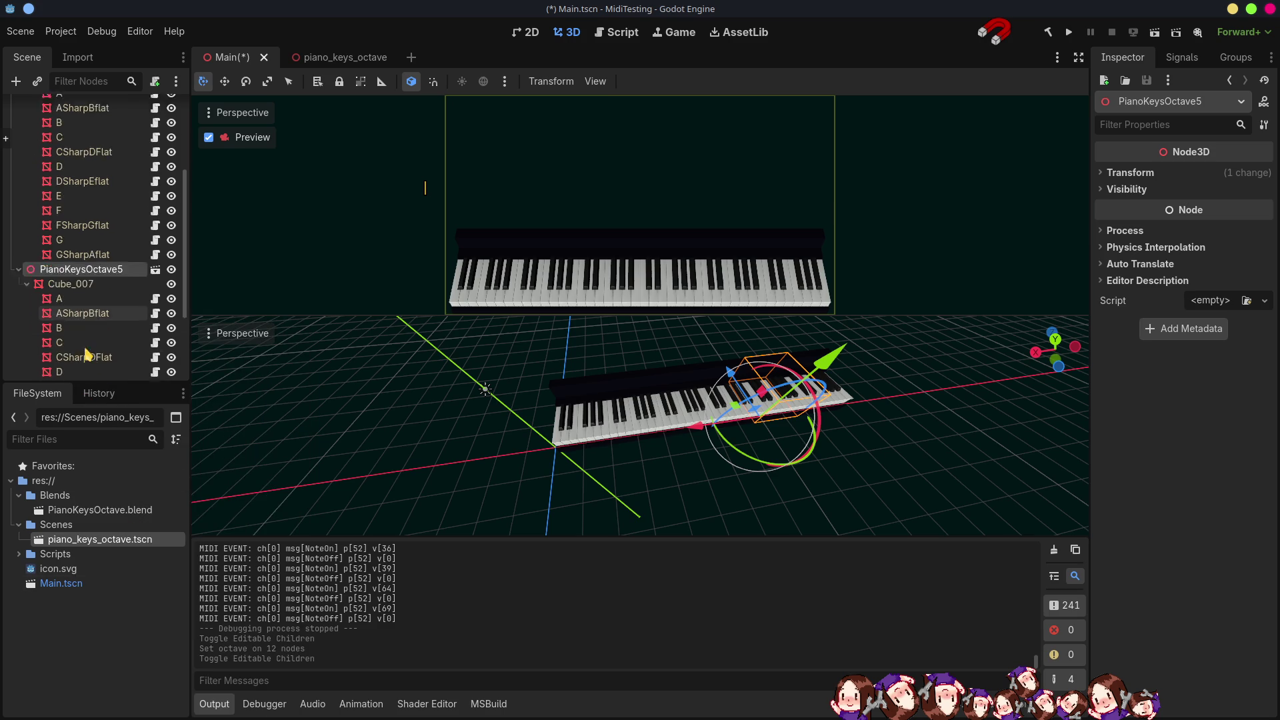
pyautogui.click(75, 242)
pyautogui.scroll(-2, 75, 235)
pyautogui.scroll(-1, 77, 266)
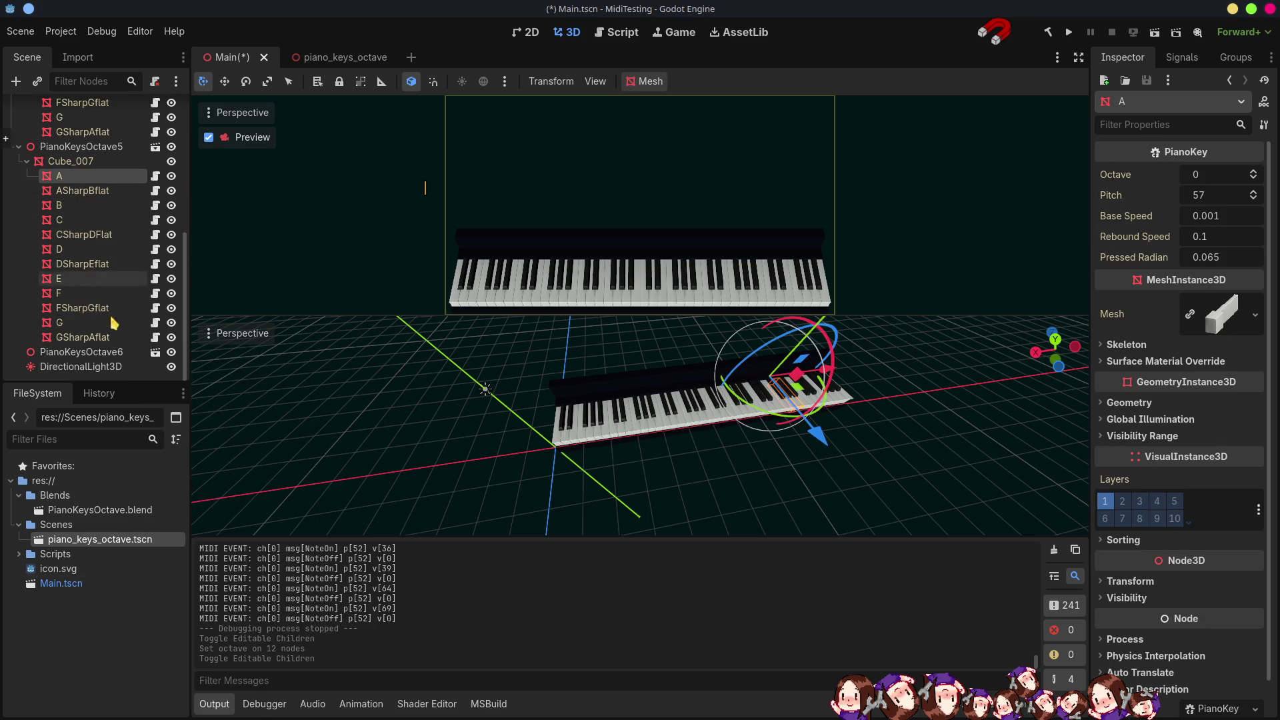
pyautogui.keyDown('shift'); pyautogui.click(99, 342); pyautogui.keyUp('shift')
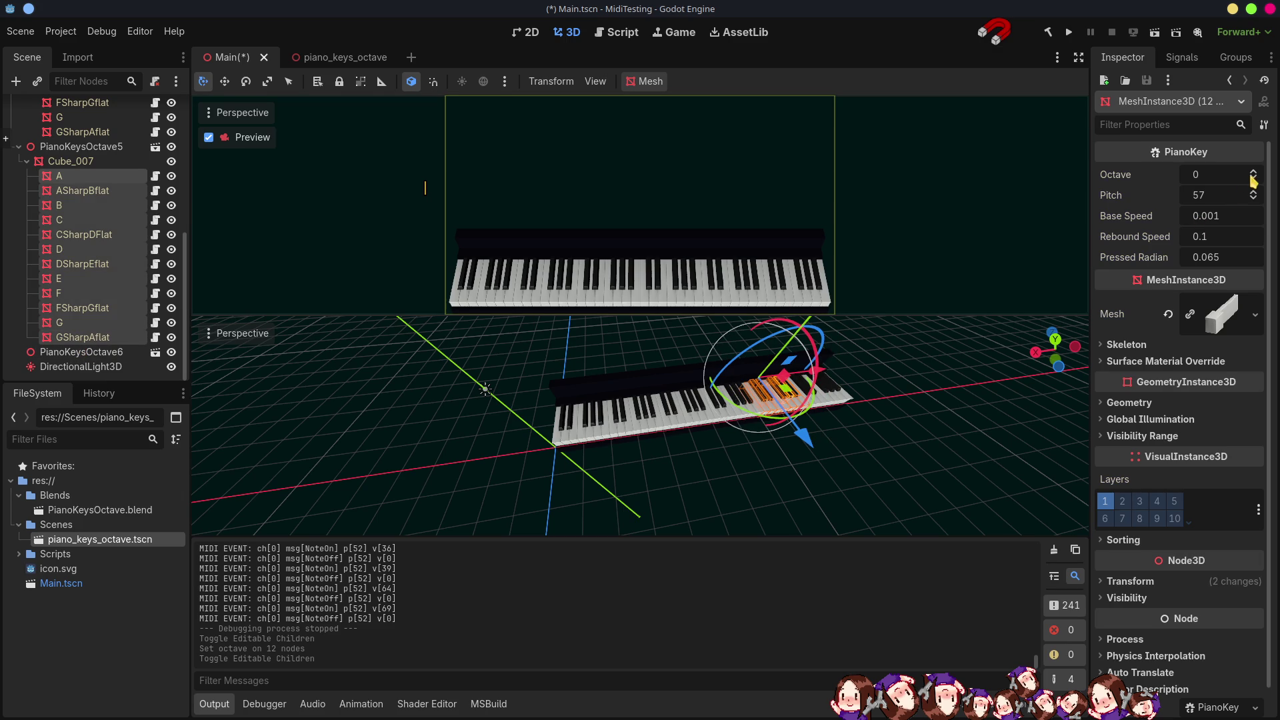
pyautogui.click(1253, 172)
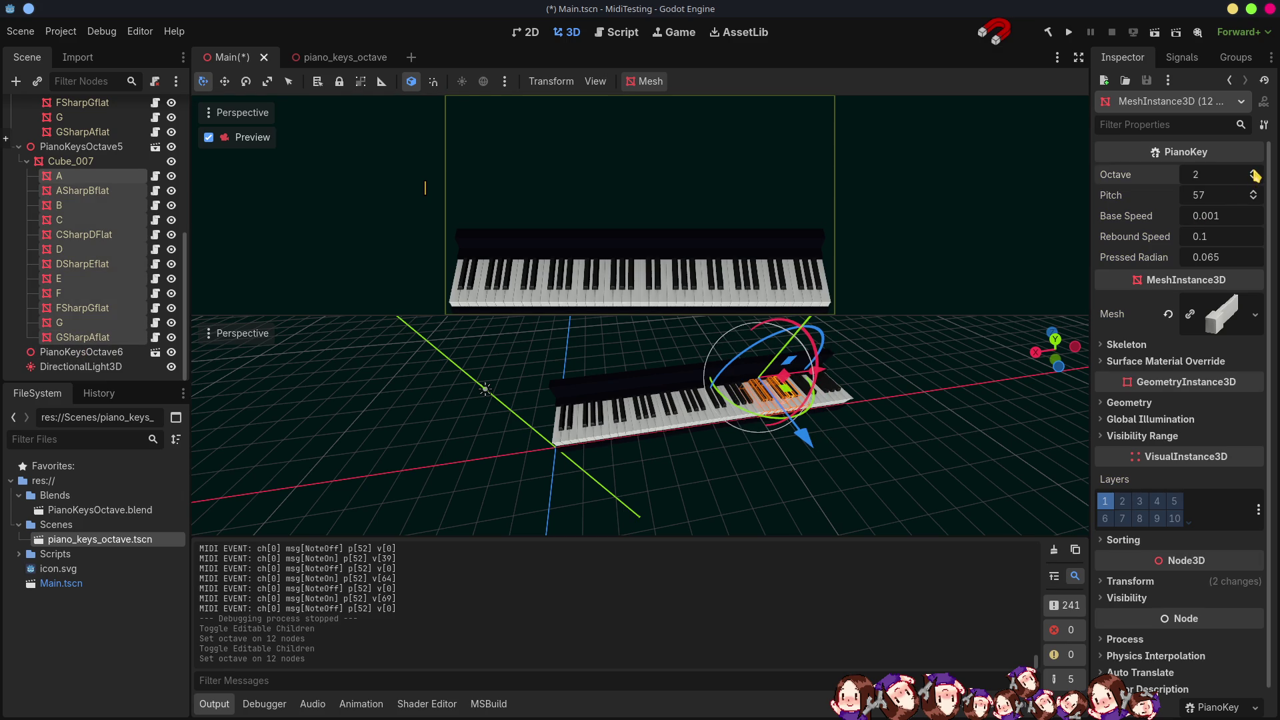
# Collapse the PianoKeysOctave5 and PianoKeysOctave4 branches in the scene tree.
pyautogui.click(19, 148)
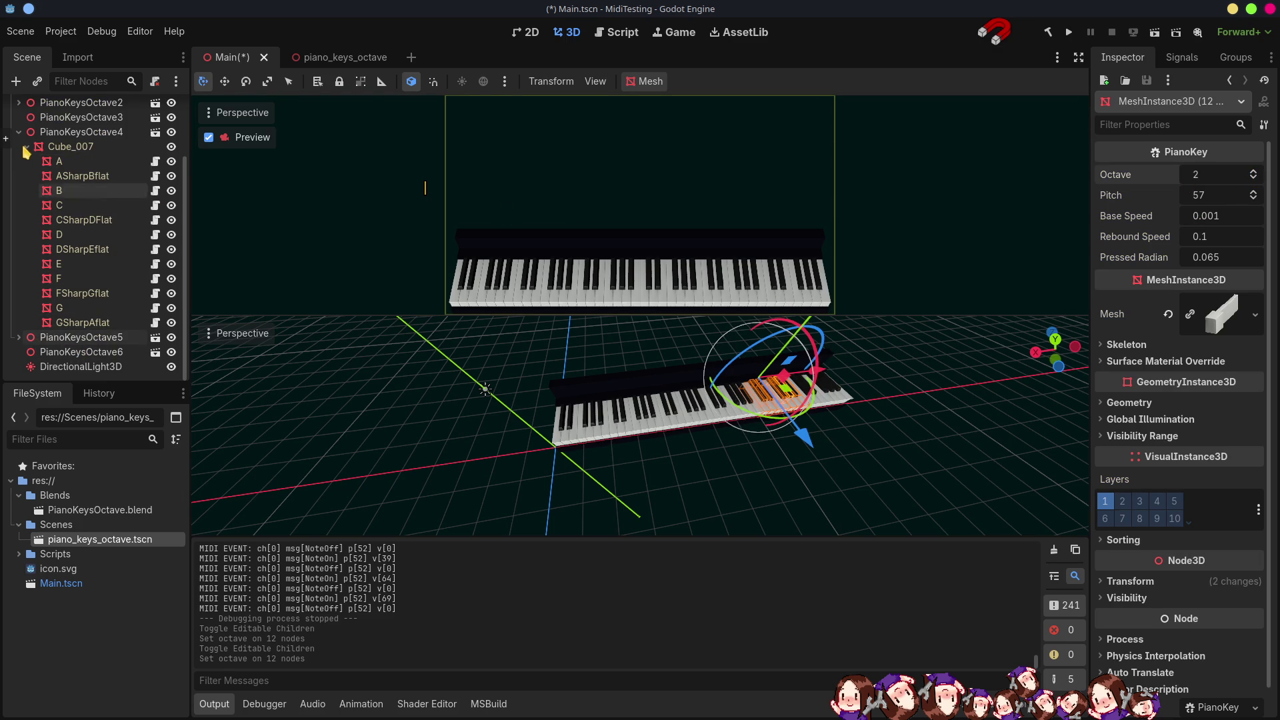
pyautogui.click(19, 132)
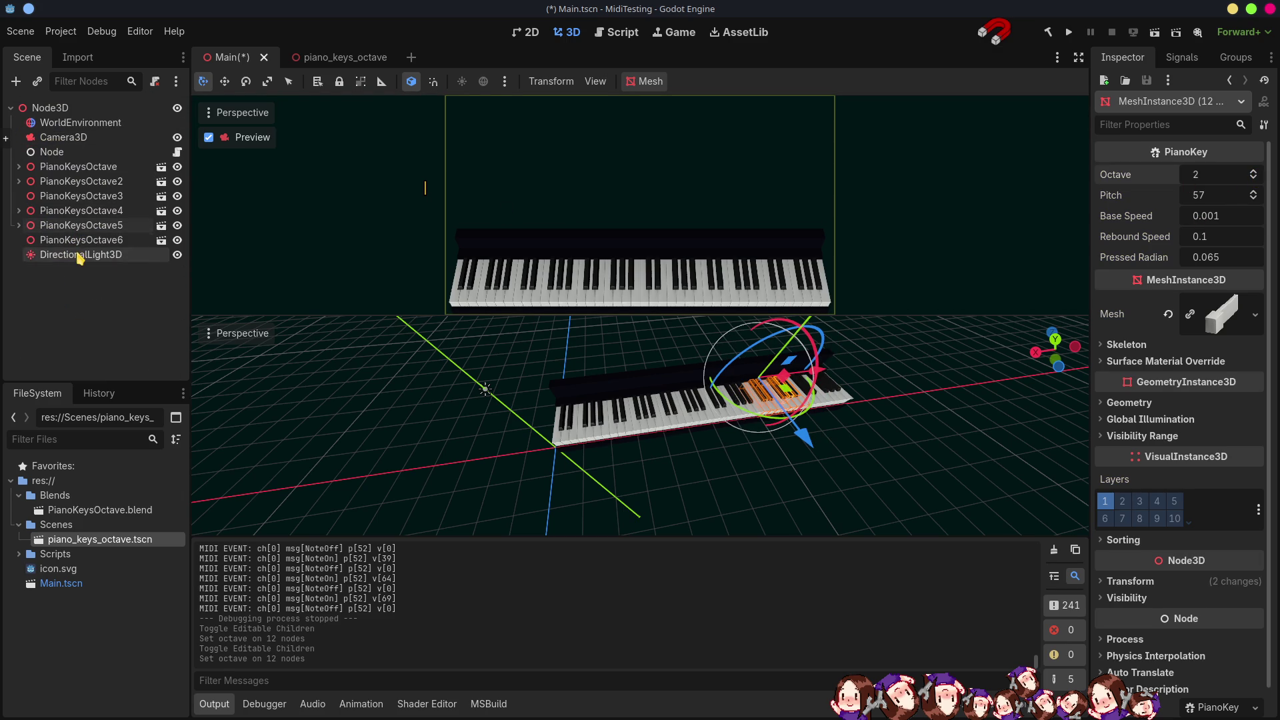
pyautogui.click(78, 245)
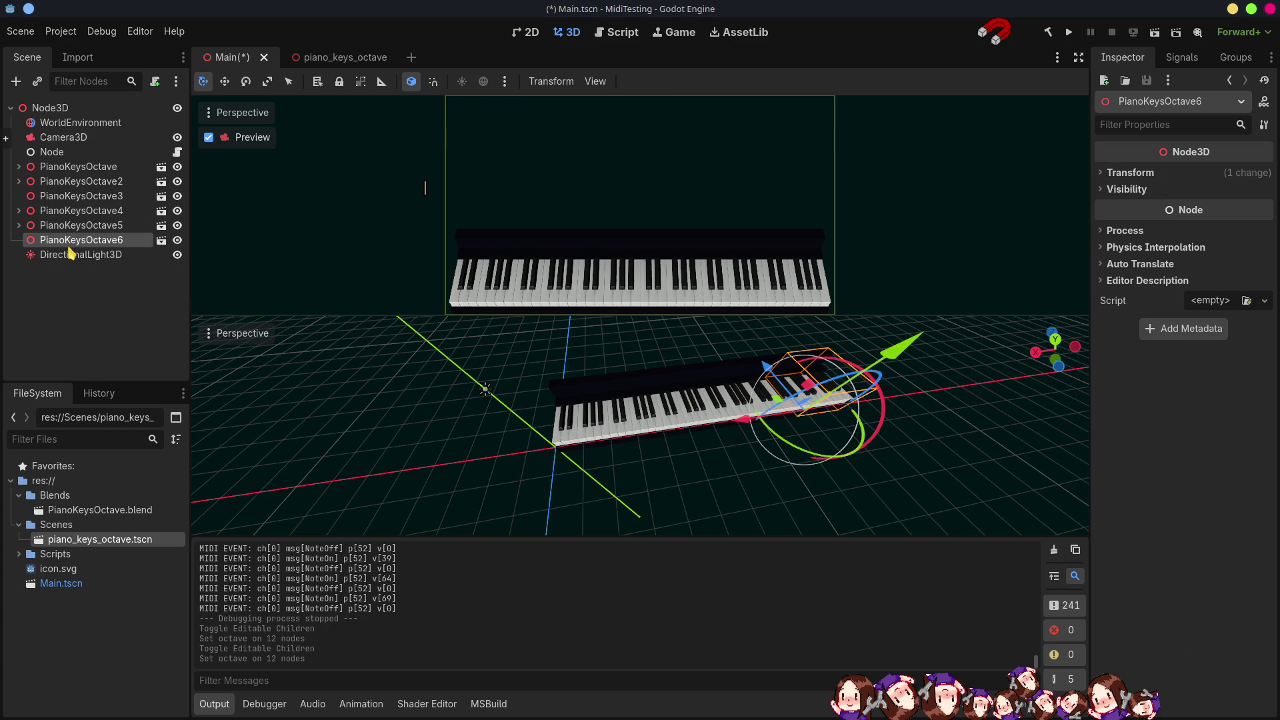
# Make PianoKeysOctave6's children editable and select its twelve keys, A to GSharpAflat.
pyautogui.rightClick(78, 241)
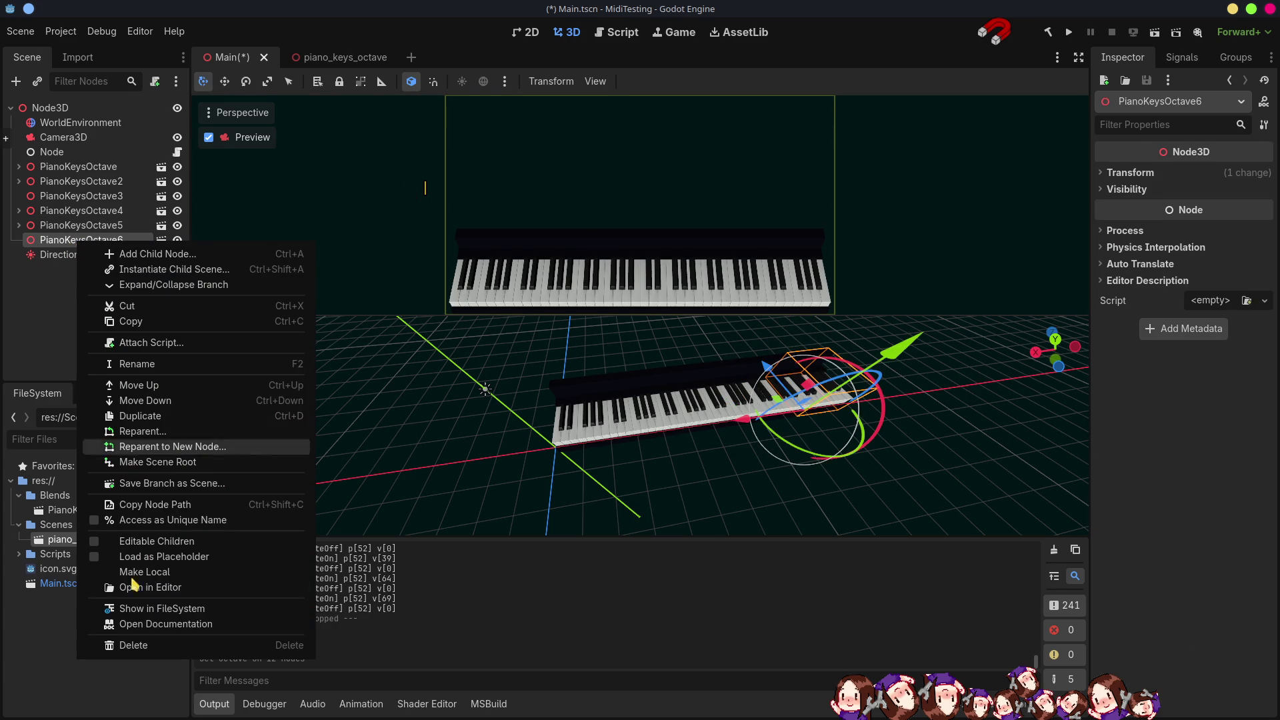
pyautogui.click(143, 541)
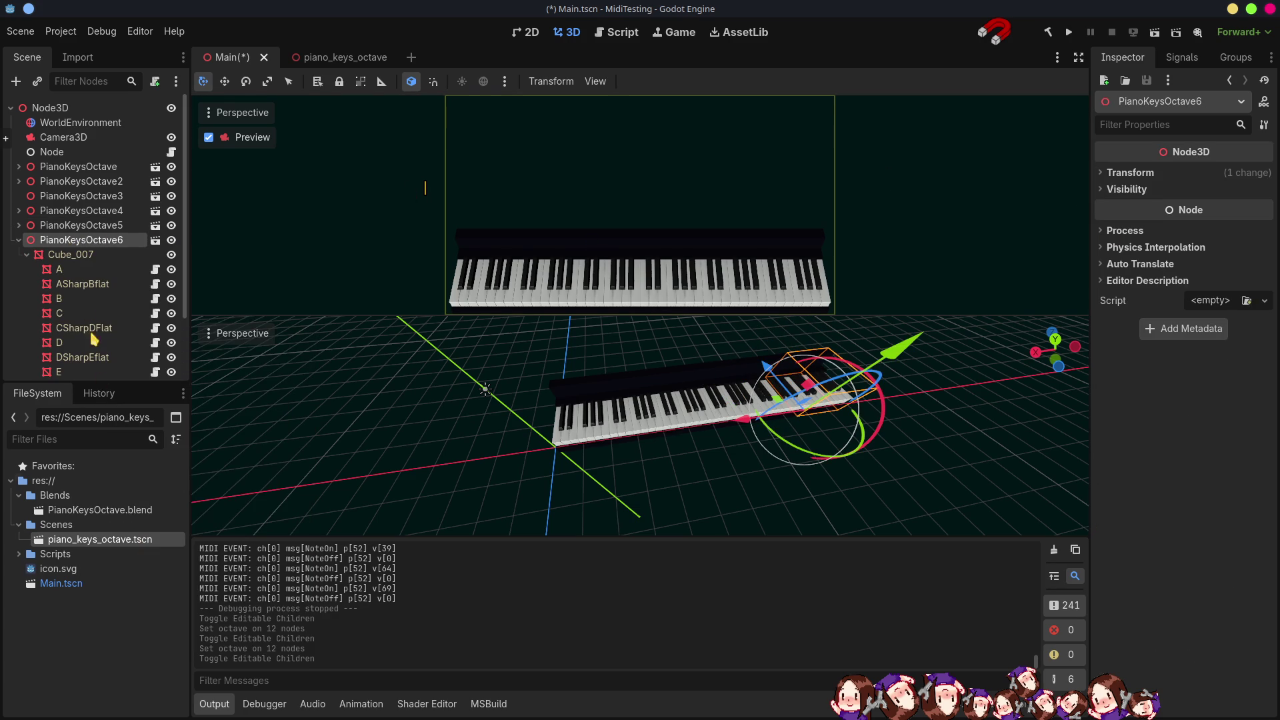
pyautogui.click(82, 270)
pyautogui.scroll(-3, 82, 274)
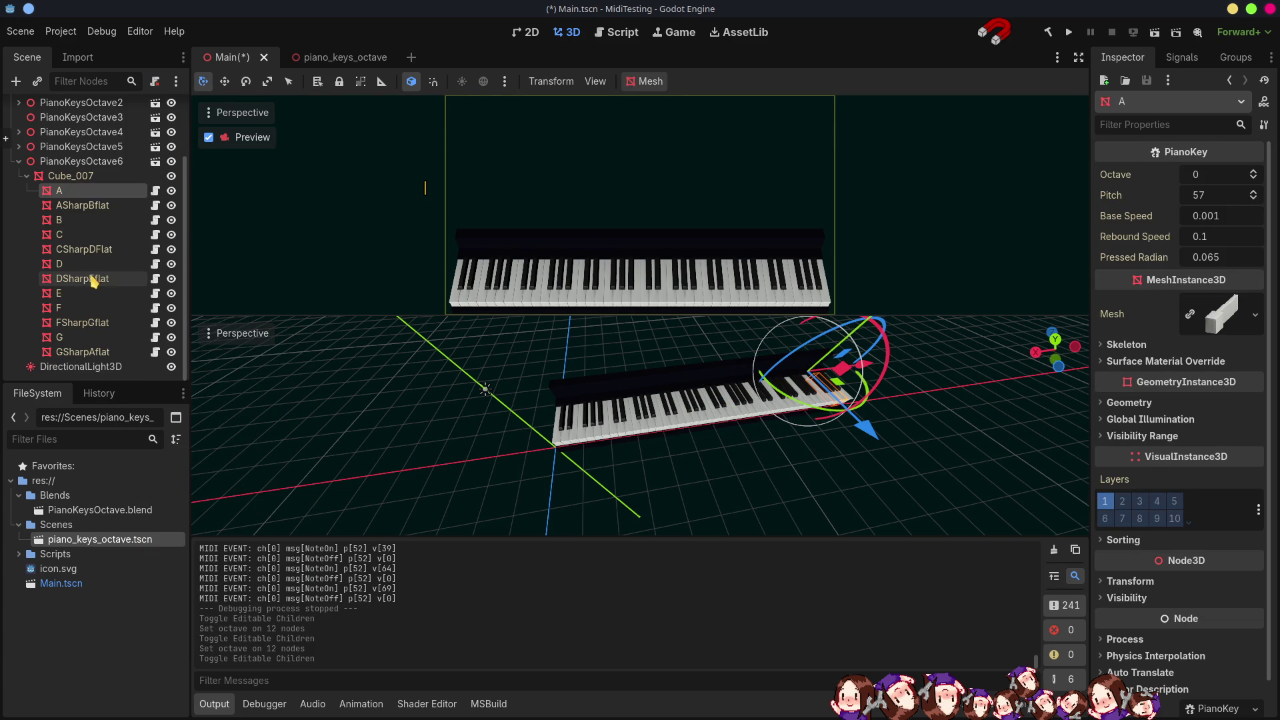
pyautogui.keyDown('shift'); pyautogui.click(74, 353); pyautogui.keyUp('shift')
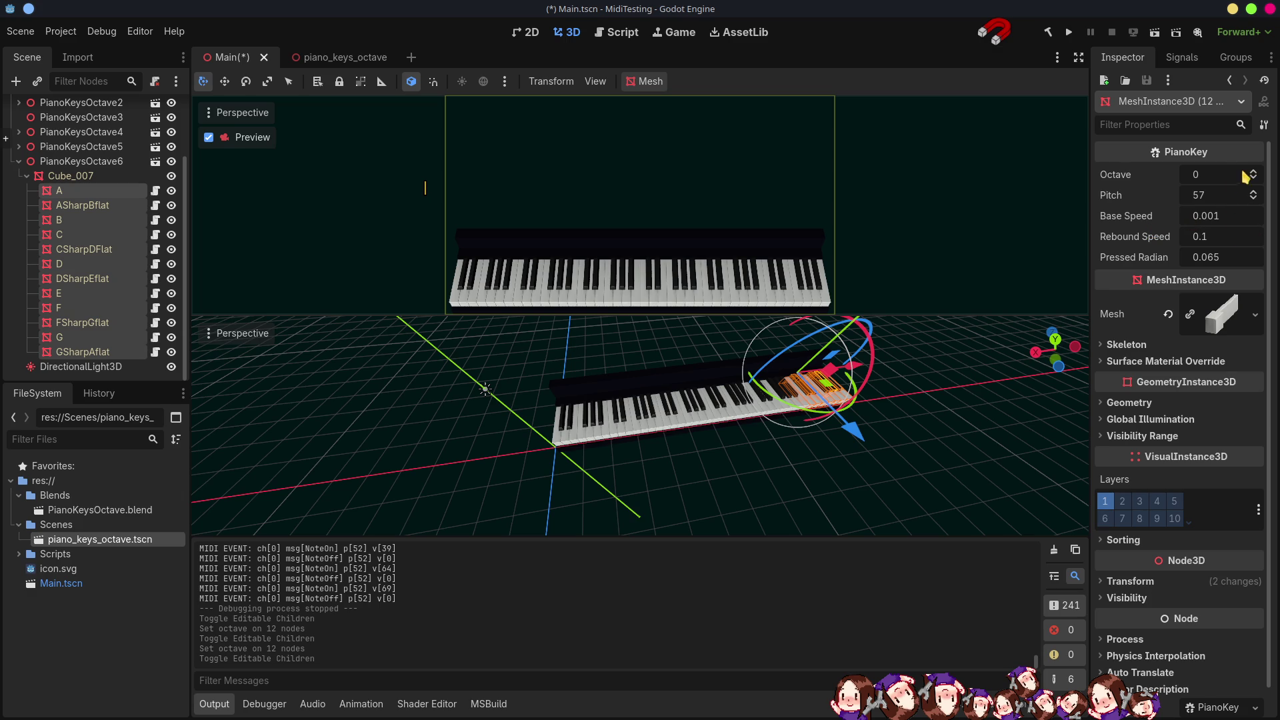
# Set all twelve PianoKeysOctave6 keys to Octave 3 and run the saved project.
pyautogui.click(18, 146)
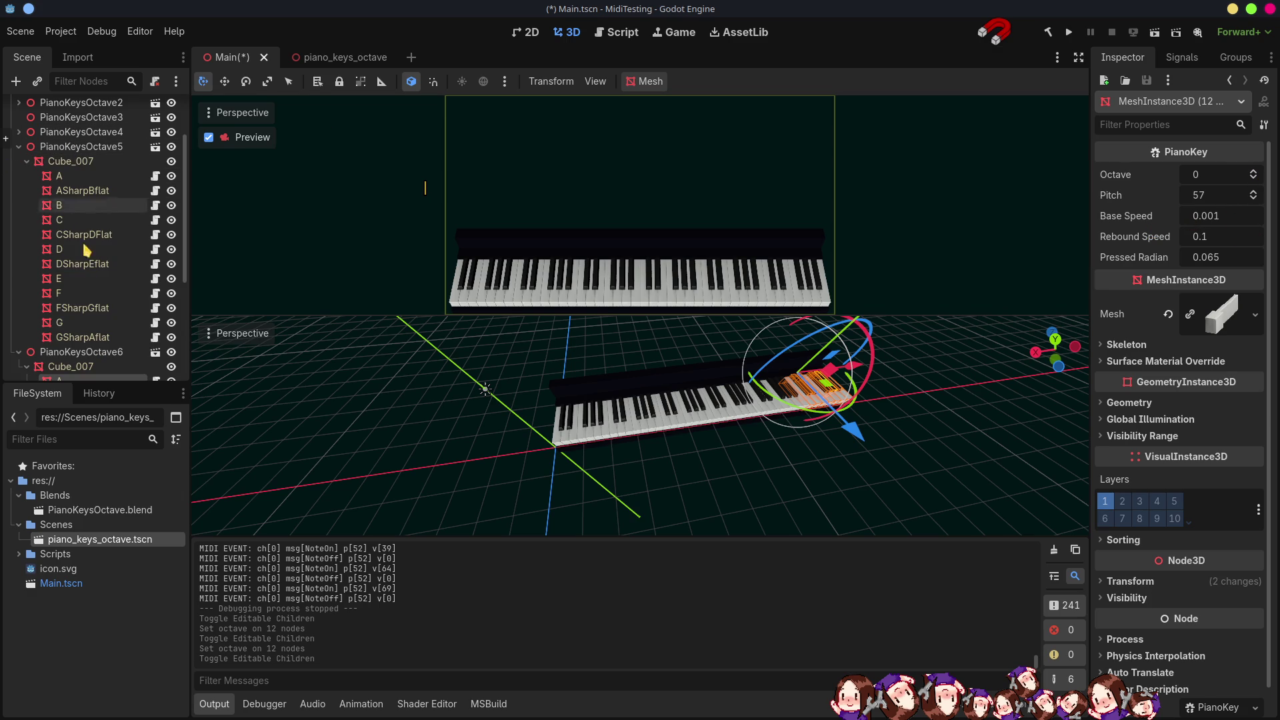
pyautogui.click(76, 309)
pyautogui.scroll(-5, 78, 314)
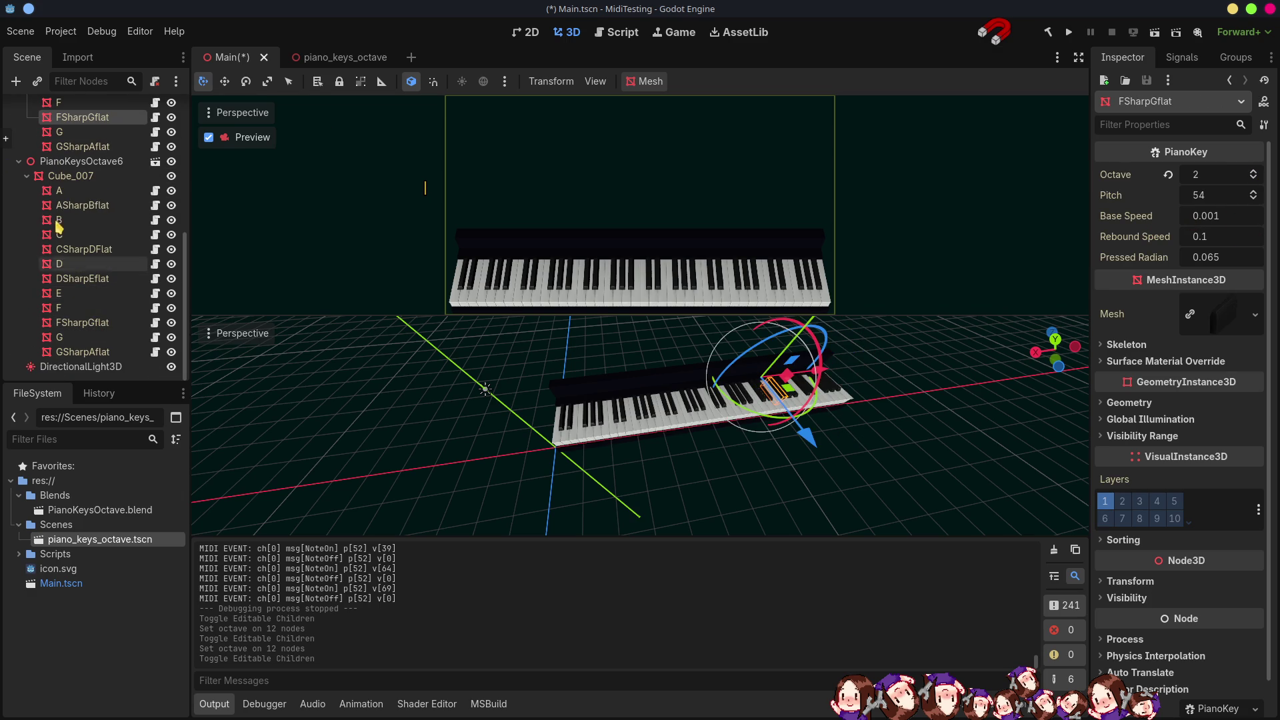
pyautogui.click(67, 191)
pyautogui.keyDown('shift'); pyautogui.click(79, 352); pyautogui.keyUp('shift')
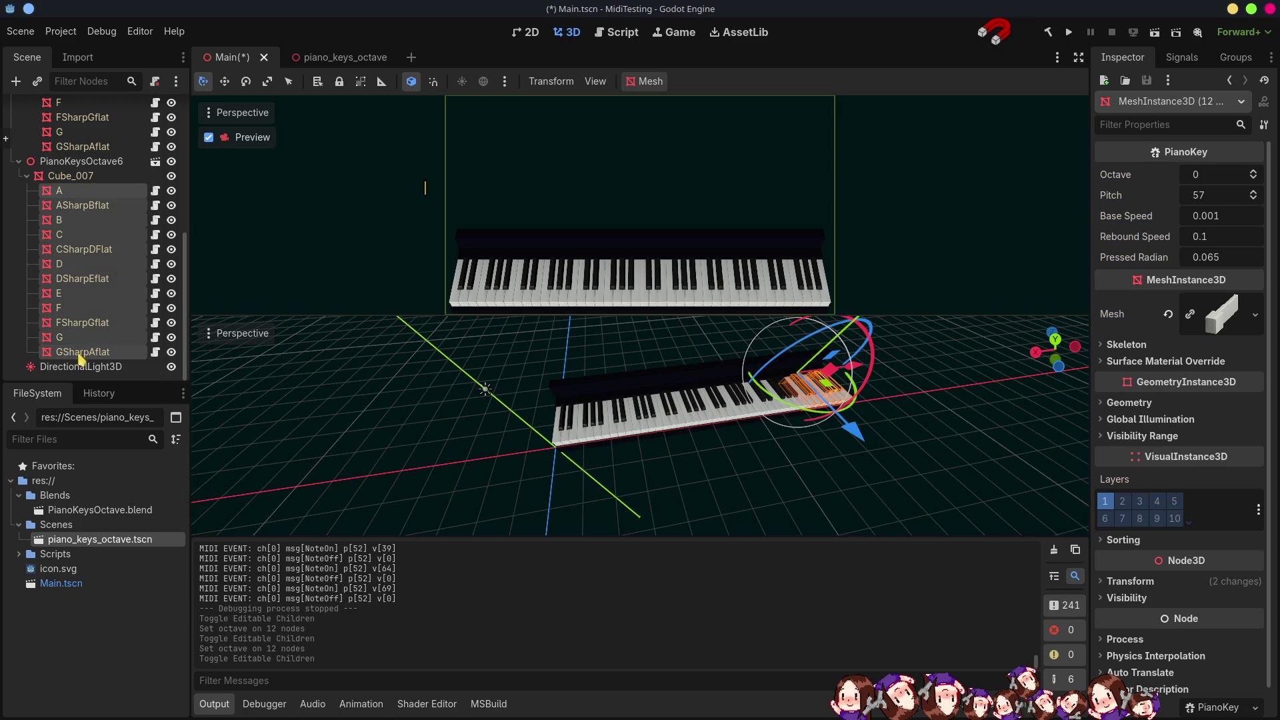
pyautogui.click(1254, 172)
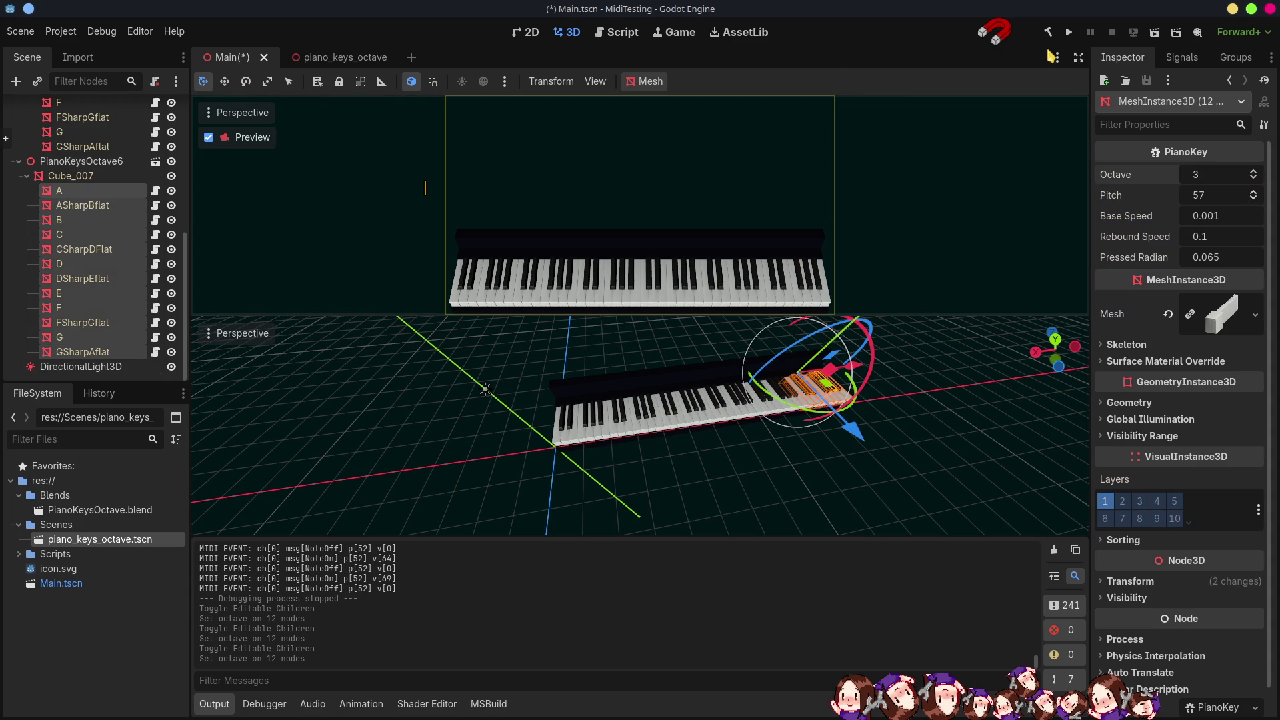
pyautogui.click(1069, 32)
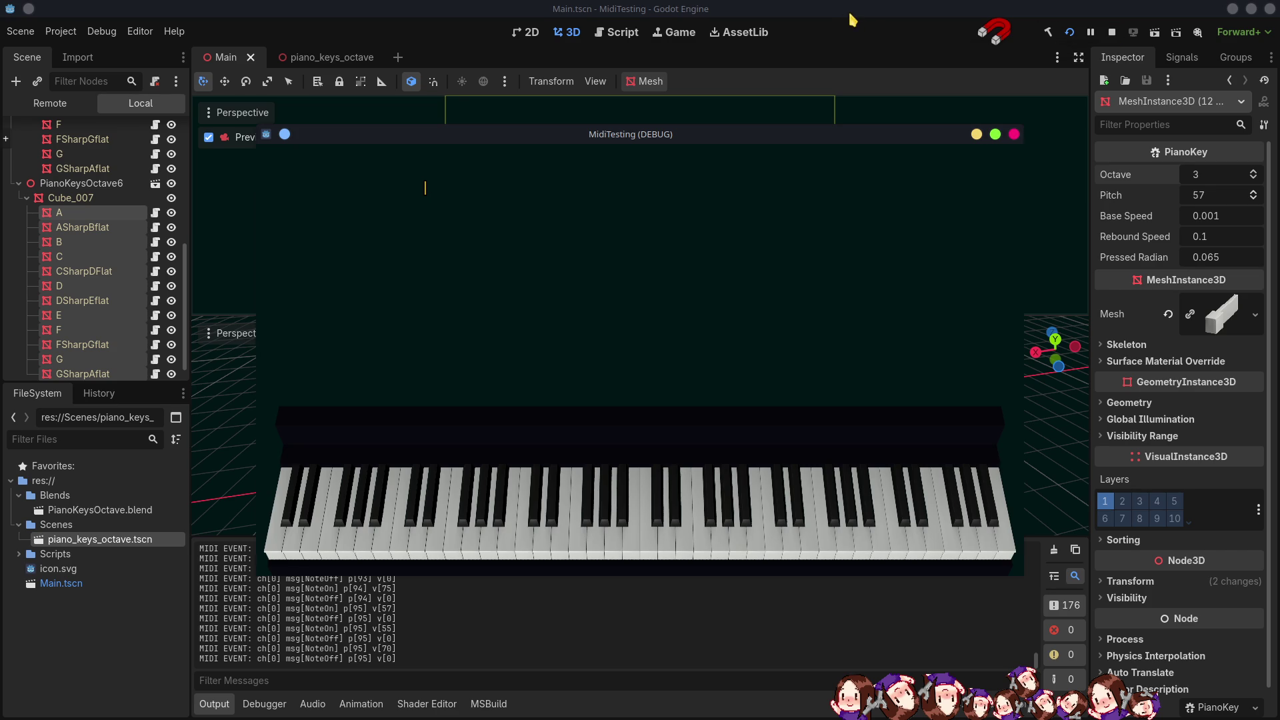
# Close the MidiTesting game window after testing, with the log ending at pitch 95.
pyautogui.click(1111, 32)
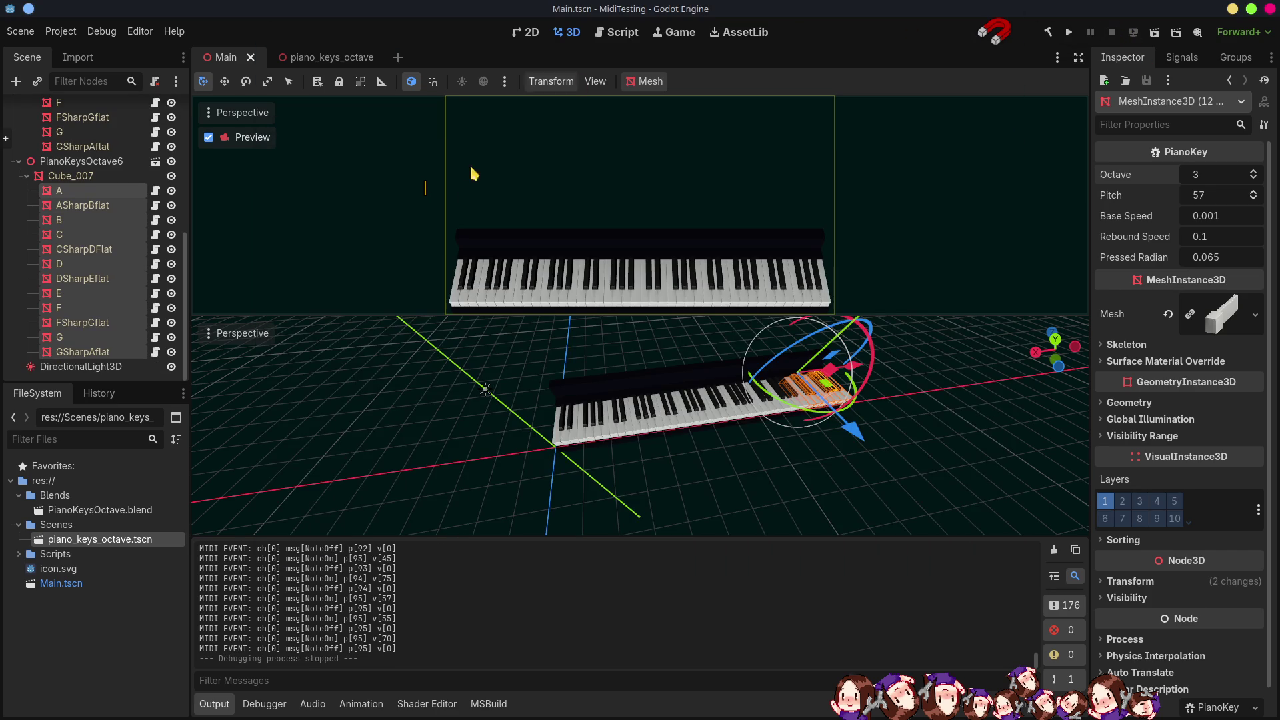
# Collapse the scene tree, select Camera3D, and hide the Output panel.
pyautogui.click(61, 179)
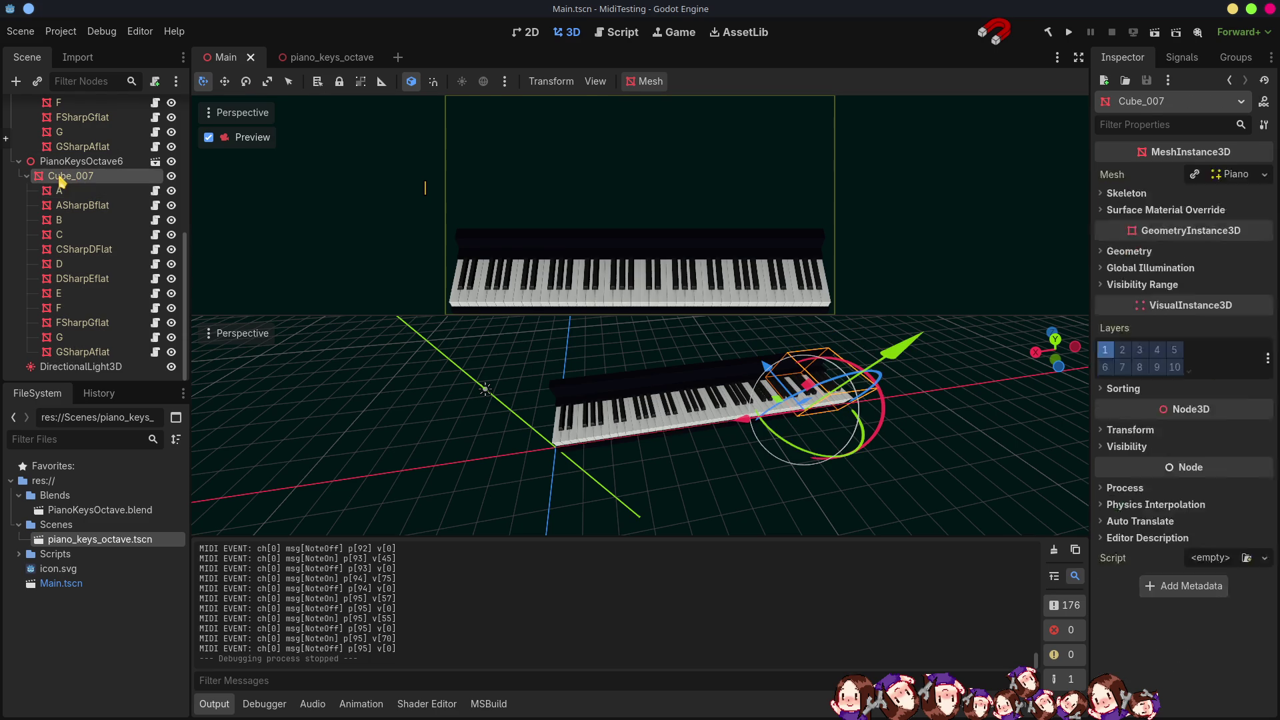
pyautogui.scroll(3, 64, 180)
pyautogui.press('Home')
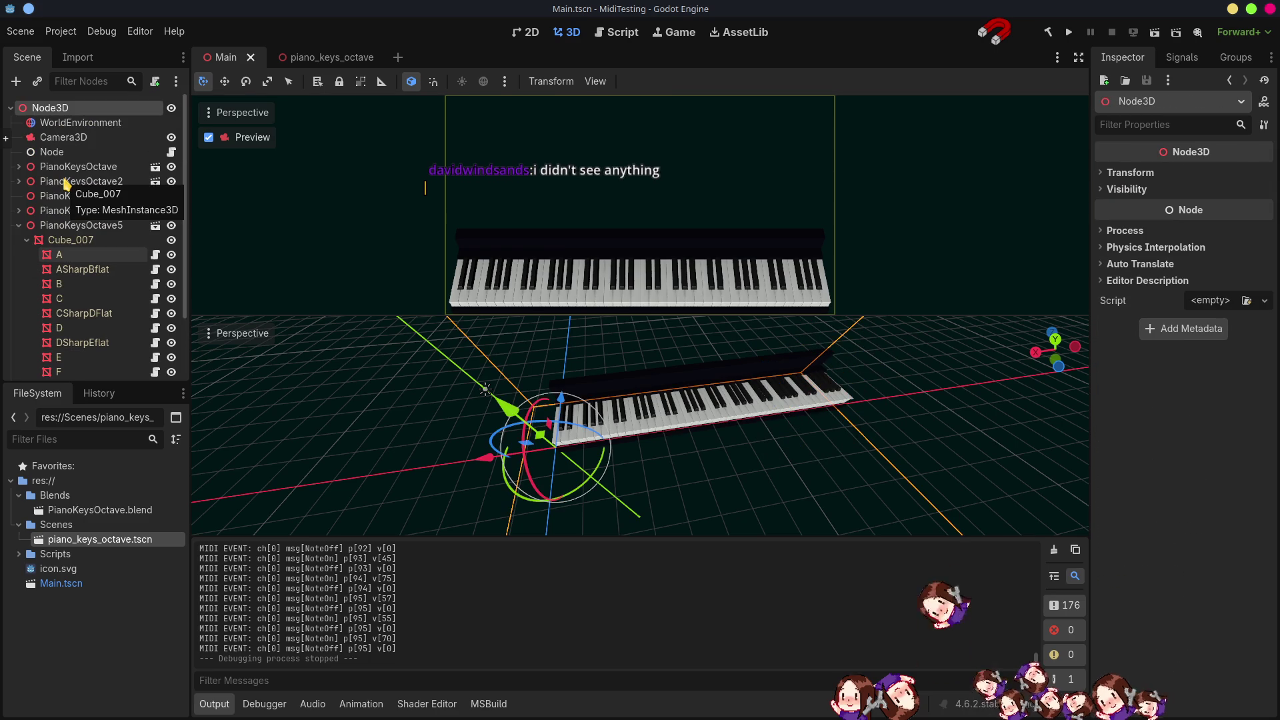
pyautogui.press('Down')
pyautogui.press('Down')
pyautogui.press('Down')
pyautogui.press('Left')
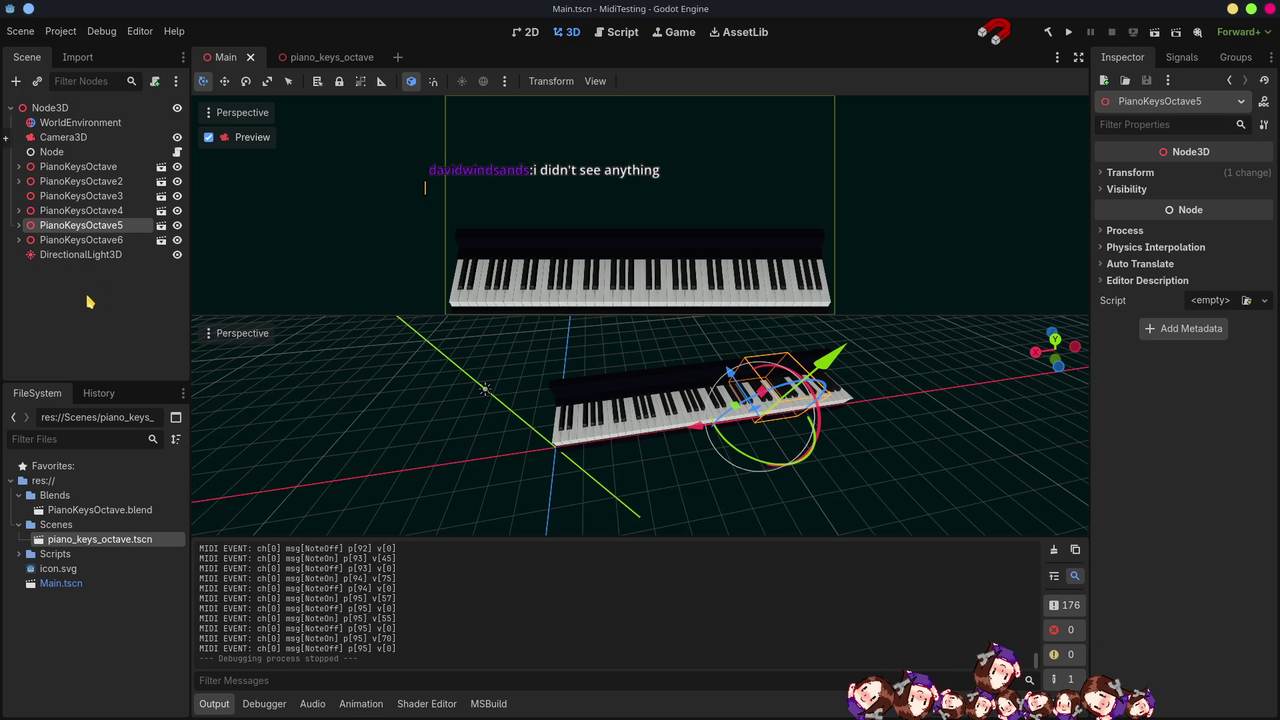
pyautogui.click(60, 139)
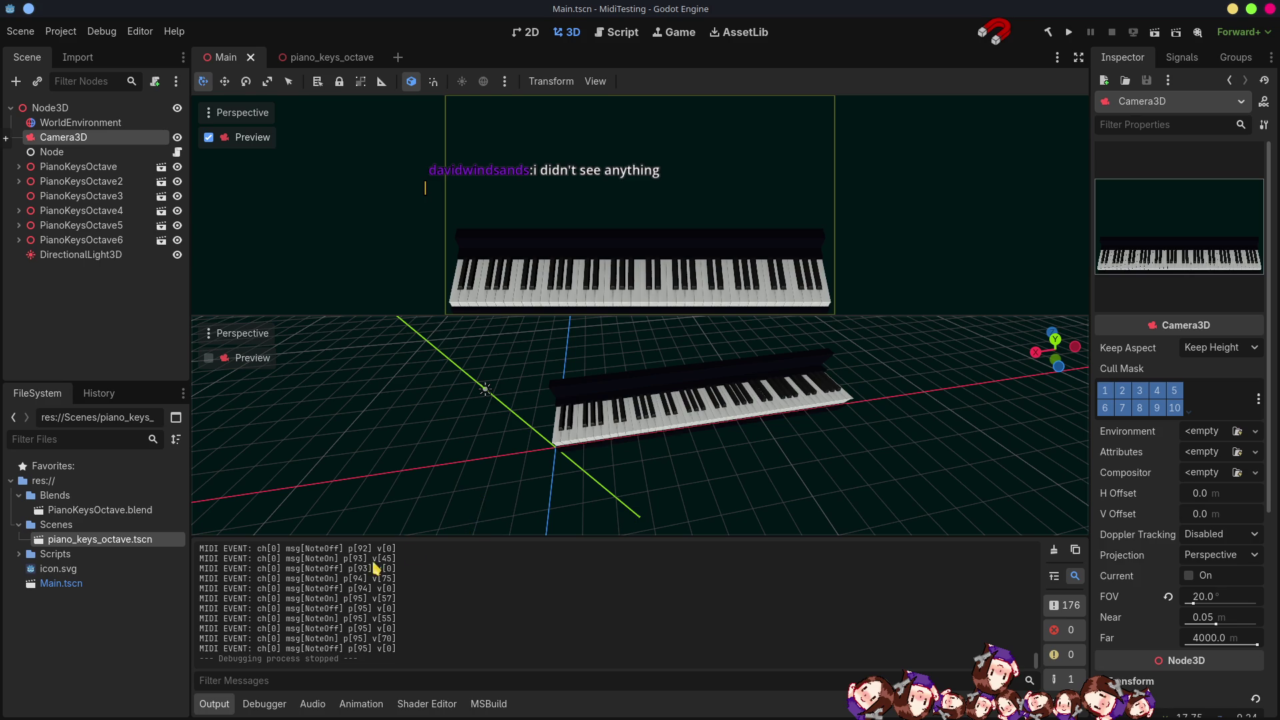
pyautogui.click(212, 705)
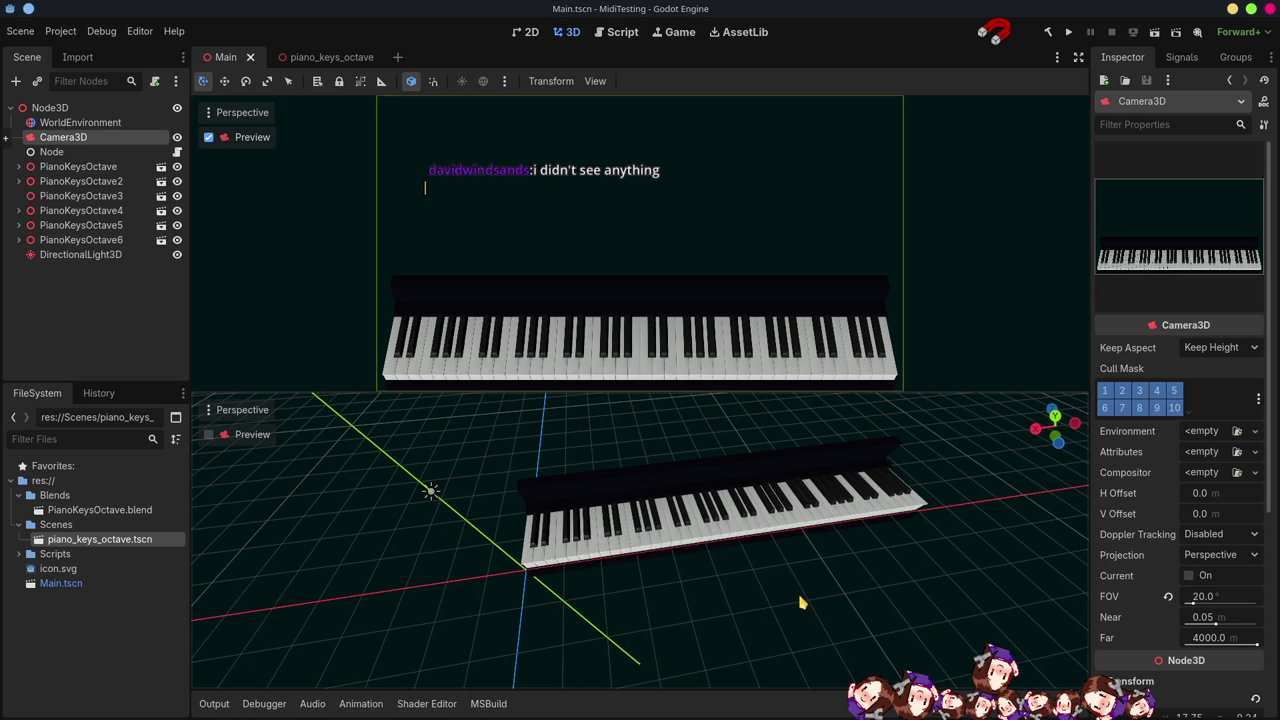
# Move and tilt the camera until its preview frames the whole keyboard, then run the project.
pyautogui.scroll(-5, 816, 574)
pyautogui.scroll(-10, 728, 481)
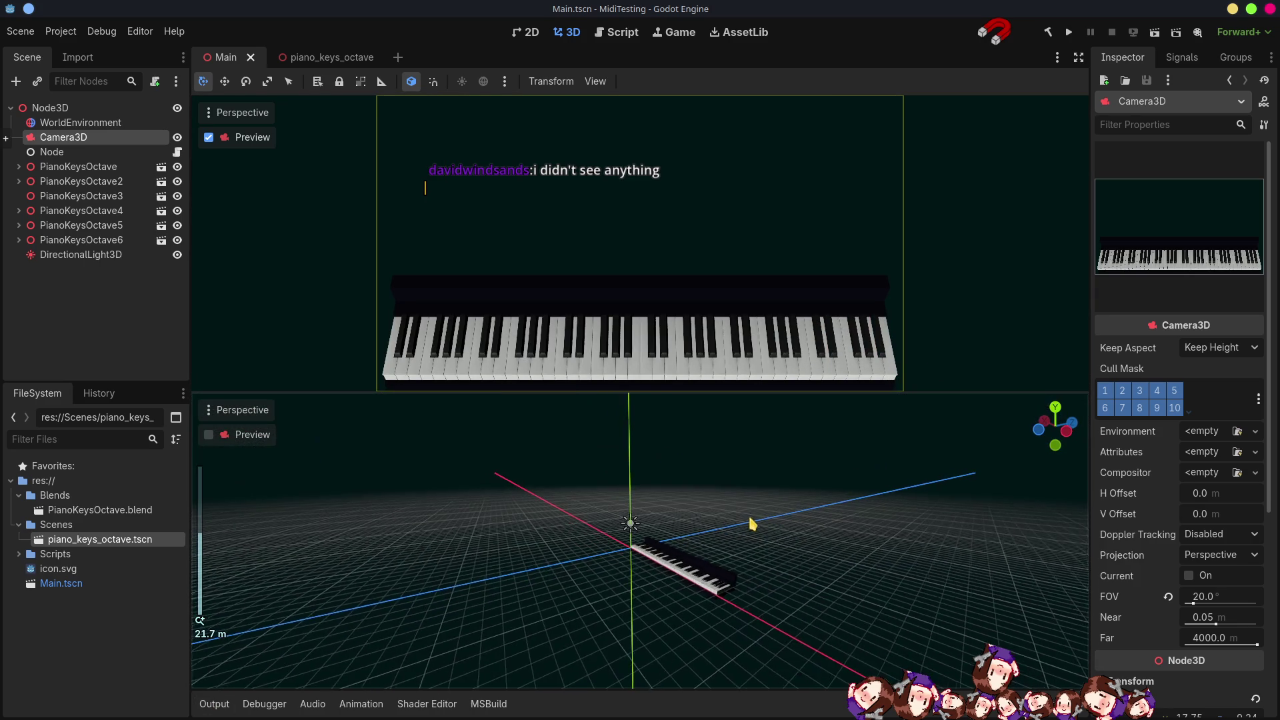
pyautogui.moveTo(789, 567)
pyautogui.mouseDown()
pyautogui.moveTo(673, 514)
pyautogui.moveTo(640, 524)
pyautogui.moveTo(602, 572)
pyautogui.mouseUp()
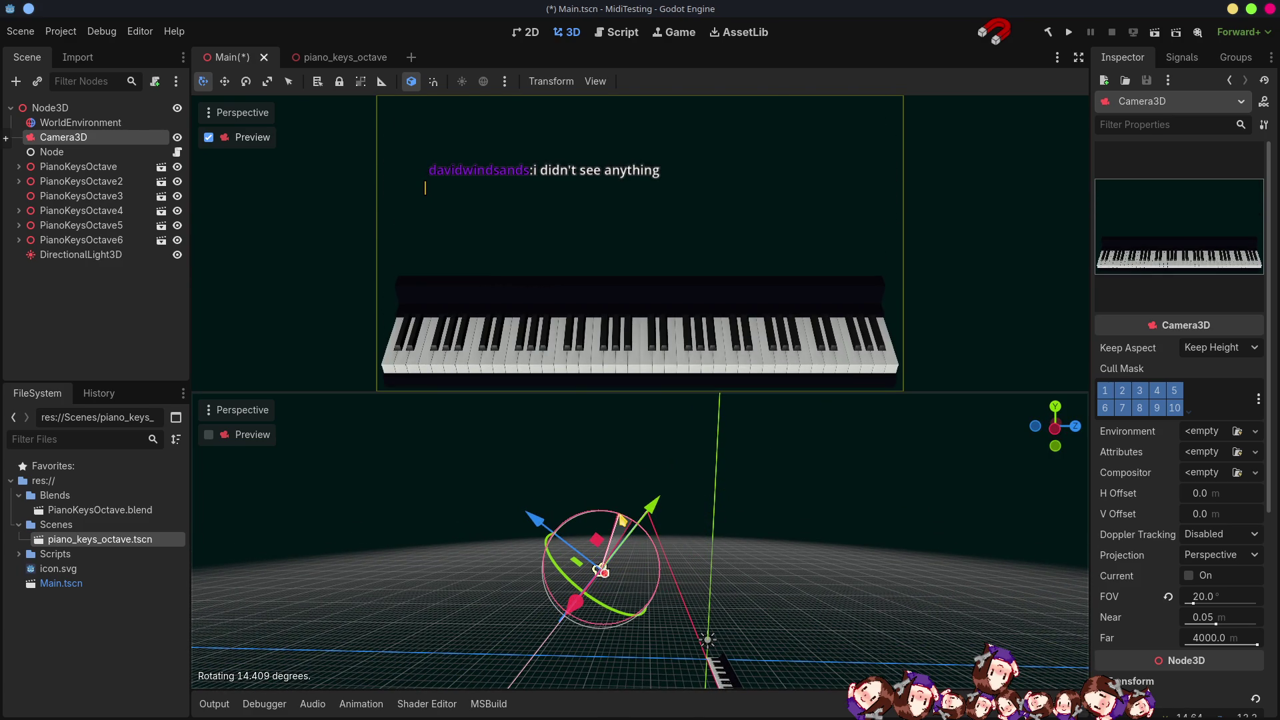
pyautogui.moveTo(621, 517); pyautogui.dragTo(622, 519)
pyautogui.moveTo(602, 571)
pyautogui.mouseDown()
pyautogui.moveTo(564, 558)
pyautogui.moveTo(579, 598)
pyautogui.mouseUp()
pyautogui.moveTo(603, 551); pyautogui.dragTo(621, 523)
pyautogui.moveTo(753, 567); pyautogui.dragTo(570, 439)
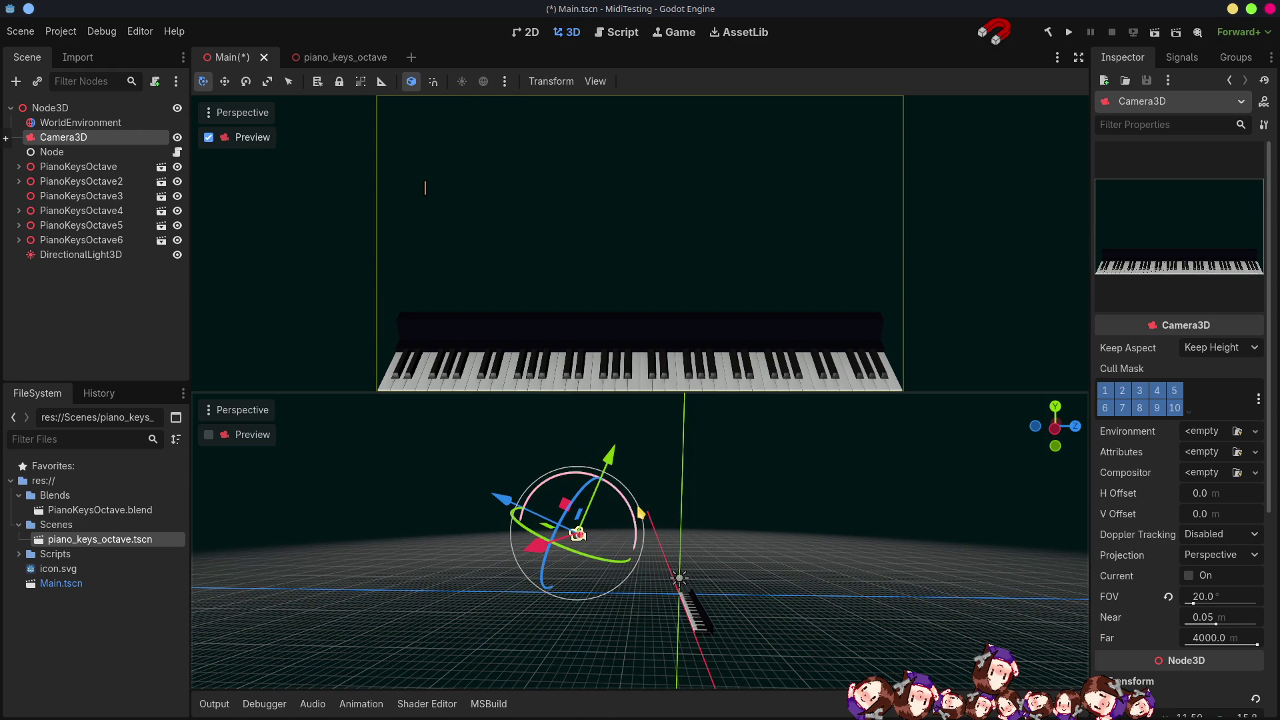
pyautogui.moveTo(642, 513); pyautogui.dragTo(644, 515)
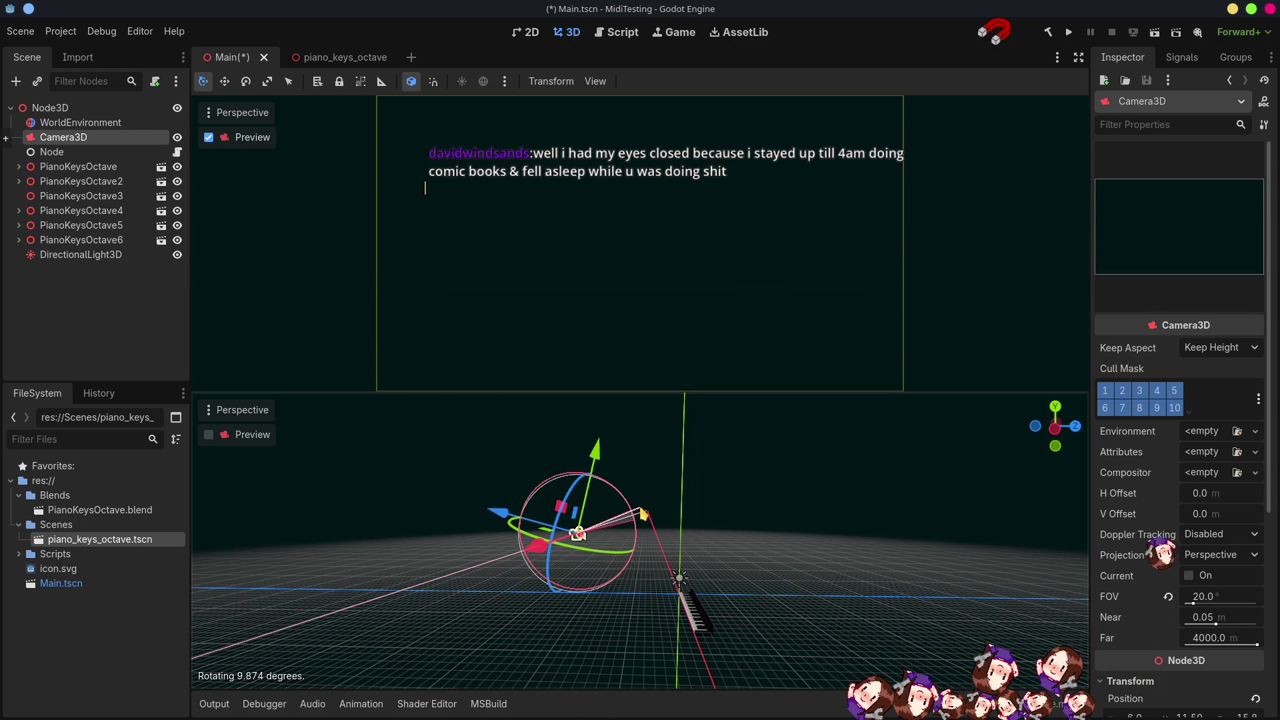
pyautogui.moveTo(590, 466)
pyautogui.mouseDown()
pyautogui.moveTo(552, 505)
pyautogui.moveTo(479, 537)
pyautogui.mouseUp()
pyautogui.moveTo(582, 480); pyautogui.dragTo(578, 487)
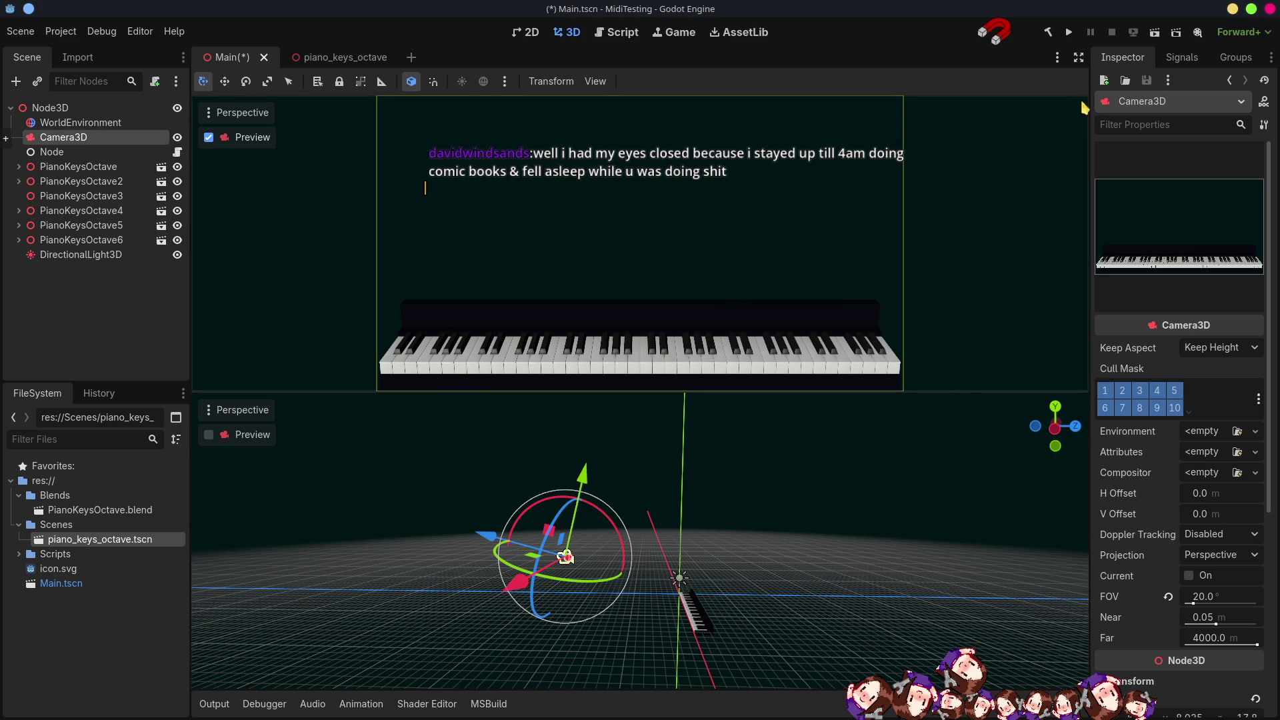
pyautogui.click(1068, 32)
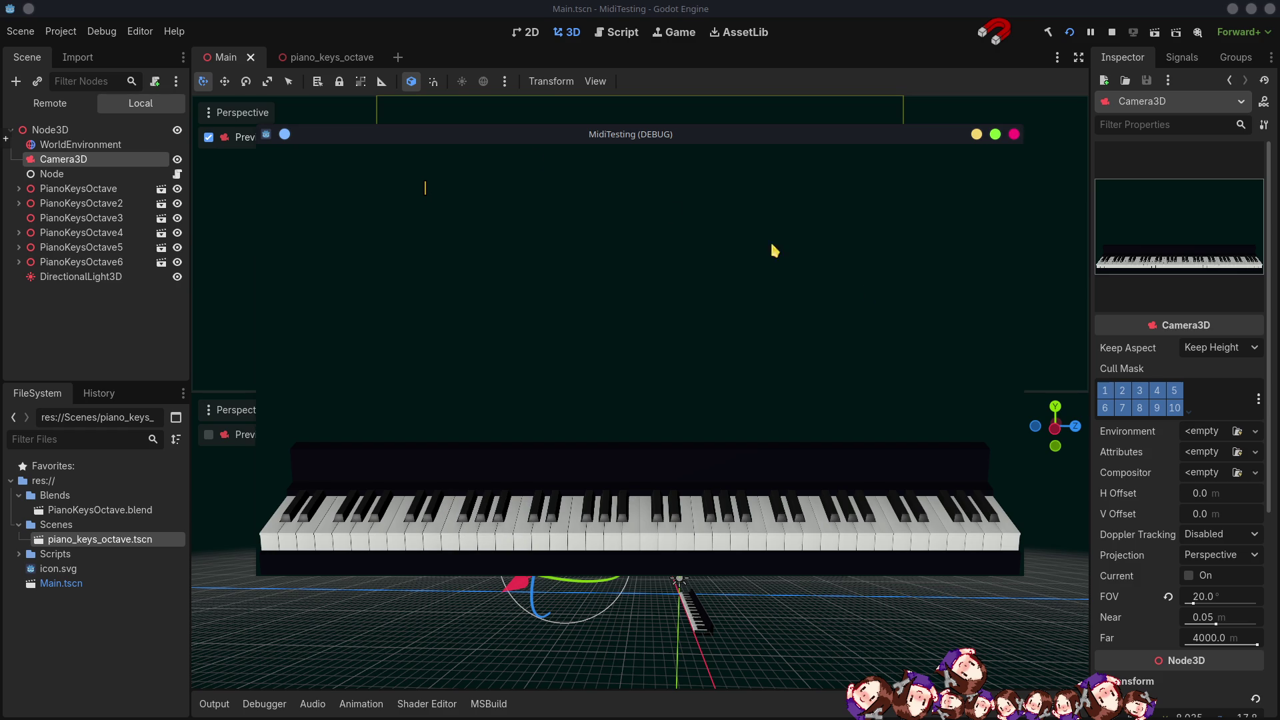
# Check the camera framing in the running MidiTesting window, then close it.
pyautogui.moveTo(679, 136)
pyautogui.mouseDown()
pyautogui.moveTo(886, 137)
pyautogui.moveTo(899, 52)
pyautogui.moveTo(716, 200)
pyautogui.moveTo(757, 131)
pyautogui.mouseUp()
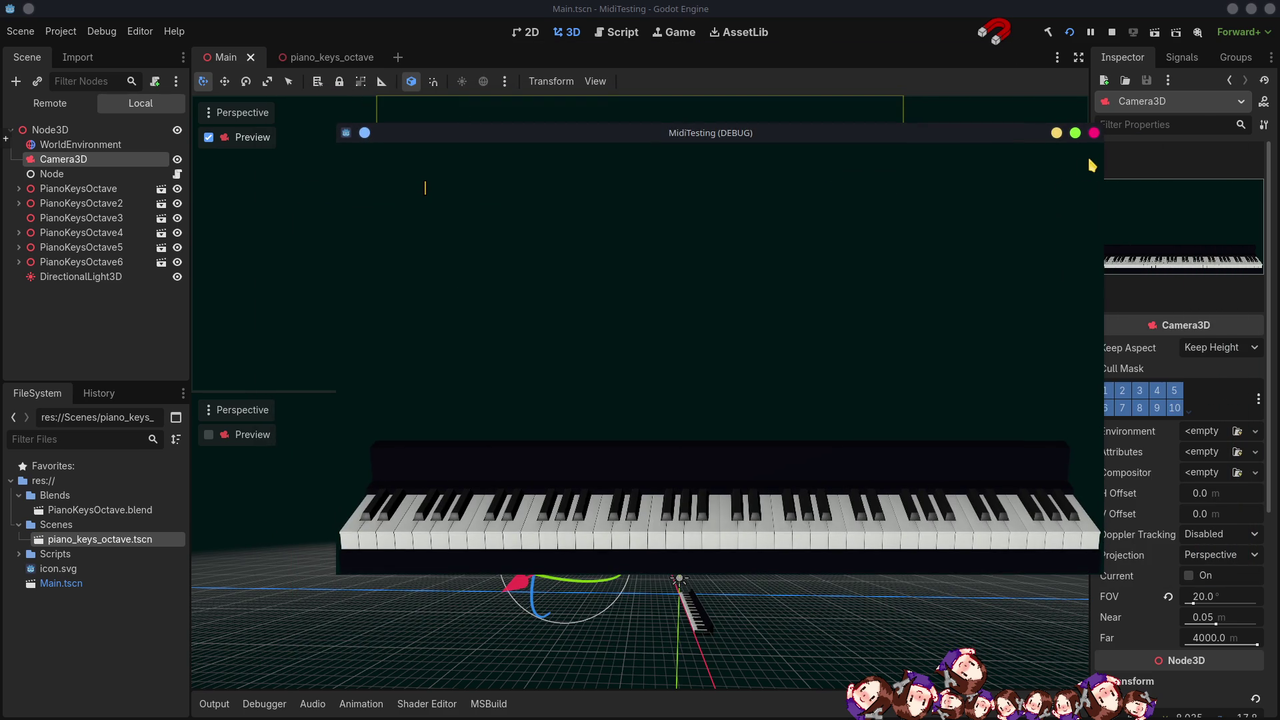
pyautogui.click(1094, 133)
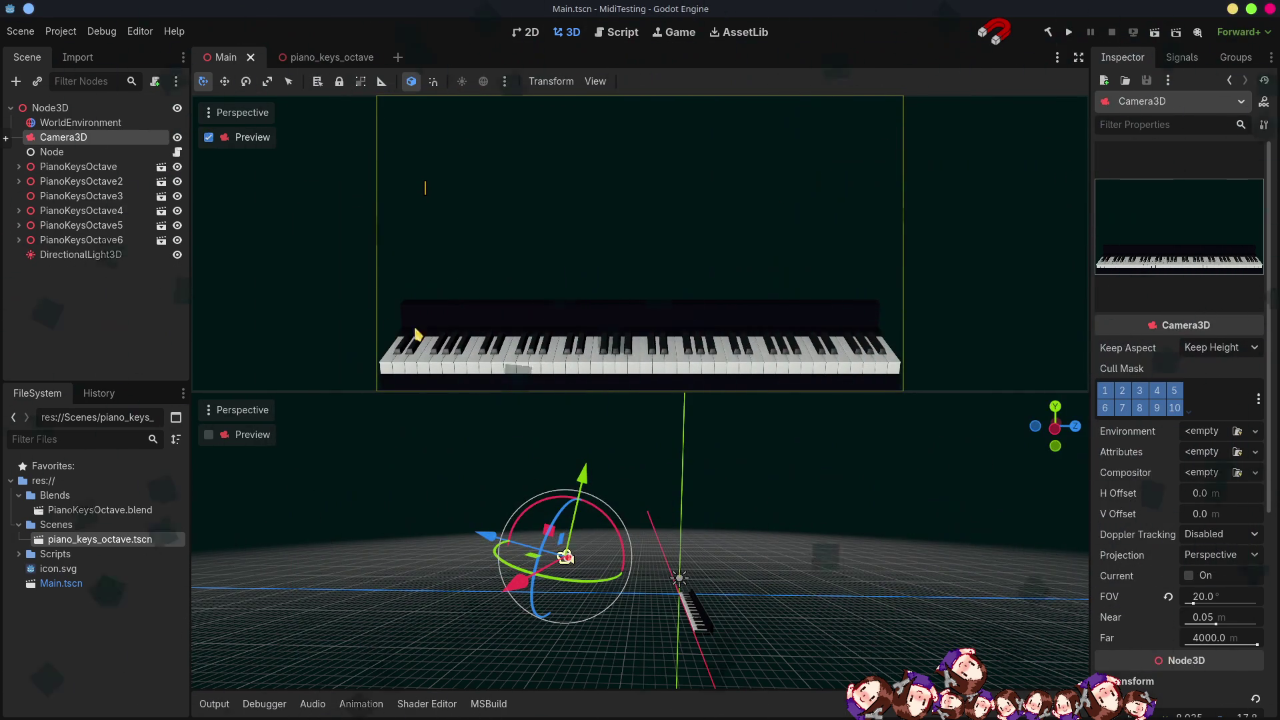